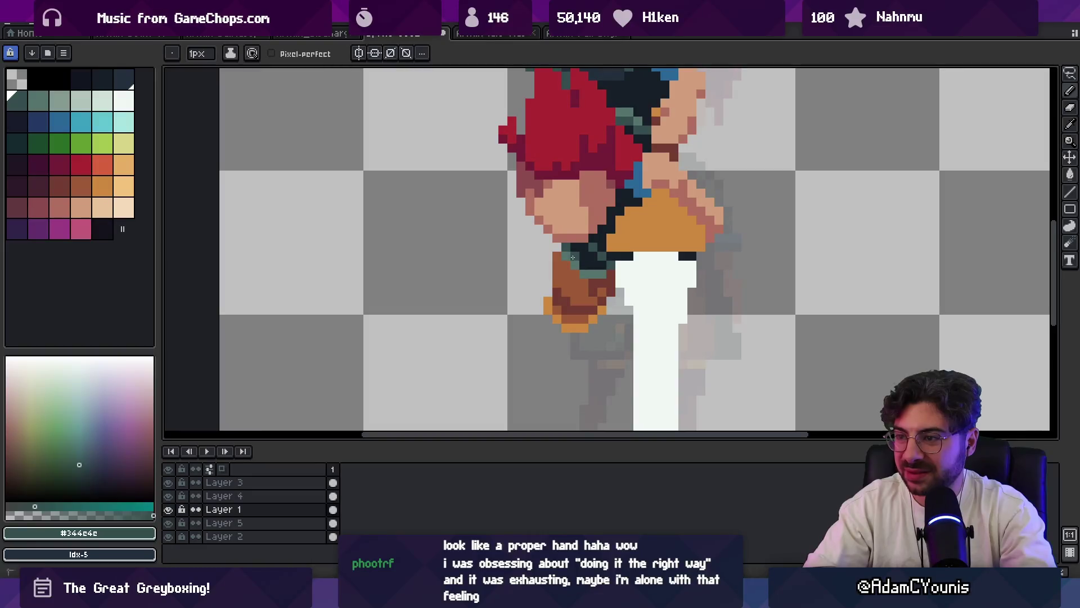
- Sample the sprite's blue, then pick the dark navy palette colour
scroll(612, 267, down, 5)
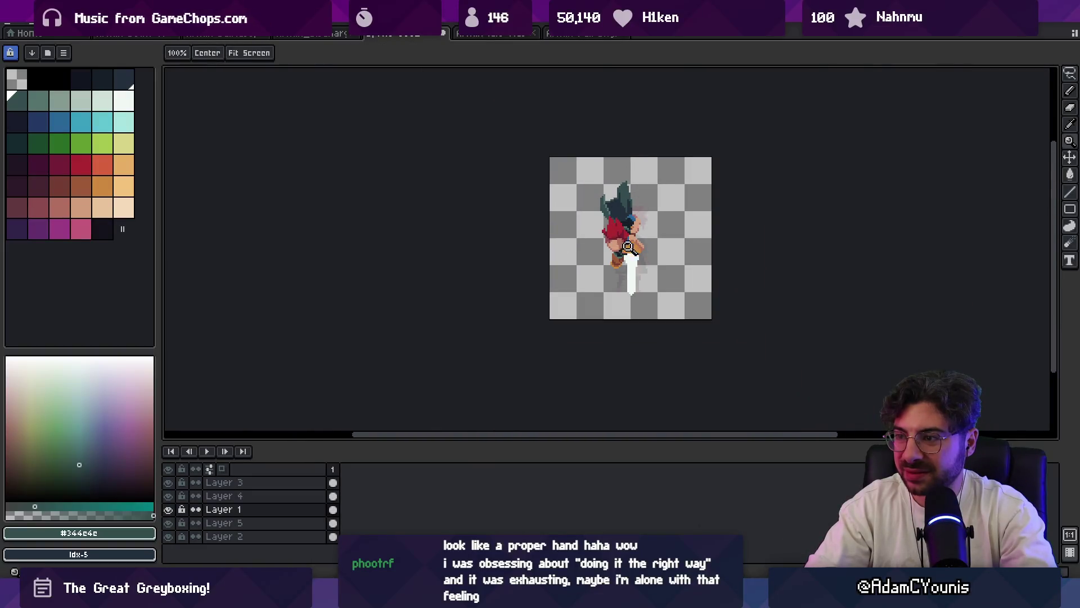
scroll(620, 247, up, 4)
key(o)
click(645, 233)
key(b)
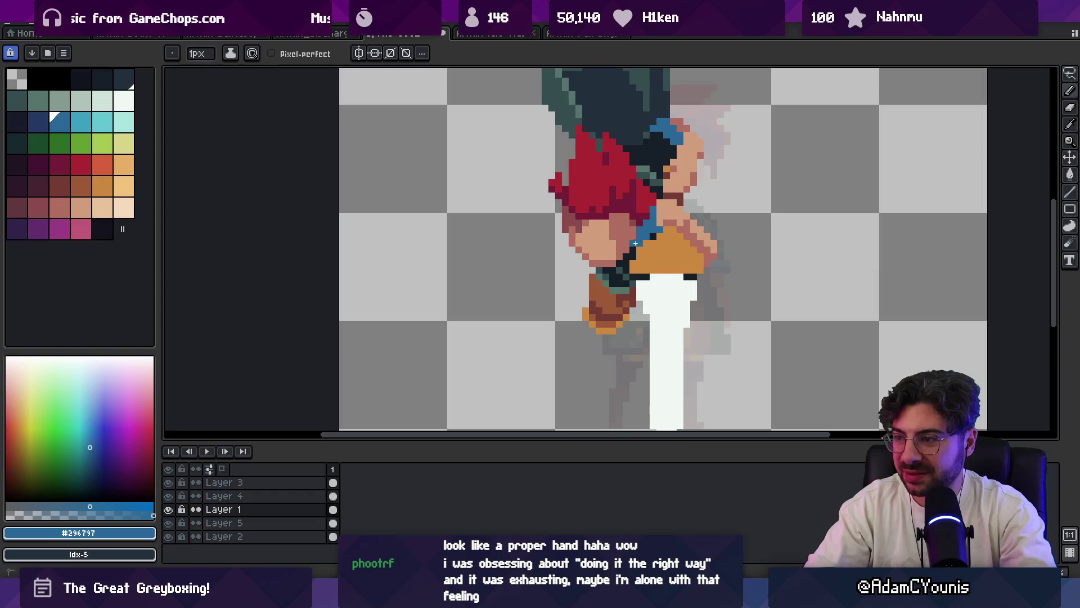
alt+click(659, 230)
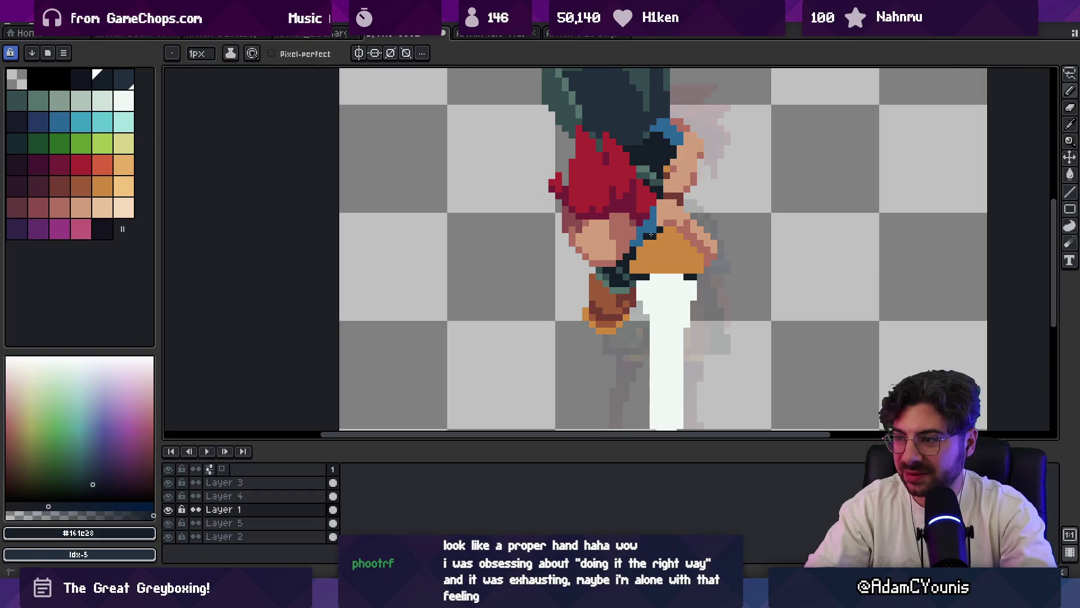
- Zoom in on the sprite and sample the brown of the boot
key(z)
scroll(650, 234, down, 3)
drag(682, 113, 602, 163)
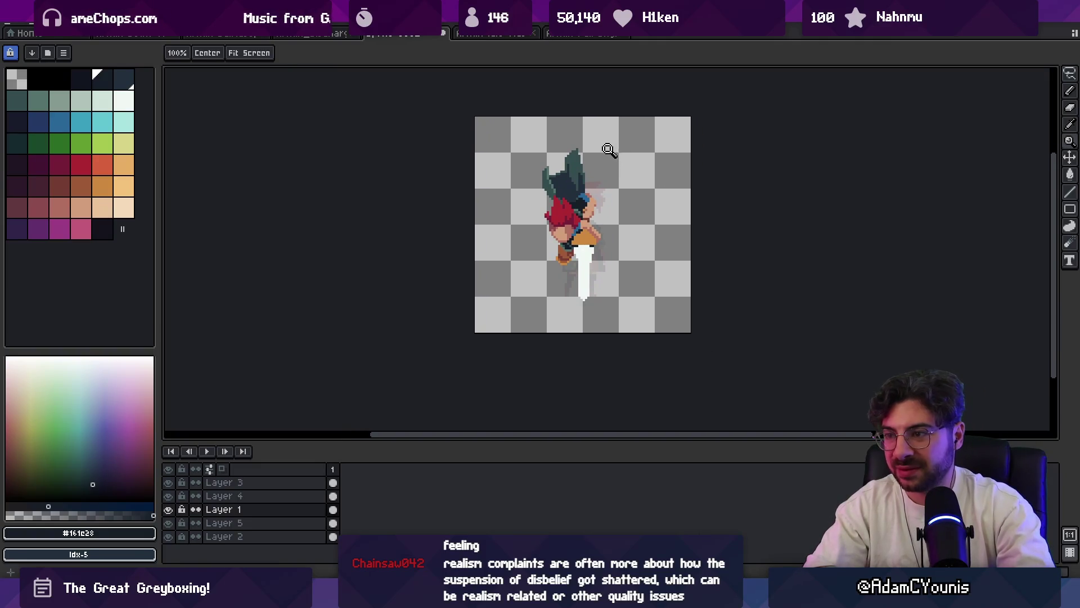
click(582, 203)
alt+click(557, 283)
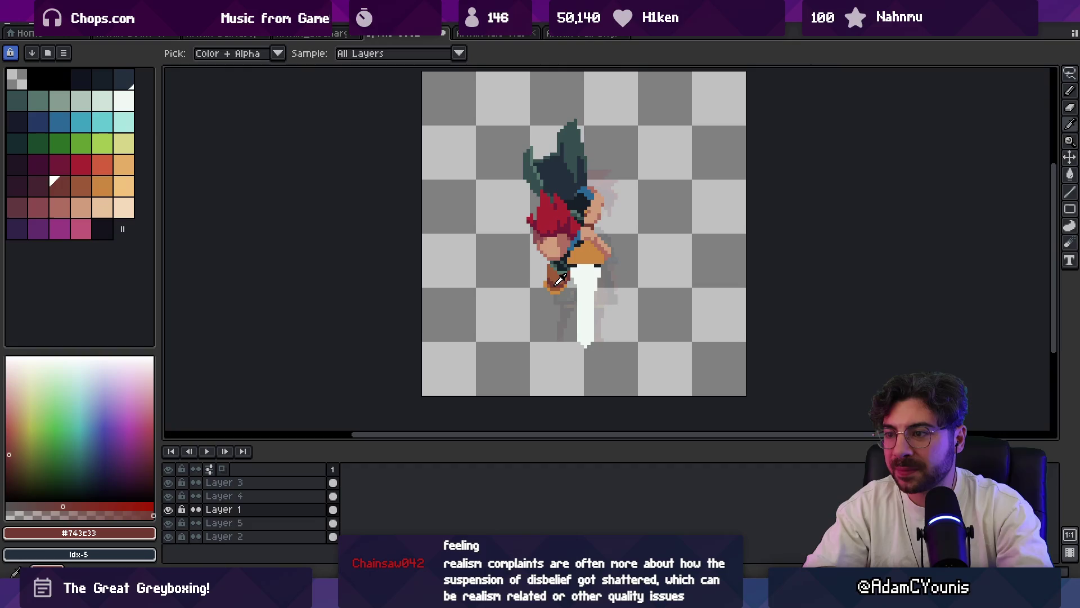
scroll(680, 223, up, 1)
- Paint dark maroon pixels on the right side of the dark hair with the Pencil
click(46, 191)
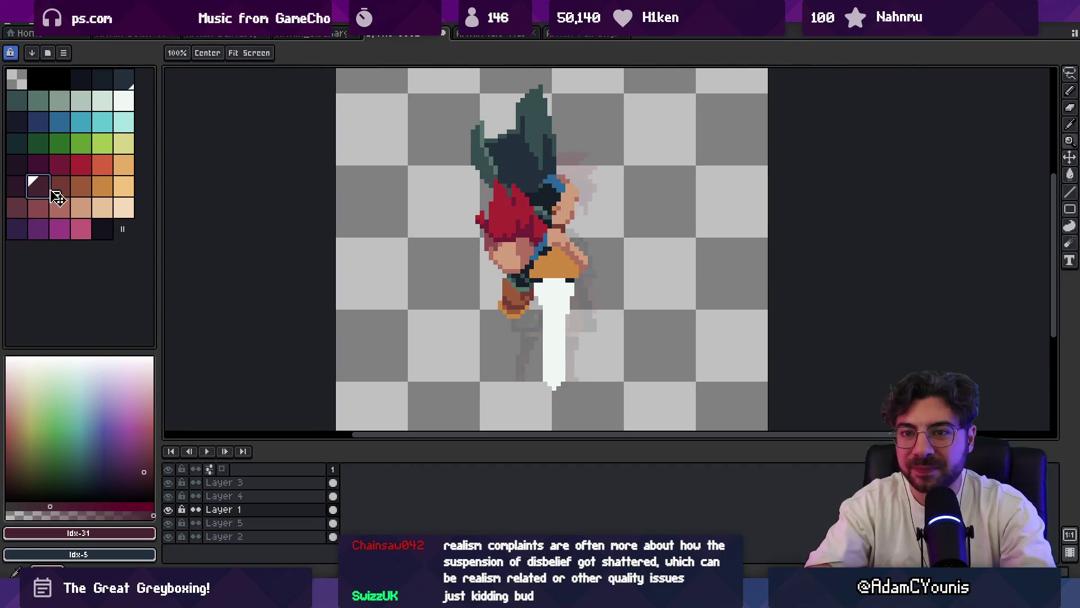
key(b)
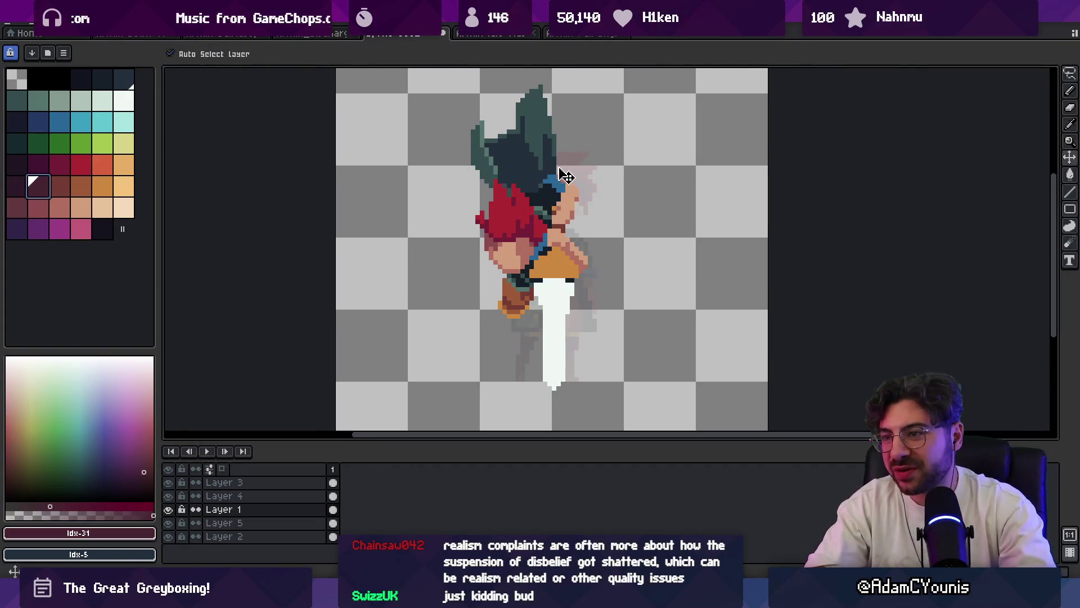
mouse_move(558, 163)
mouse_down()
mouse_move(566, 193)
mouse_move(563, 178)
mouse_up()
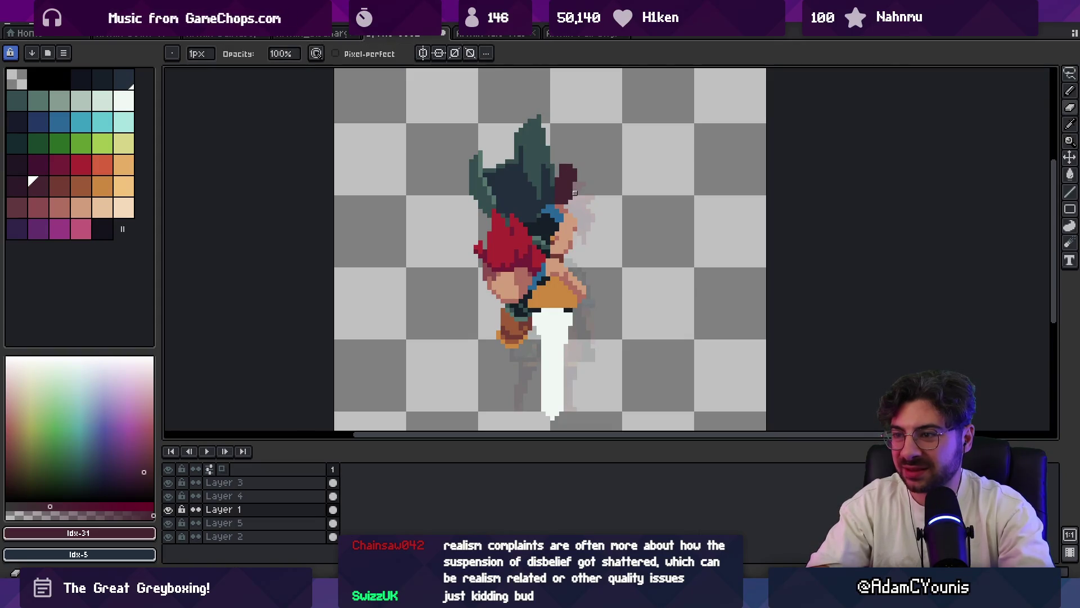
key(i)
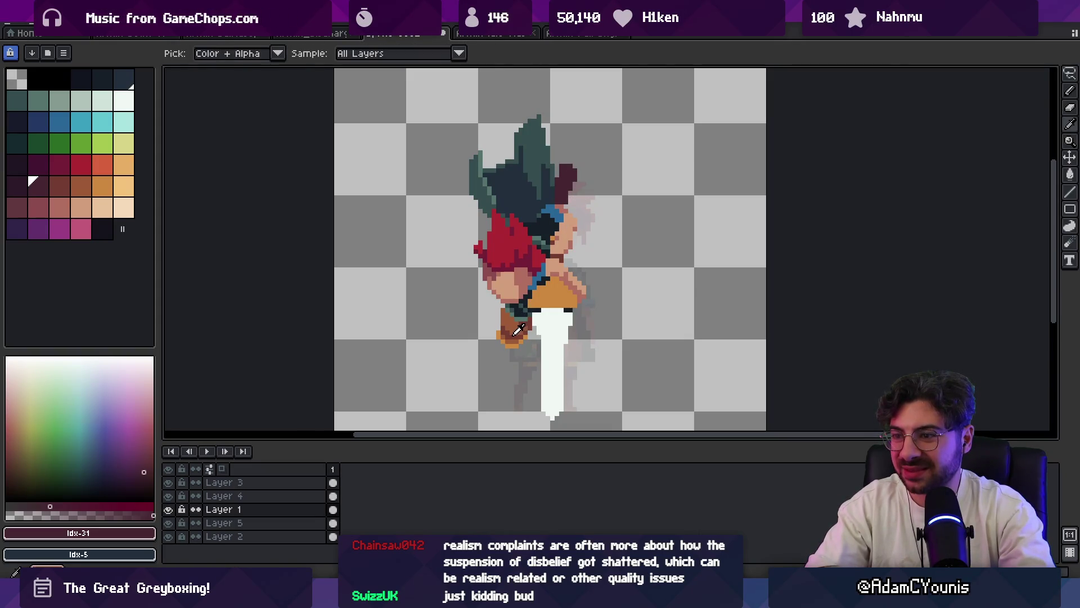
key(z)
scroll(582, 162, down, 3)
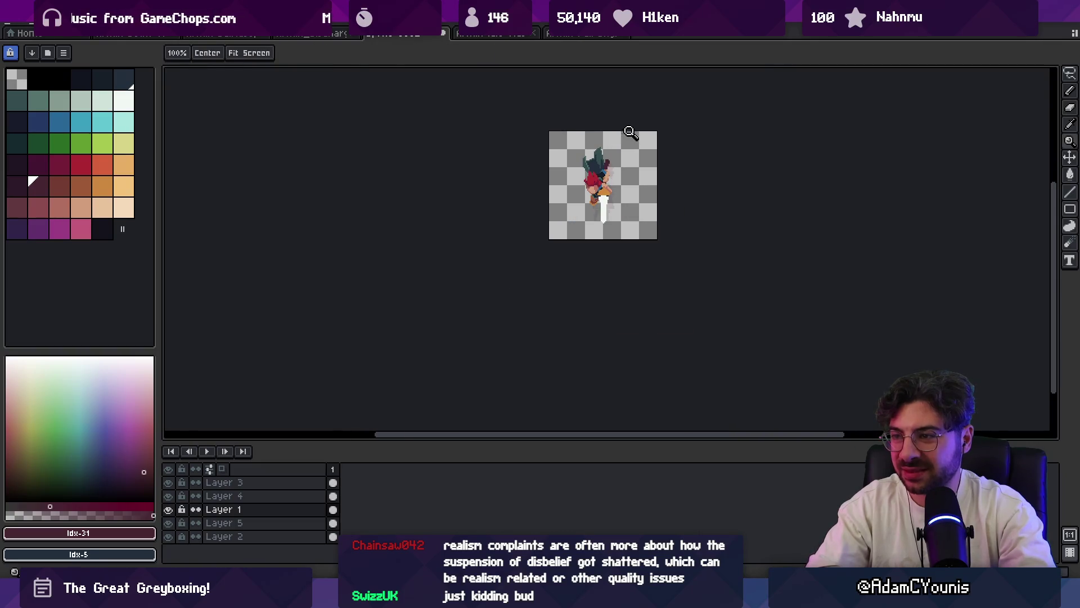
scroll(625, 147, up, 2)
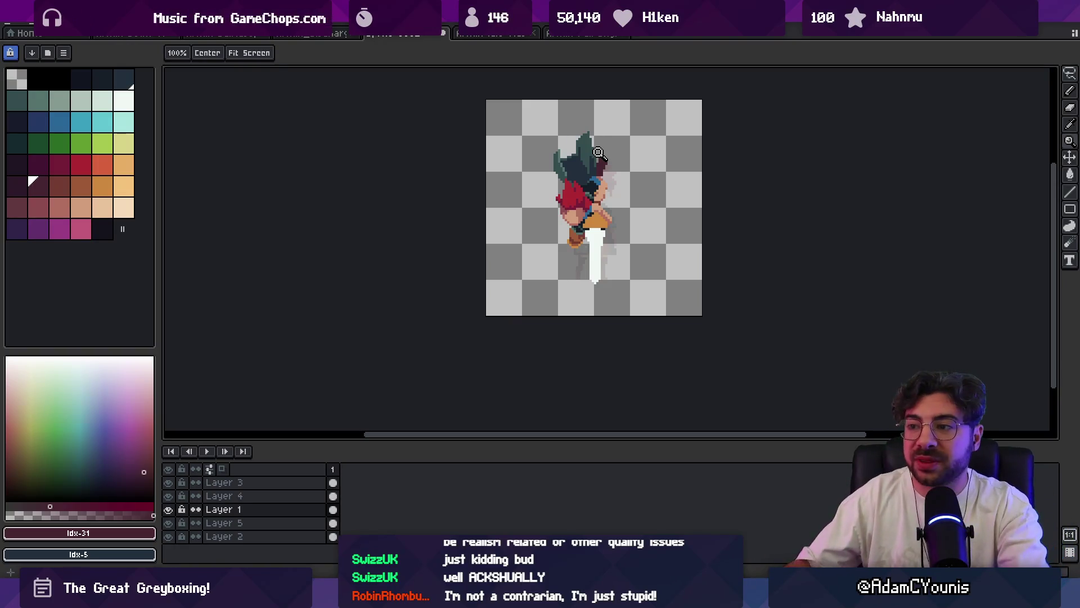
scroll(598, 152, up, 5)
- Sample the face's skin tone and undo the last two face pixel edits
alt+click(557, 191)
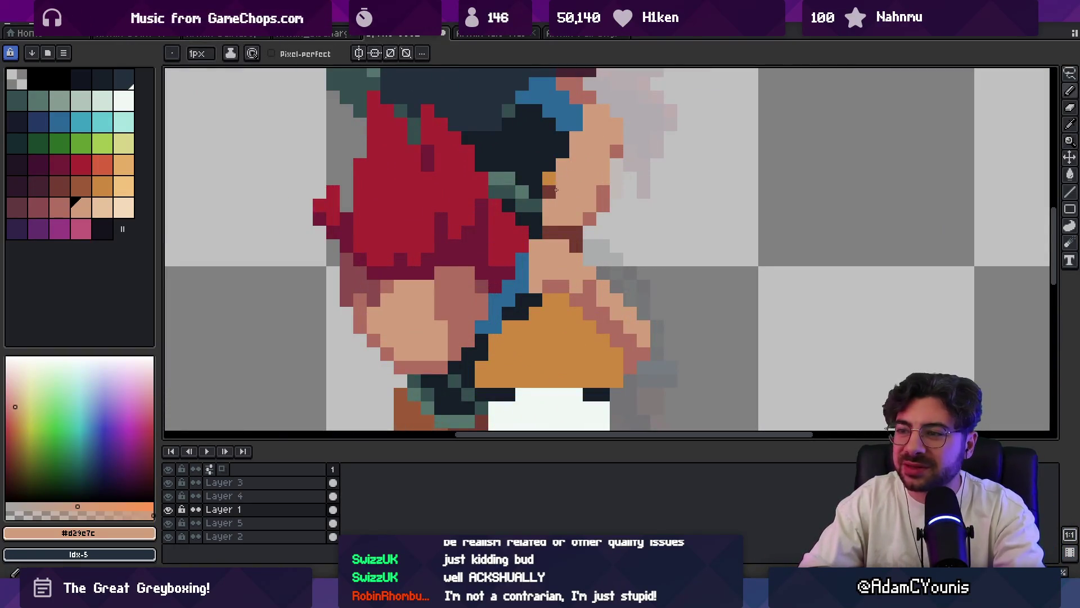
key(ctrl+z)
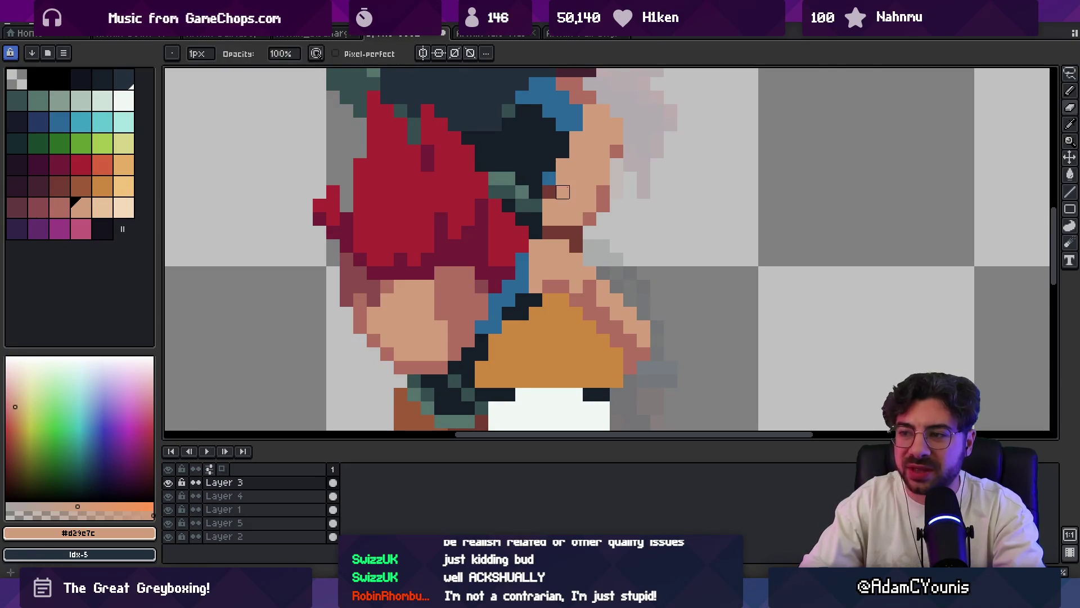
key(ctrl+z)
key(ctrl+z)
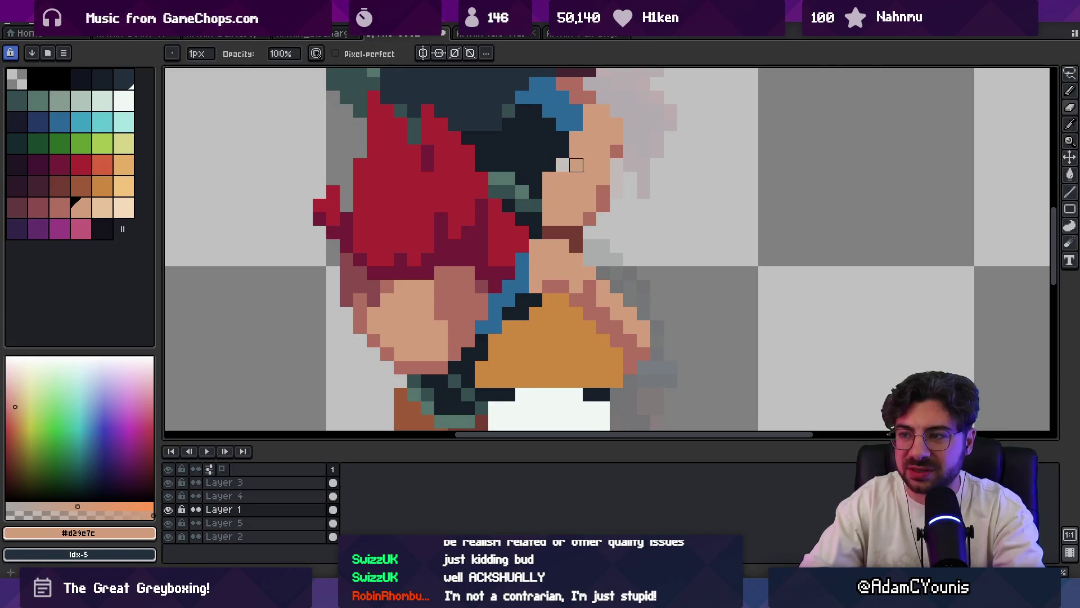
- Paint dark navy pixels beside the eye and sample the reddish skin shade, then go to Sketchbook
alt+click(549, 181)
click(550, 181)
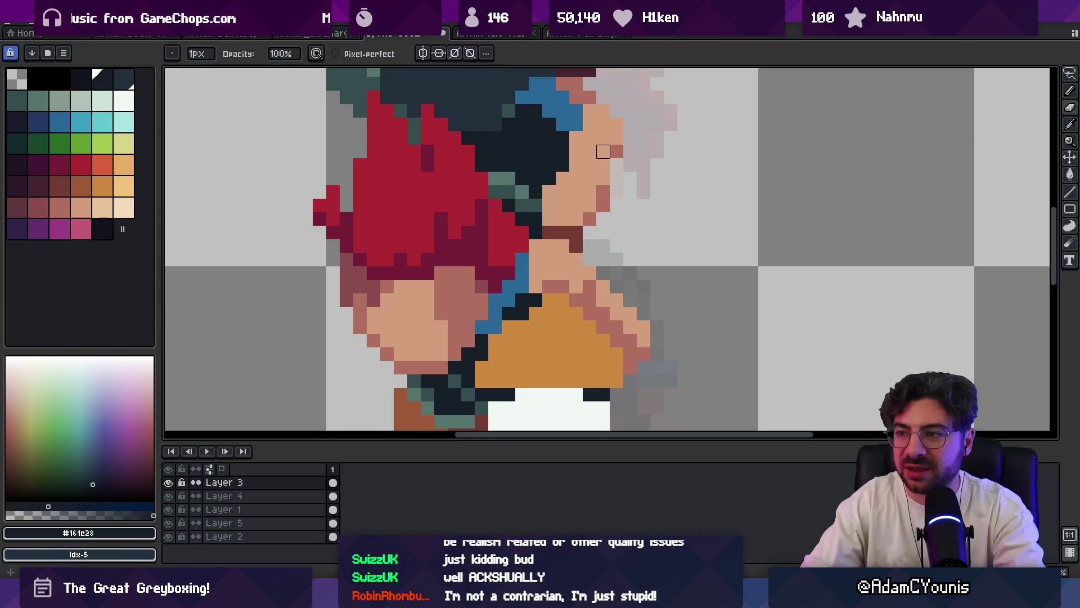
alt+click(602, 186)
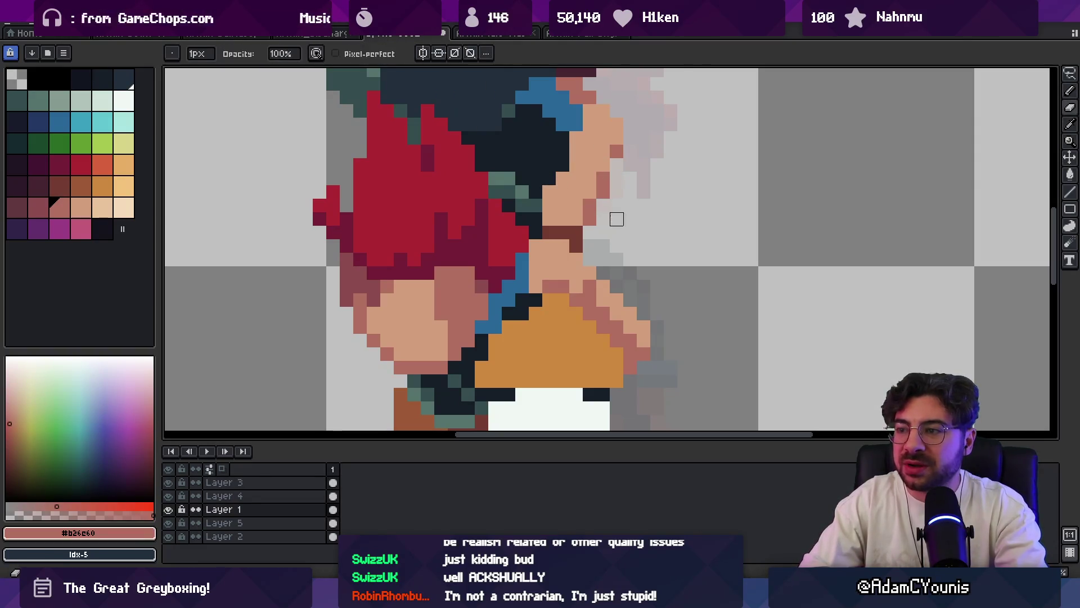
scroll(619, 197, down, 5)
scroll(605, 209, up, 5)
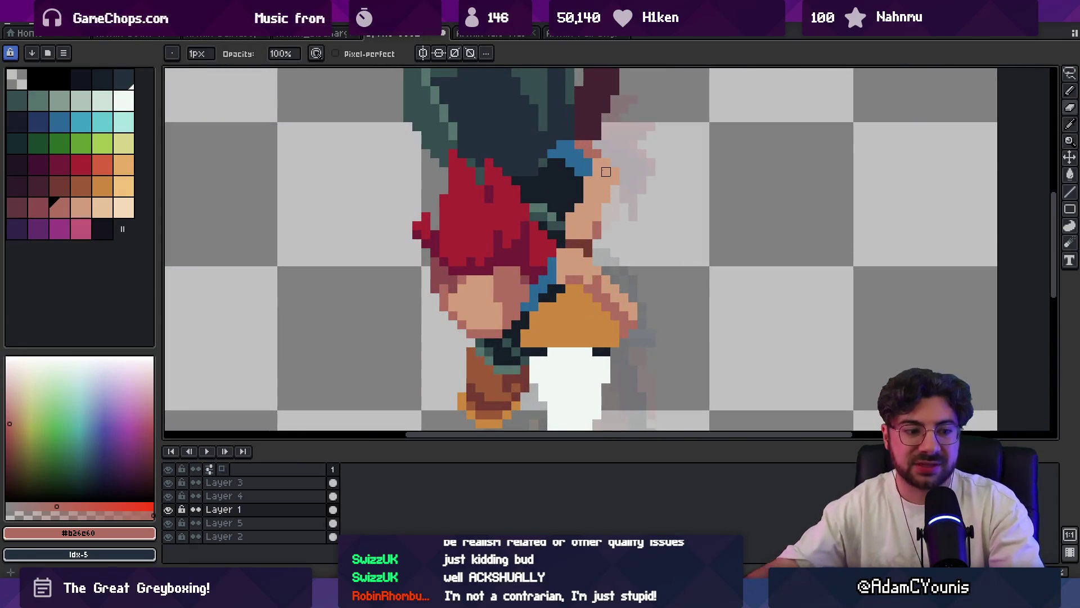
key(alt+Tab)
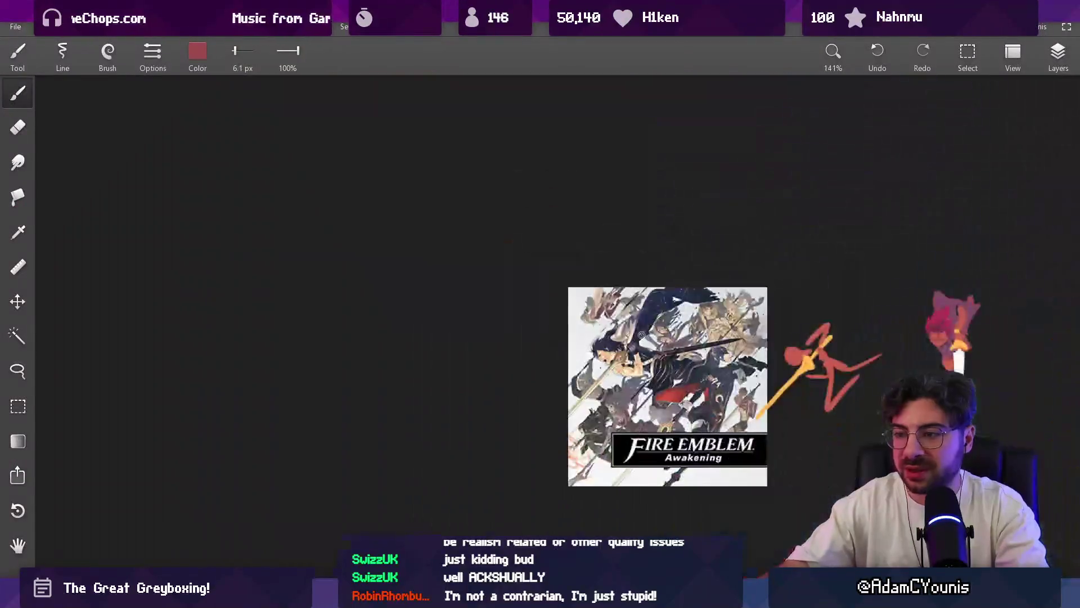
- Set the brush colour to white with red, green and blue all at 255
click(197, 51)
drag(212, 127, 267, 128)
drag(169, 161, 266, 161)
drag(169, 195, 267, 195)
click(318, 273)
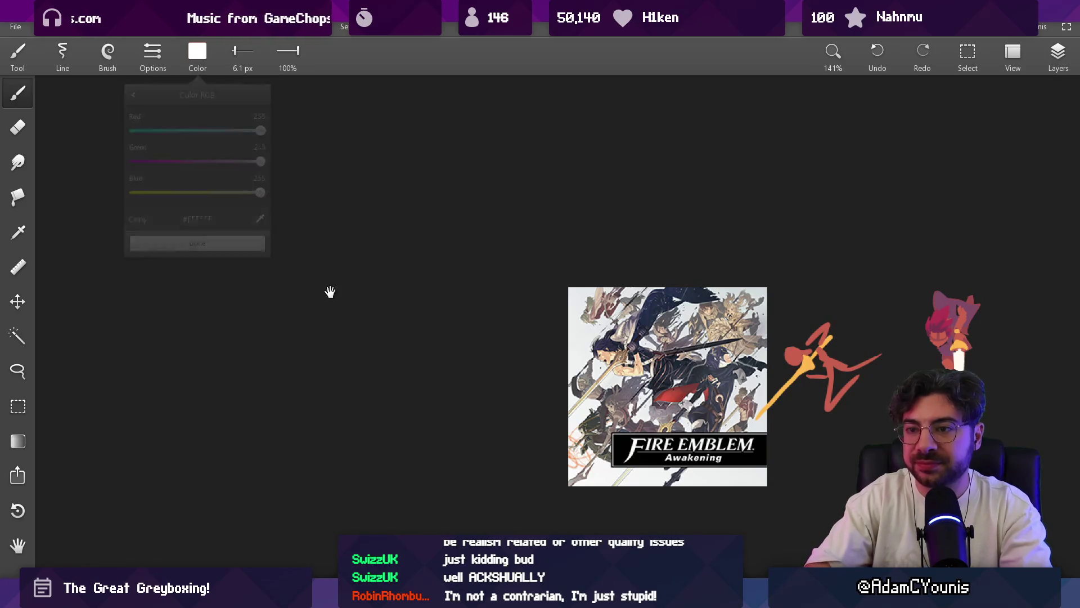
- With a thin 2.6 px brush, draw the vertical post, the beam diagonals and a small box
scroll(512, 285, up, 3)
key(bracketleft)
key(bracketleft)
key(bracketleft)
drag(352, 96, 352, 354)
key(ctrl+minus)
mouse_move(395, 177)
mouse_down()
mouse_move(430, 177)
mouse_move(216, 364)
mouse_move(432, 178)
mouse_up()
scroll(407, 273, down, 1)
mouse_move(433, 241)
mouse_down()
mouse_move(478, 224)
mouse_move(490, 241)
mouse_move(451, 252)
mouse_move(459, 240)
mouse_move(420, 282)
mouse_up()
key(ctrl+z)
key(ctrl+z)
mouse_move(430, 291)
mouse_down()
mouse_move(482, 272)
mouse_move(491, 242)
mouse_up()
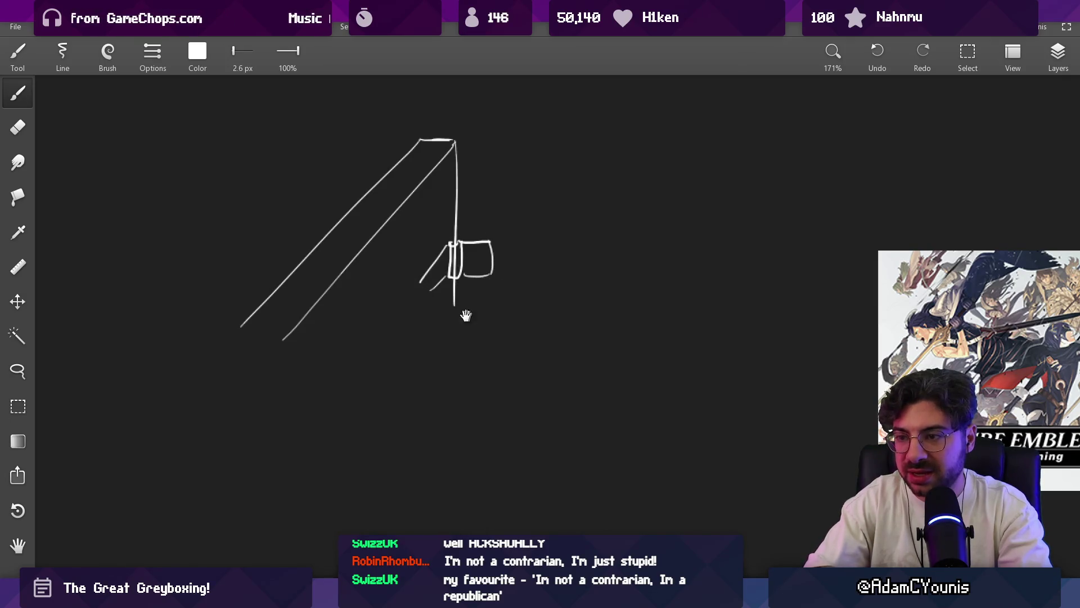
- Draw legs under the beam, a curve below it and a long line across the top
mouse_move(261, 341)
mouse_down()
mouse_move(289, 350)
mouse_move(318, 526)
mouse_move(269, 495)
mouse_up()
mouse_move(365, 426)
mouse_down()
mouse_move(535, 419)
mouse_move(562, 388)
mouse_up()
scroll(583, 417, down, 3)
scroll(501, 270, up, 1)
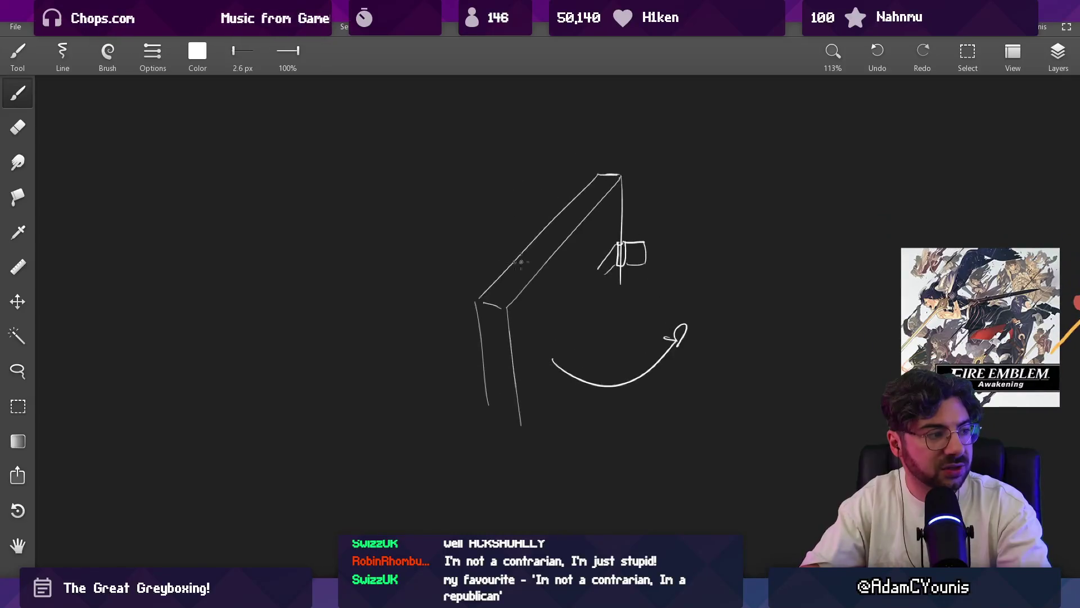
drag(473, 162, 815, 197)
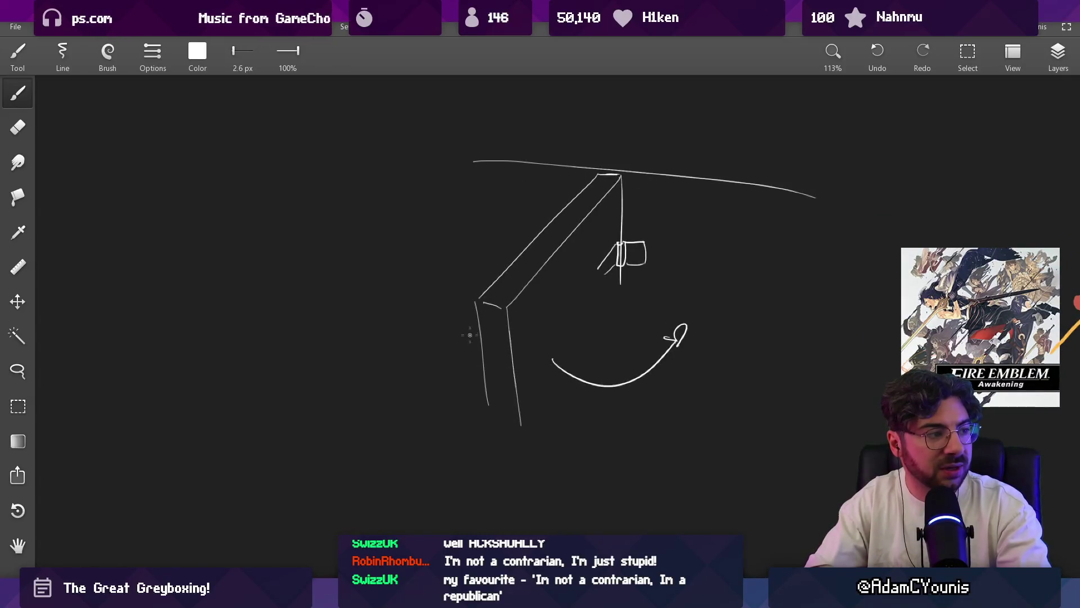
mouse_move(465, 358)
mouse_down()
mouse_move(405, 277)
mouse_move(415, 295)
mouse_up()
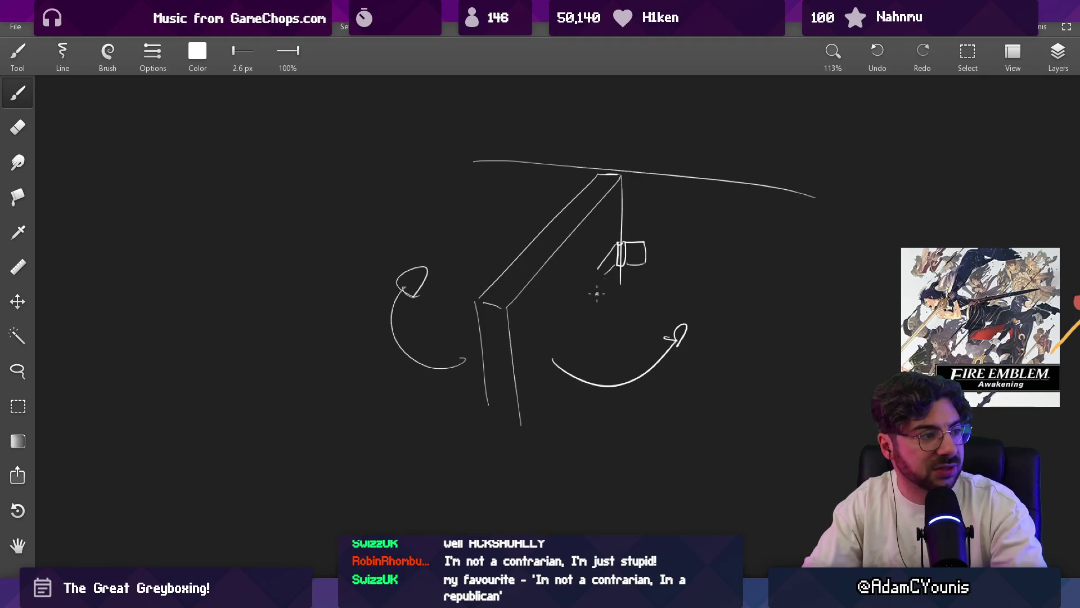
key(ctrl+z)
key(ctrl+z)
key(ctrl+y)
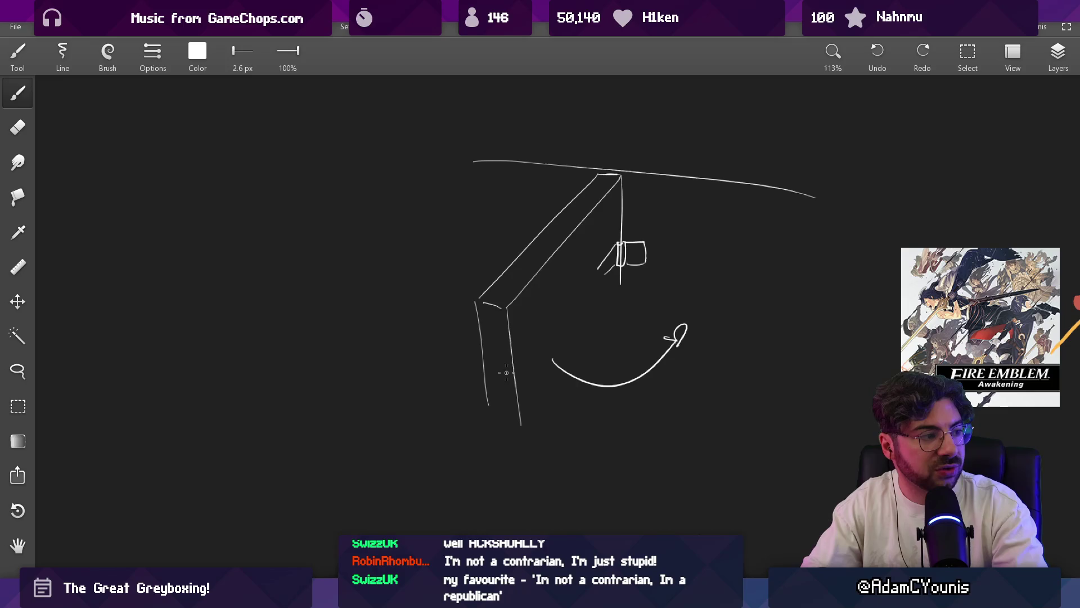
- Try loops, an arrow and a long swing line around the hook, undoing each attempt
drag(524, 394, 553, 369)
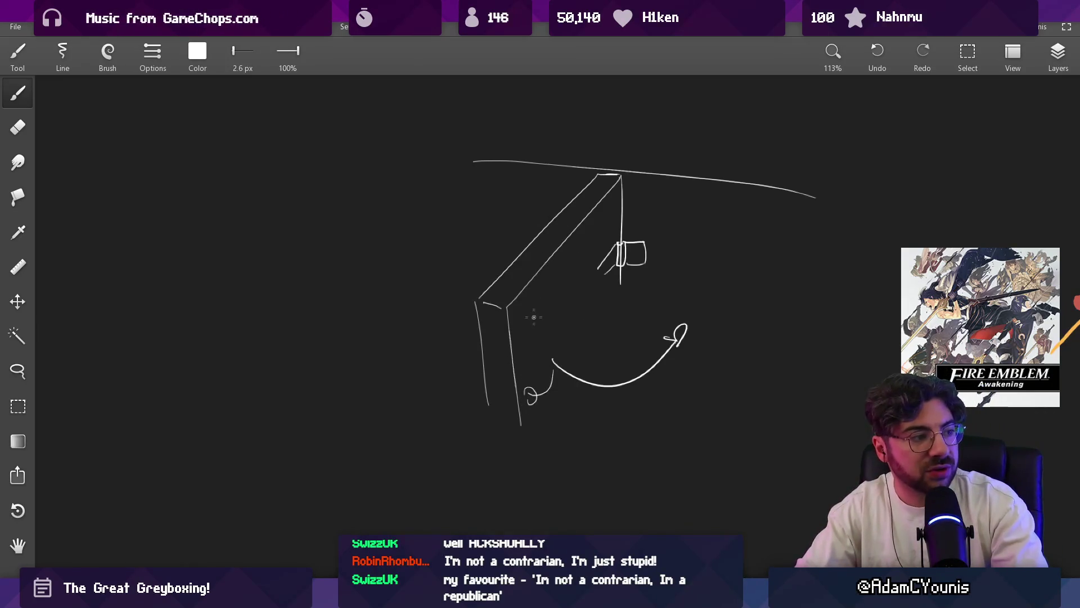
key(ctrl+z)
mouse_move(556, 327)
mouse_down()
mouse_move(553, 287)
mouse_move(565, 340)
mouse_move(675, 395)
mouse_up()
scroll(552, 307, down, 2)
key(ctrl+z)
mouse_move(482, 310)
mouse_down()
mouse_move(557, 341)
mouse_move(626, 279)
mouse_up()
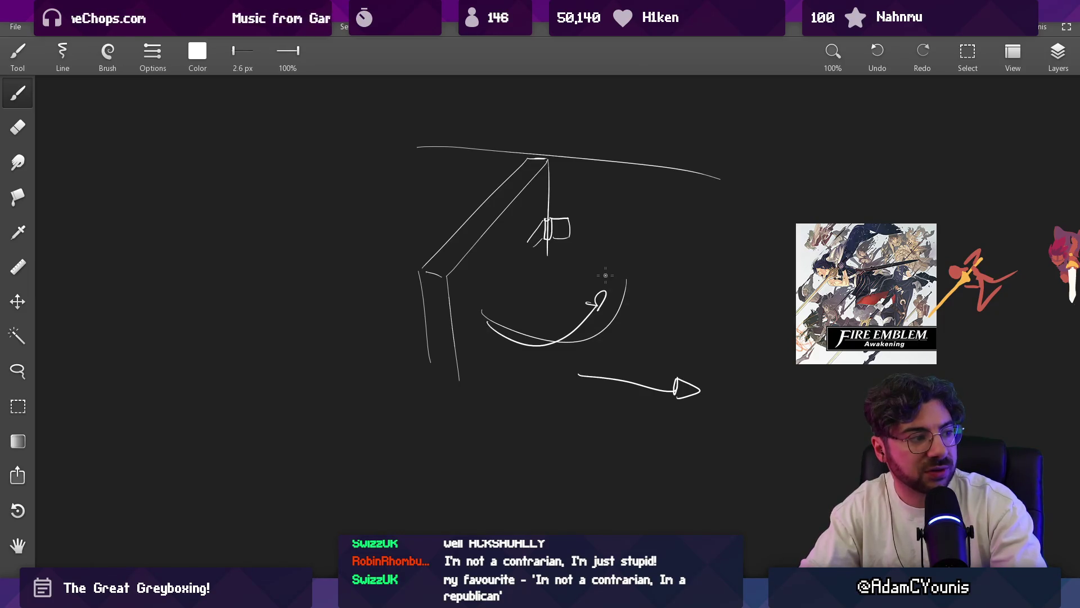
key(ctrl+z)
key(ctrl+z)
drag(678, 380, 356, 295)
key(ctrl+z)
key(ctrl+z)
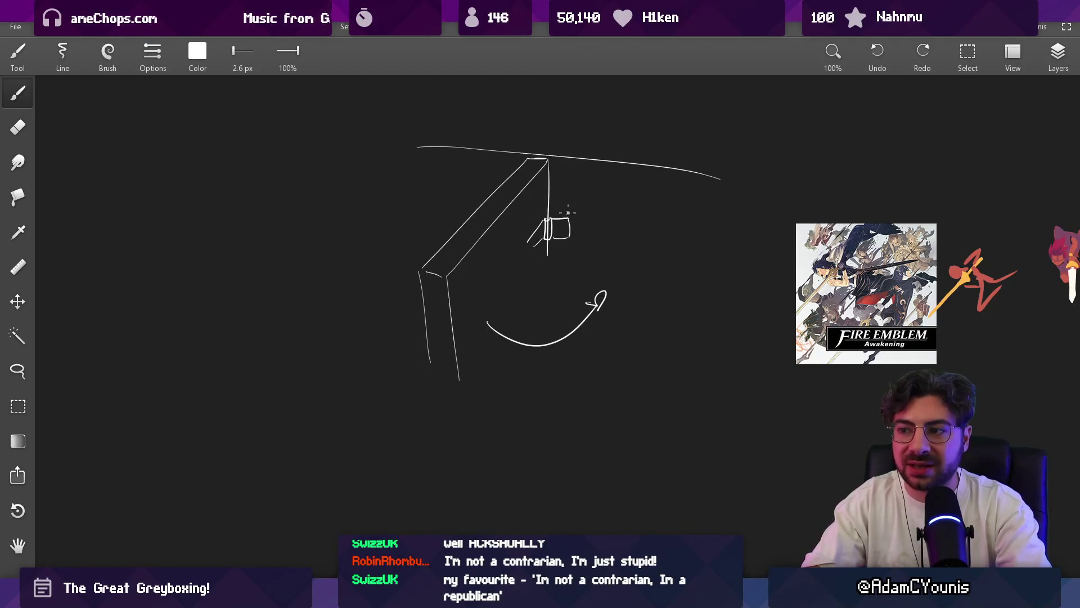
- Discard a trial curve and loop, then erase the small box beside the post with a 13 px eraser
mouse_move(472, 321)
mouse_down()
mouse_move(391, 217)
mouse_move(378, 223)
mouse_up()
drag(380, 222, 407, 237)
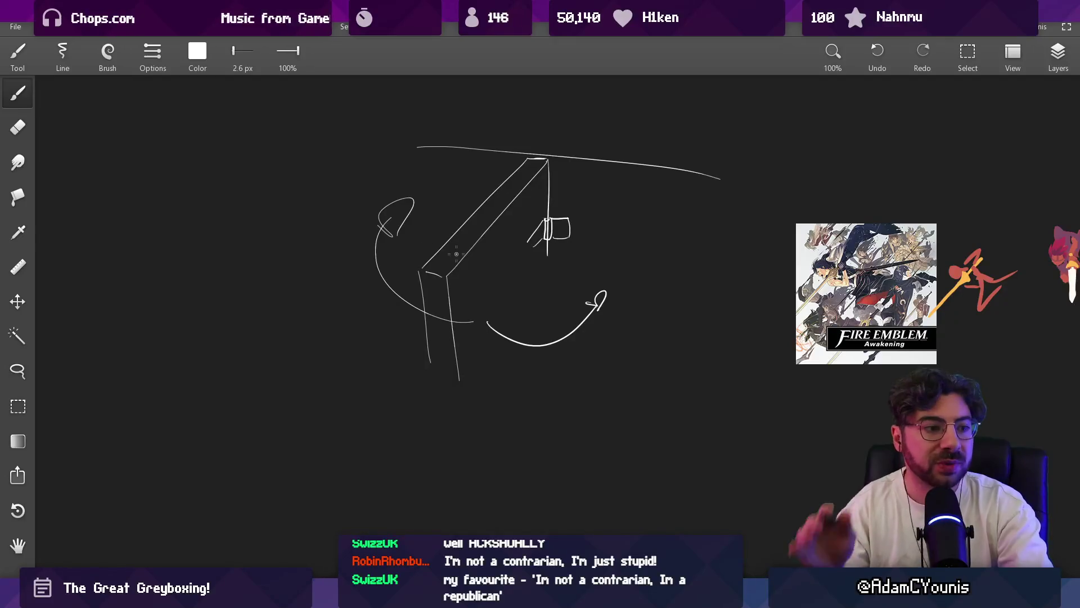
key(ctrl+z)
key(ctrl+z)
key(ctrl+z)
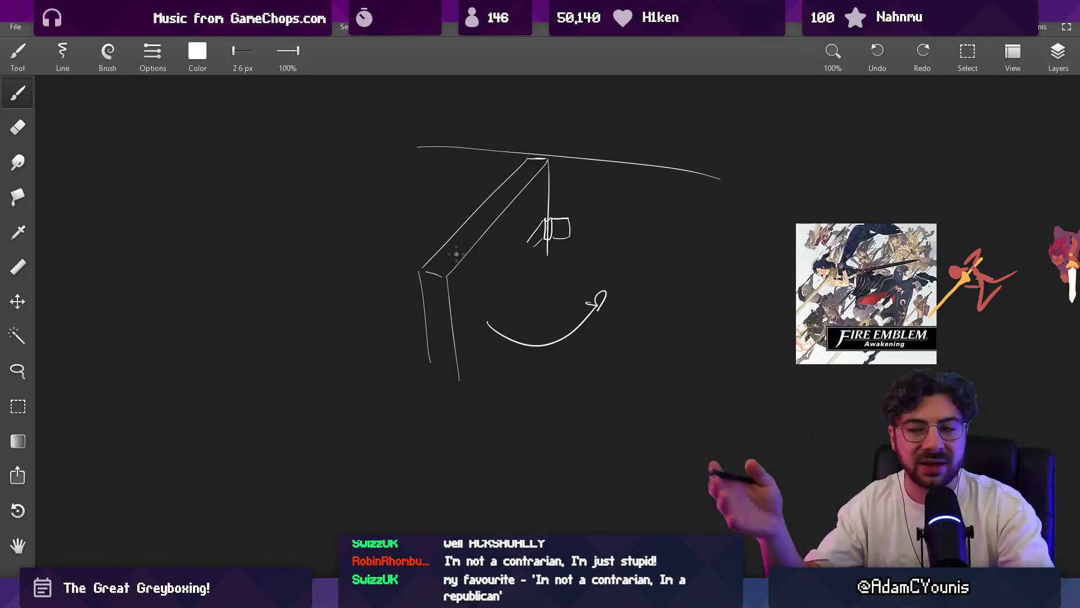
key(e)
key(bracketright)
key(bracketright)
key(bracketright)
drag(571, 214, 558, 236)
key(b)
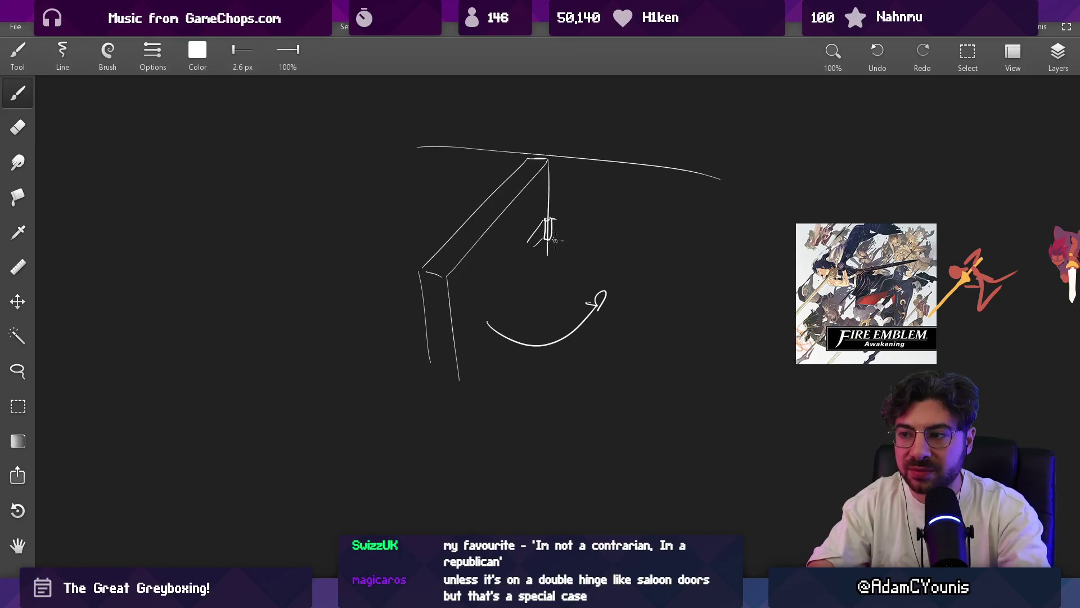
- Draw a straight arrow pointing down-right below the arc, discarding trial loop and curve strokes
scroll(568, 237, up, 2)
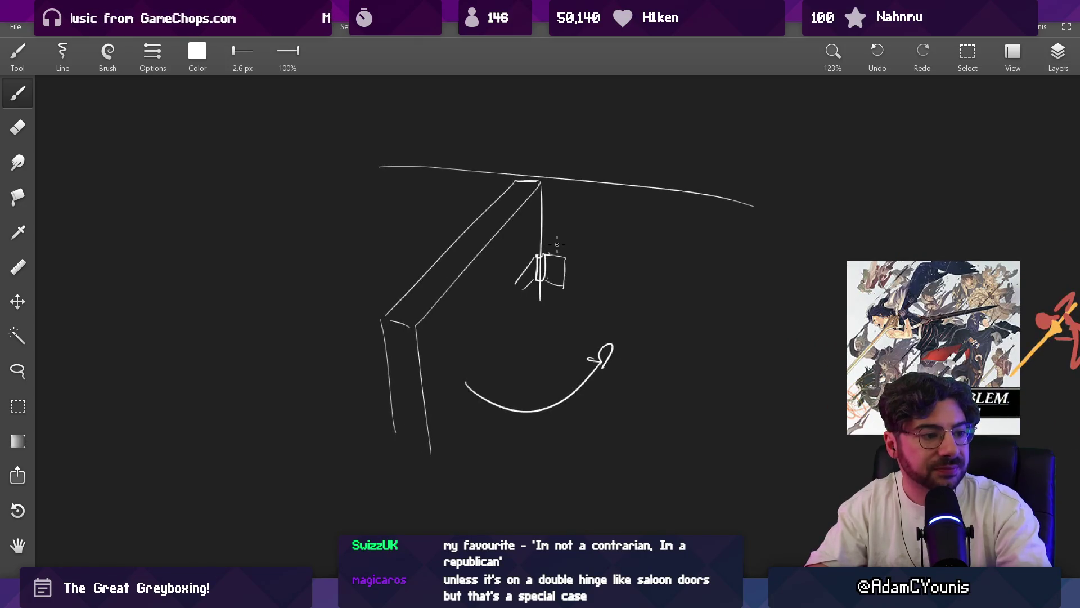
mouse_move(556, 243)
mouse_down()
mouse_move(559, 285)
mouse_move(565, 233)
mouse_up()
key(ctrl+z)
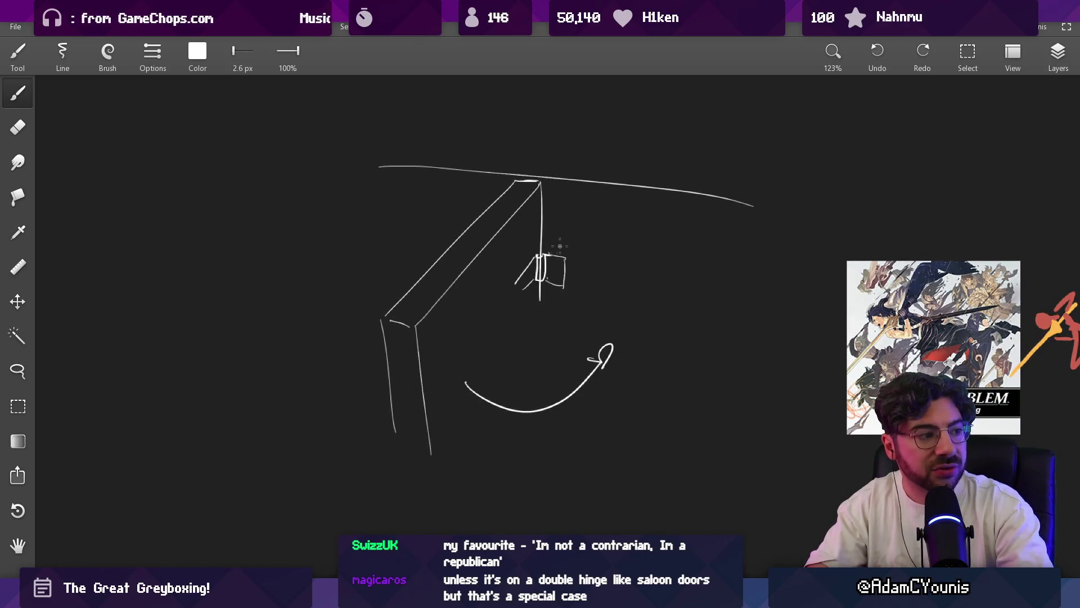
drag(461, 364, 579, 334)
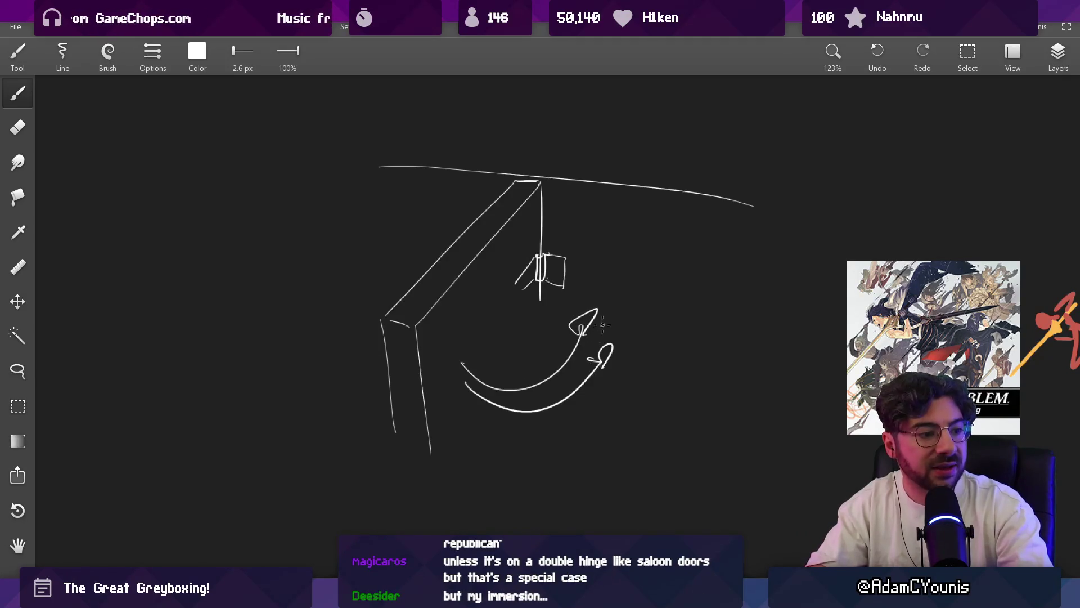
scroll(575, 306, down, 2)
key(ctrl+z)
mouse_move(555, 388)
mouse_down()
mouse_move(672, 431)
mouse_move(692, 423)
mouse_up()
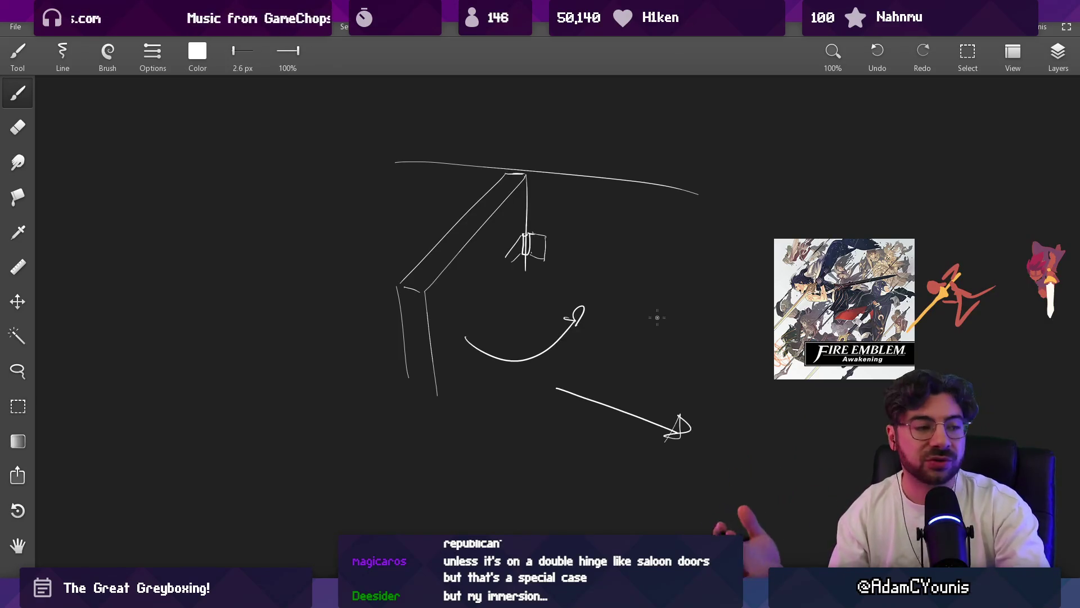
key(alt+Tab)
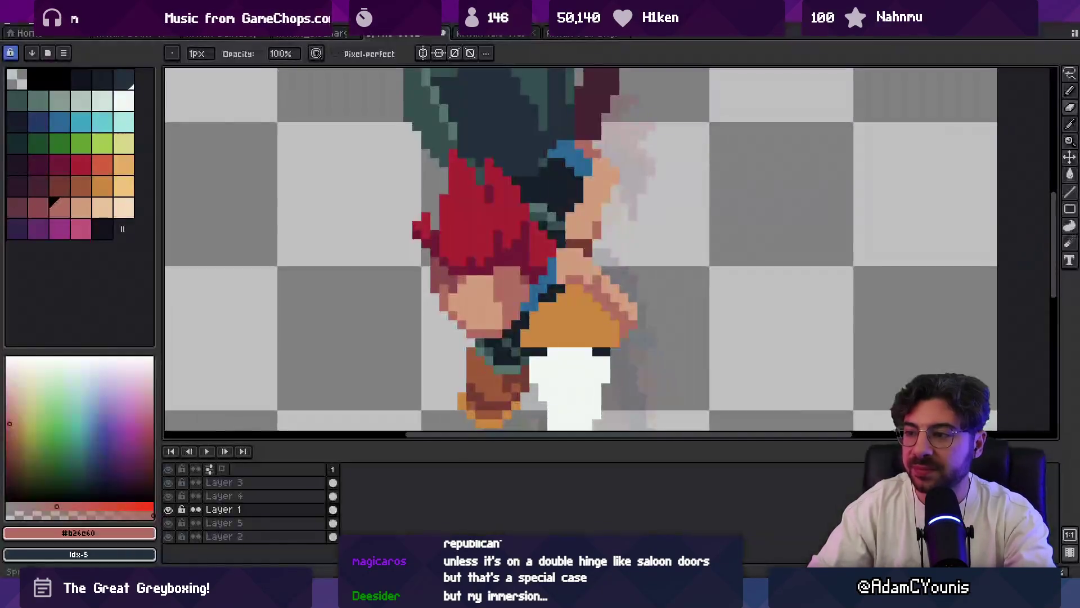
- Sample the sprite's skin tone and zoom the canvas, glancing back at the Sketchbook reference
scroll(562, 235, up, 2)
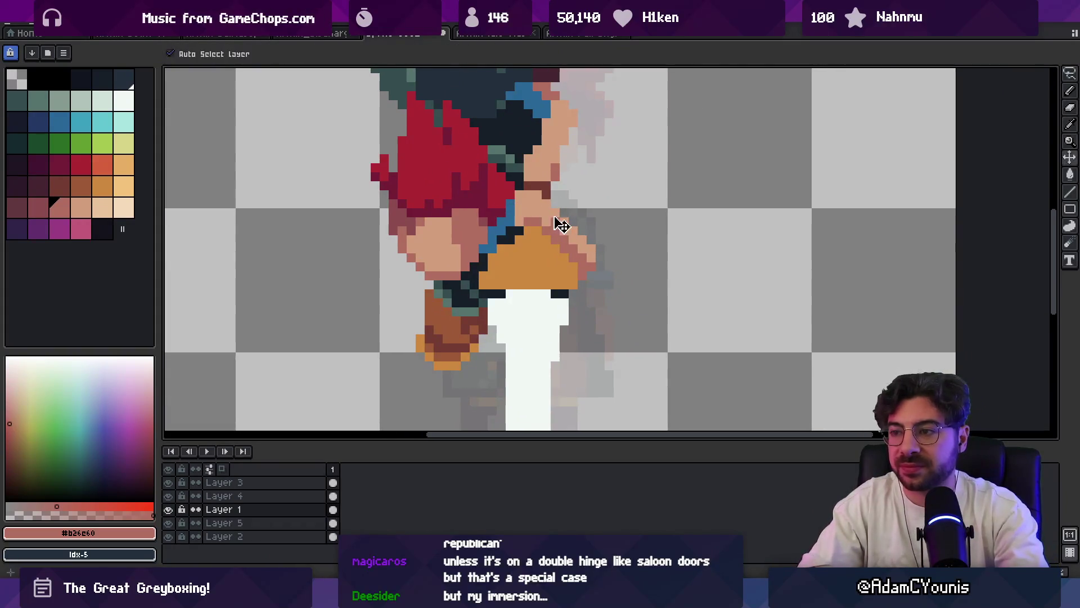
key(b)
alt+click(537, 217)
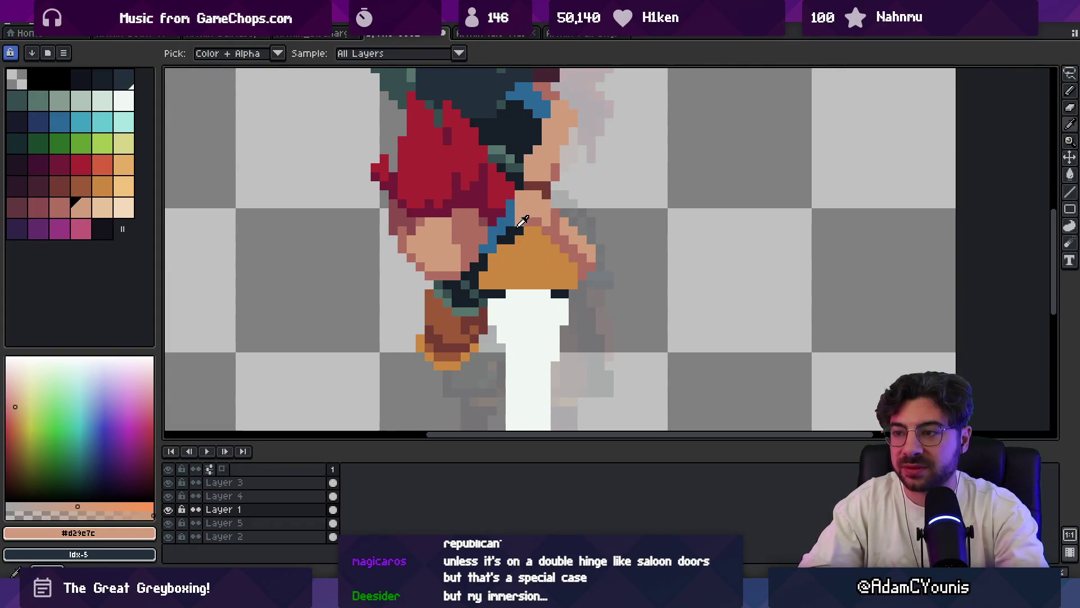
key(z)
scroll(565, 213, down, 5)
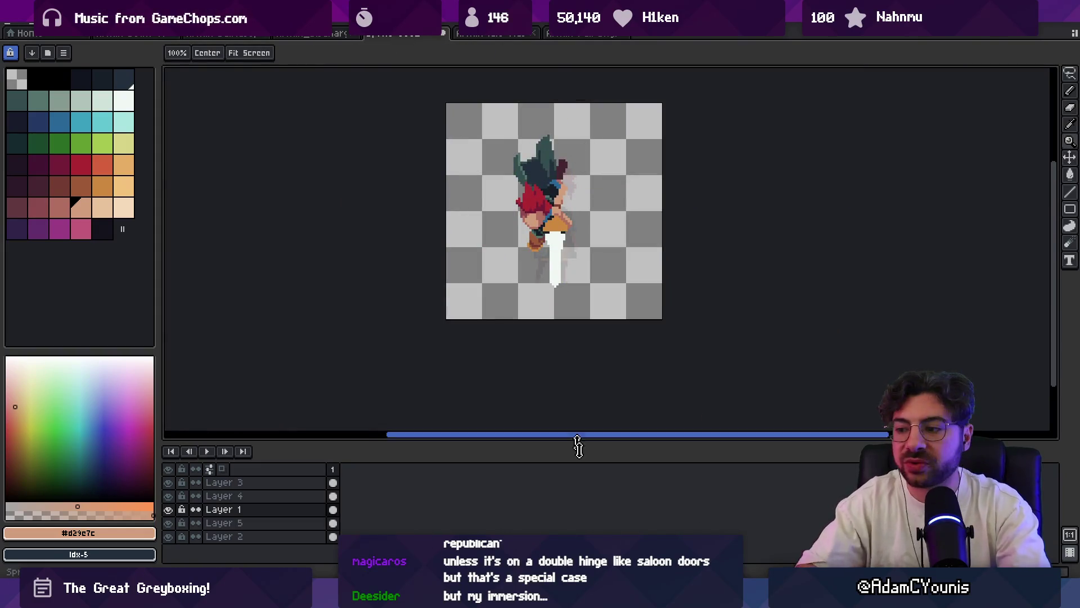
key(alt+Tab)
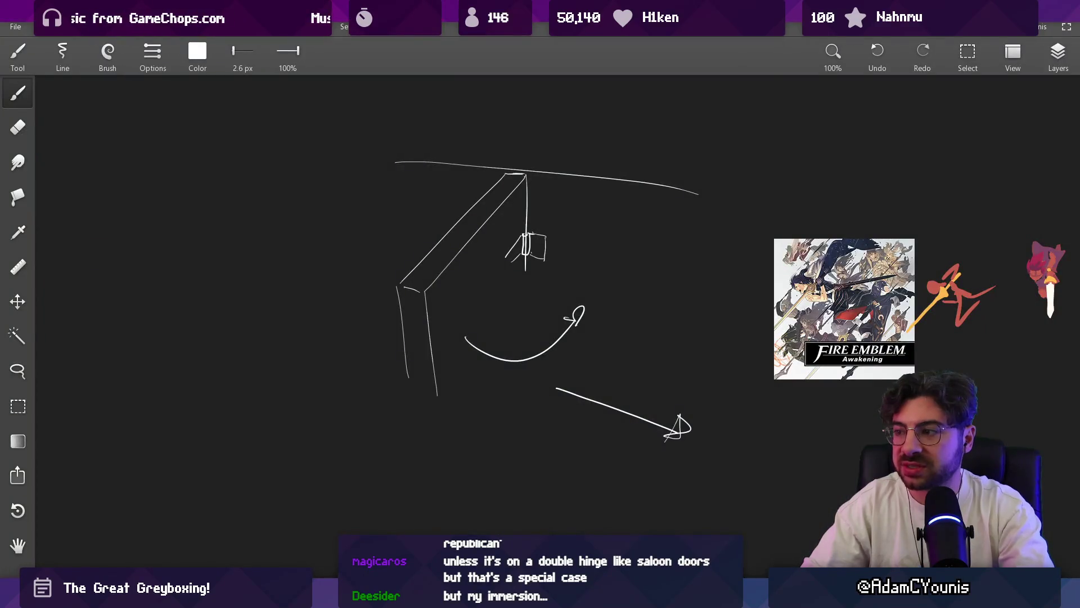
key(alt+Tab)
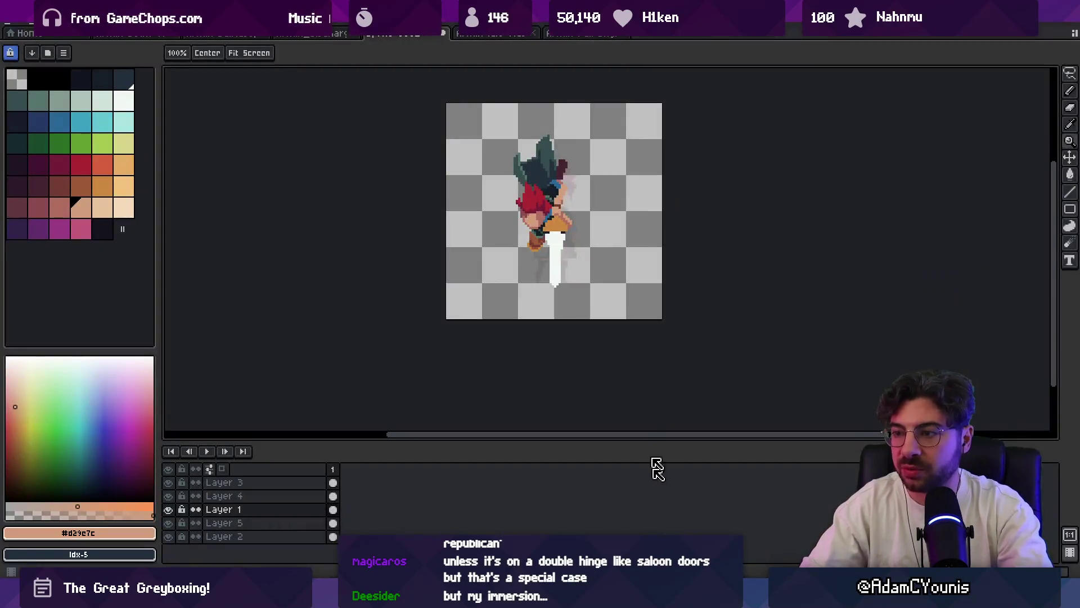
scroll(552, 220, up, 4)
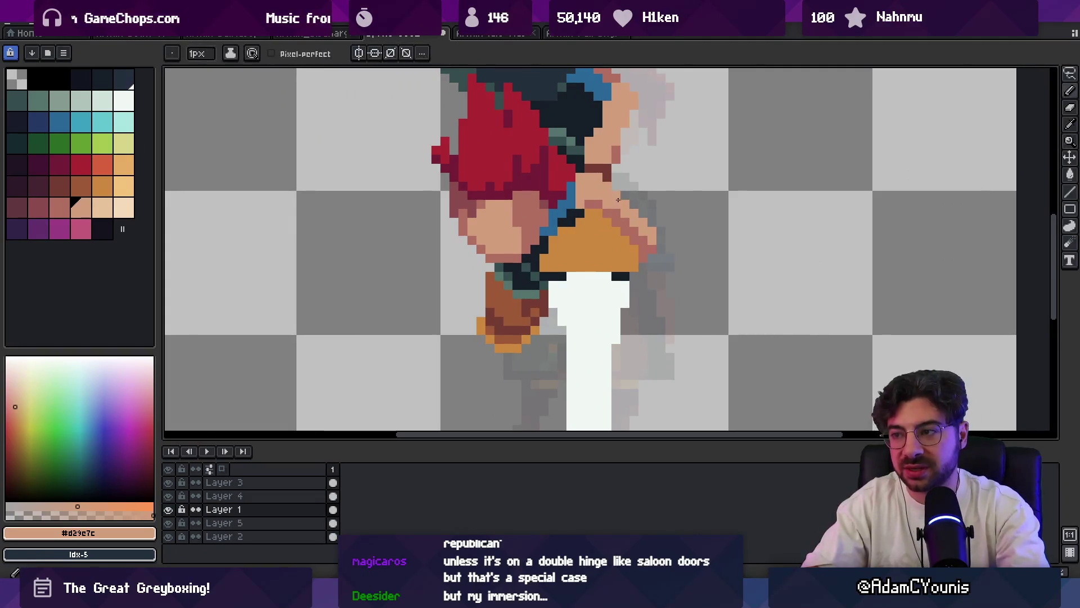
scroll(614, 186, down, 4)
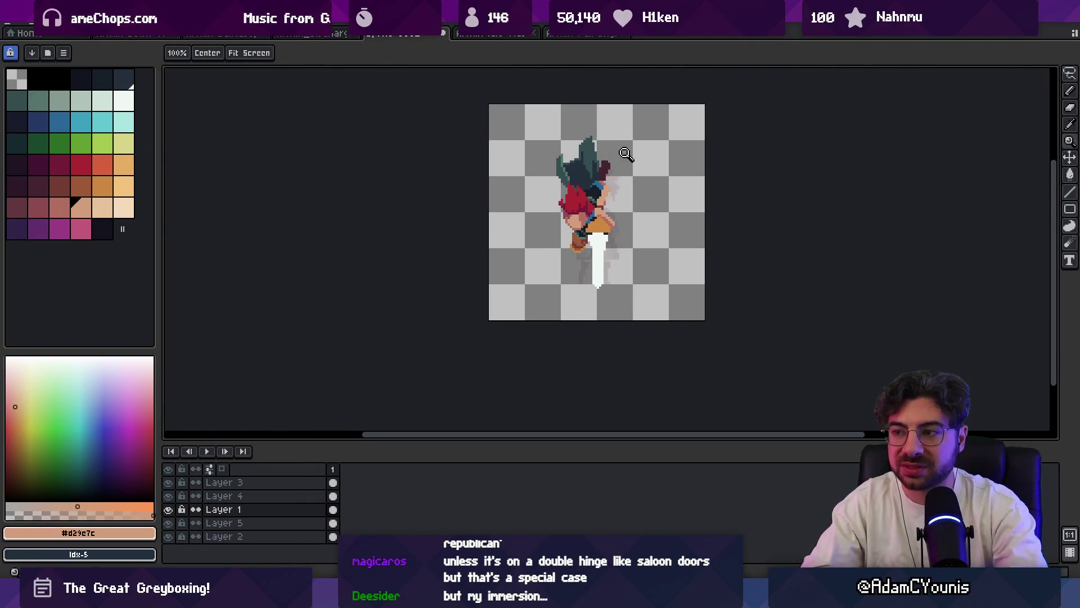
scroll(618, 157, up, 2)
key(b)
key(e)
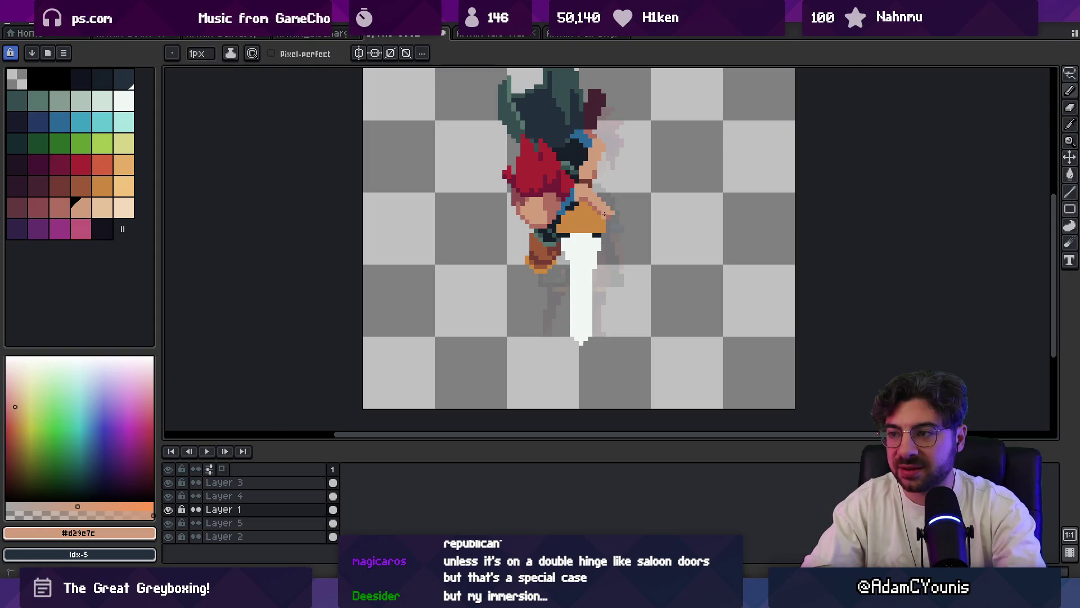
- On the shoulder's layer, paint a darker brown shading row under the orange shoulder piece
key(z)
click(618, 212)
key(b)
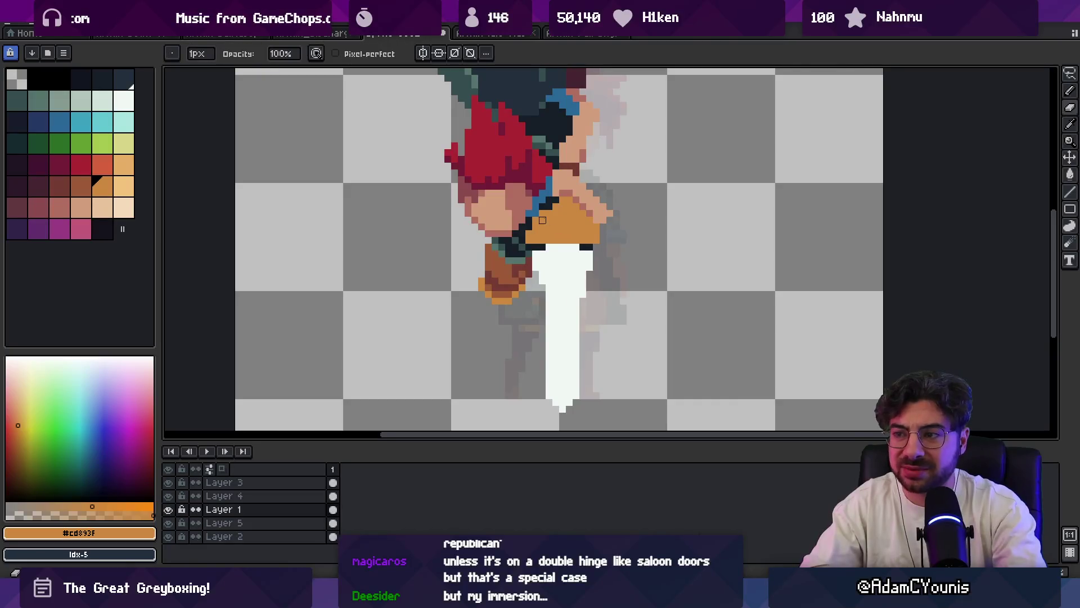
ctrl+click(532, 220)
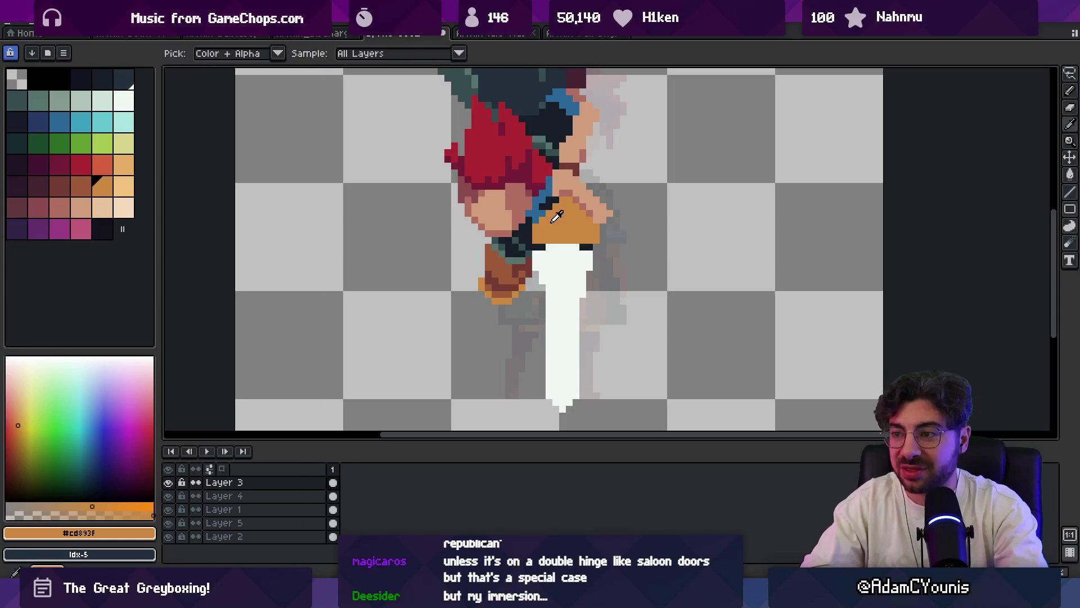
key(e)
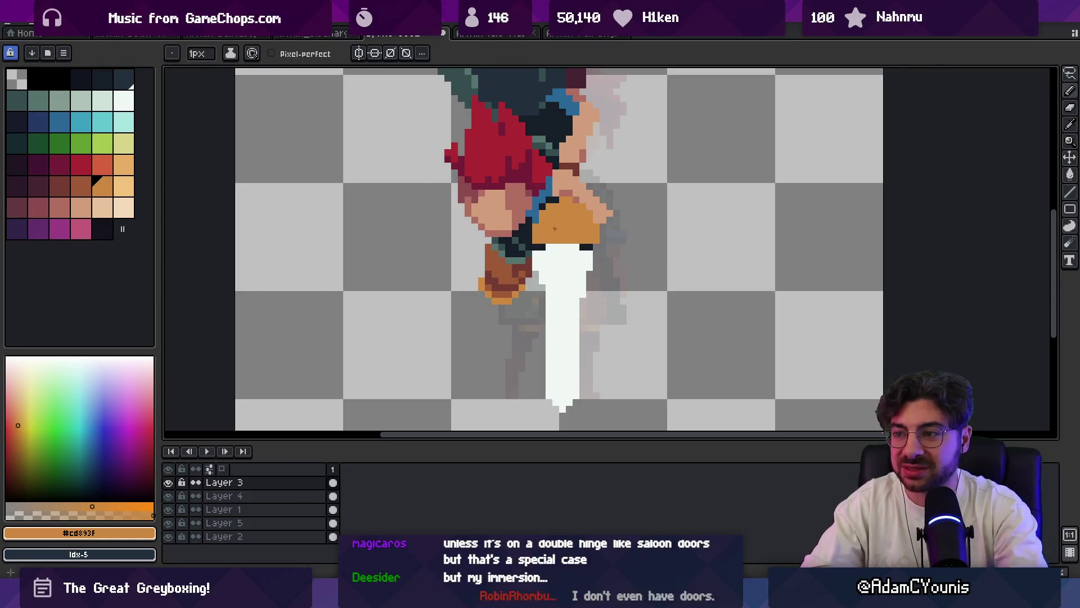
click(80, 186)
drag(549, 245, 580, 240)
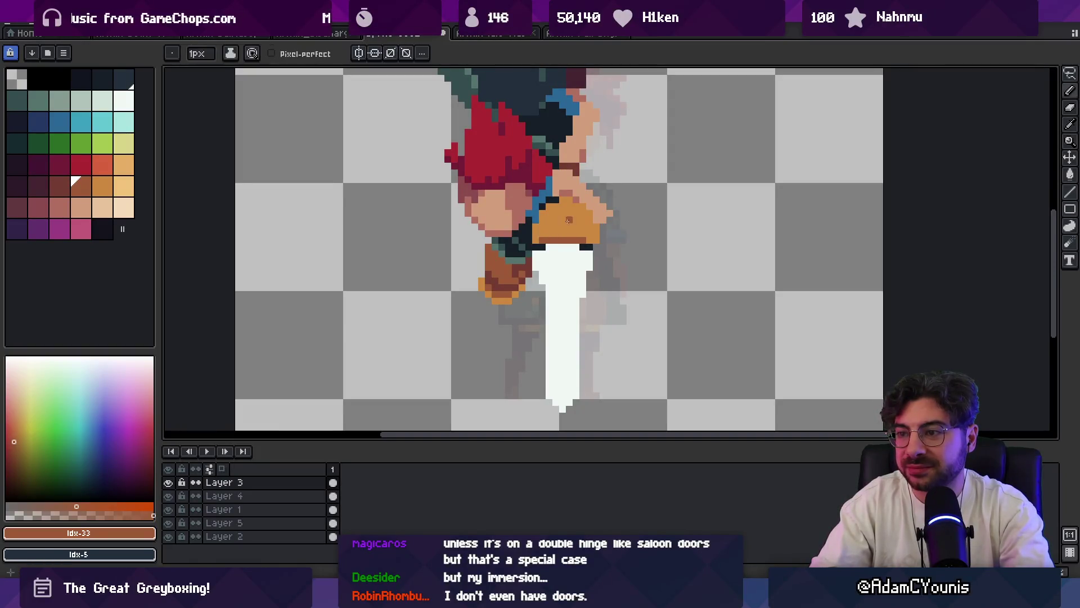
- Paint brown pixels over the dark red shape at the top of the character's head
scroll(574, 221, up, 3)
click(99, 194)
click(124, 186)
scroll(524, 245, down, 5)
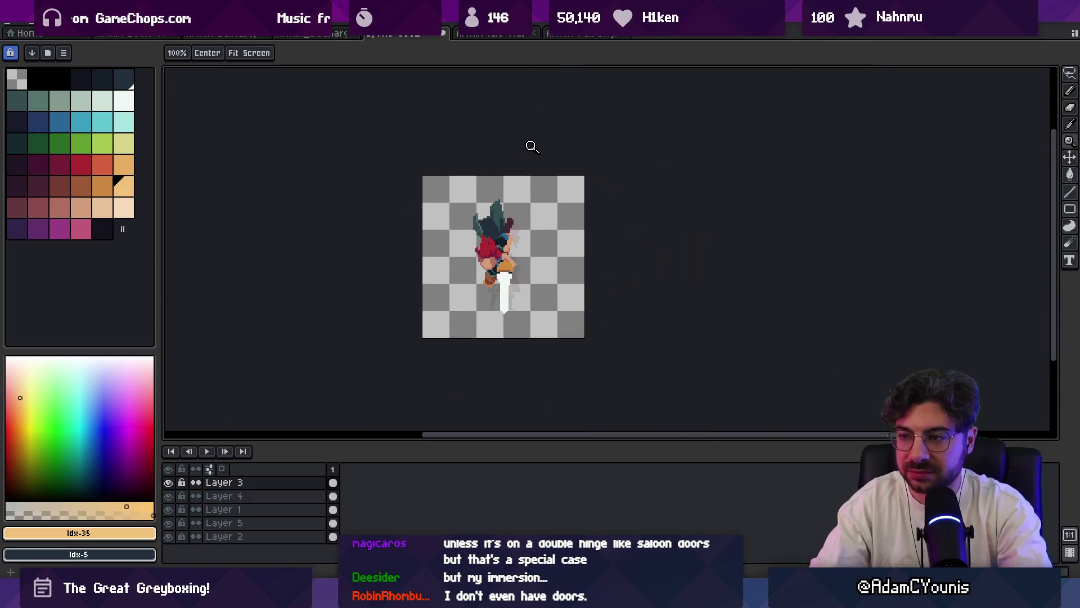
scroll(512, 242, up, 2)
scroll(512, 241, up, 3)
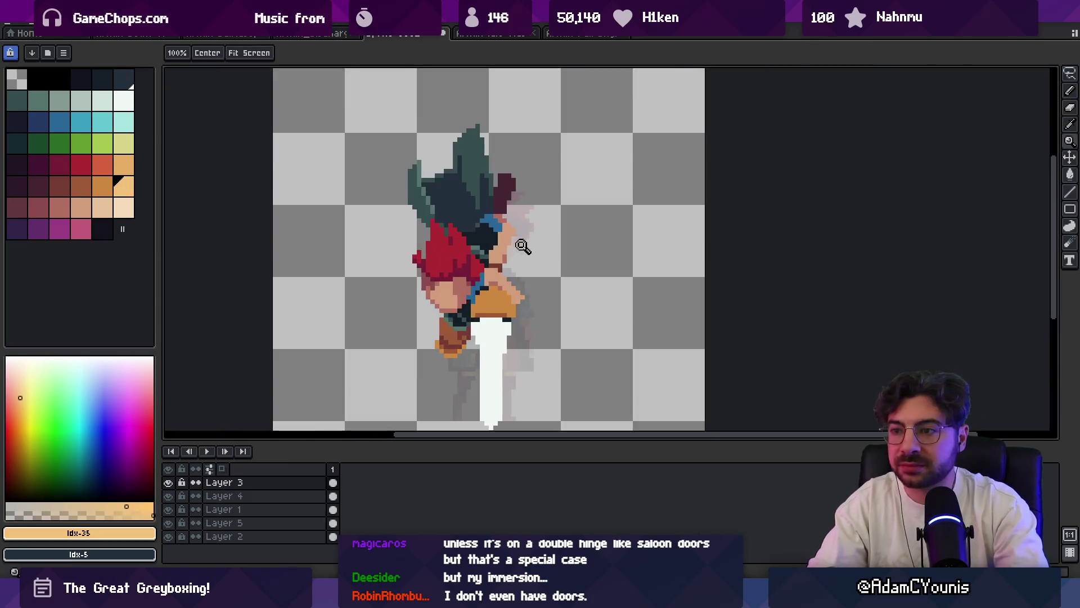
key(b)
alt+click(502, 149)
mouse_move(502, 148)
mouse_down()
mouse_move(508, 141)
mouse_move(508, 169)
mouse_move(495, 155)
mouse_move(510, 166)
mouse_up()
- Add dark pixels along the top patch, re-picking the dark maroon and brown hair colours
alt+click(498, 169)
alt+click(506, 146)
key(z)
scroll(510, 166, down, 3)
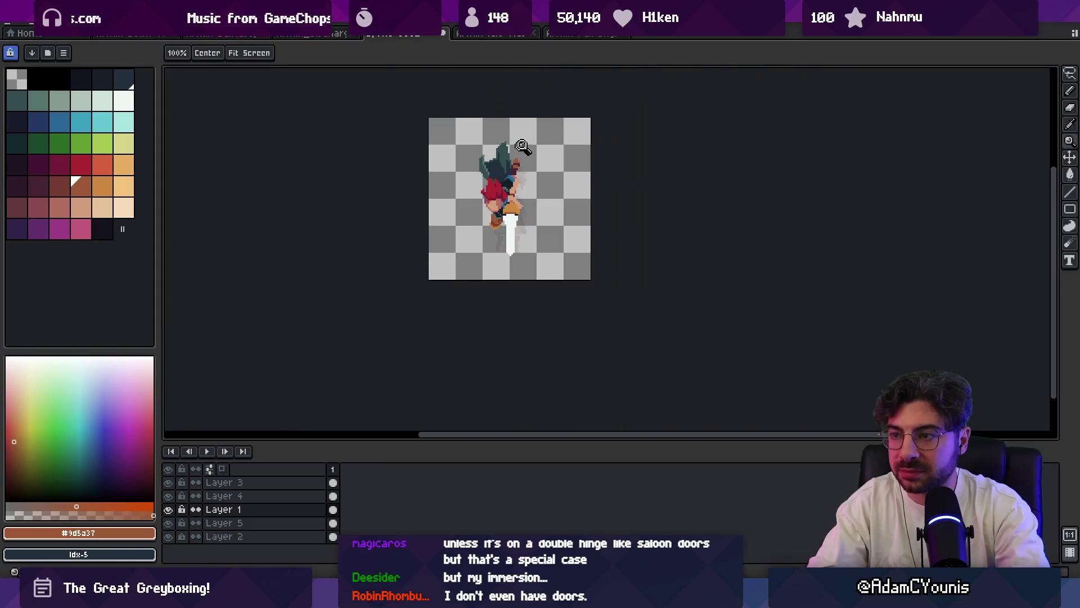
key(b)
scroll(511, 169, up, 3)
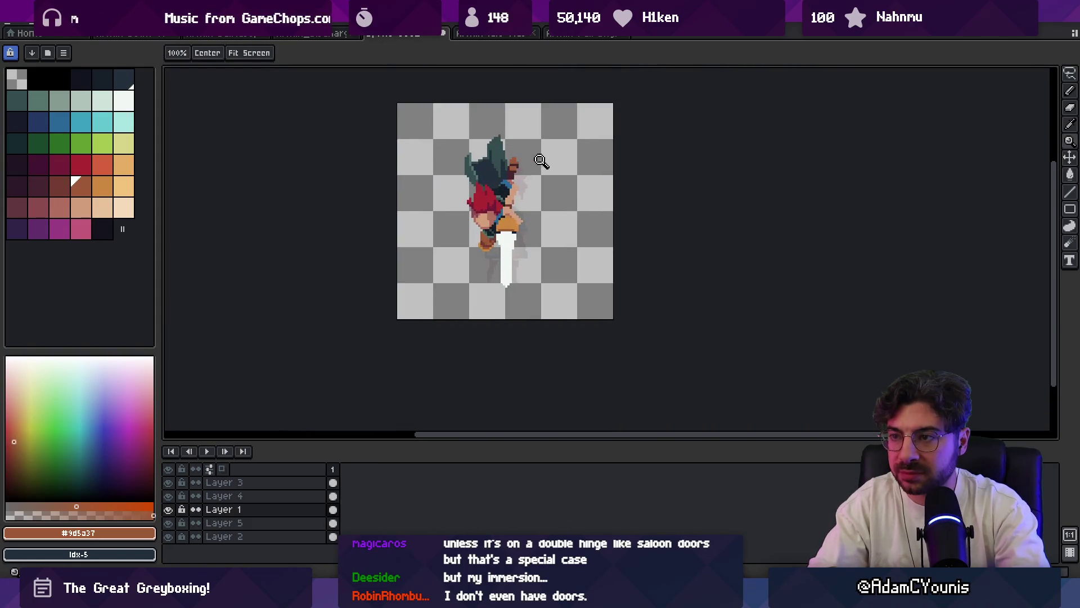
alt+click(511, 169)
alt+click(533, 137)
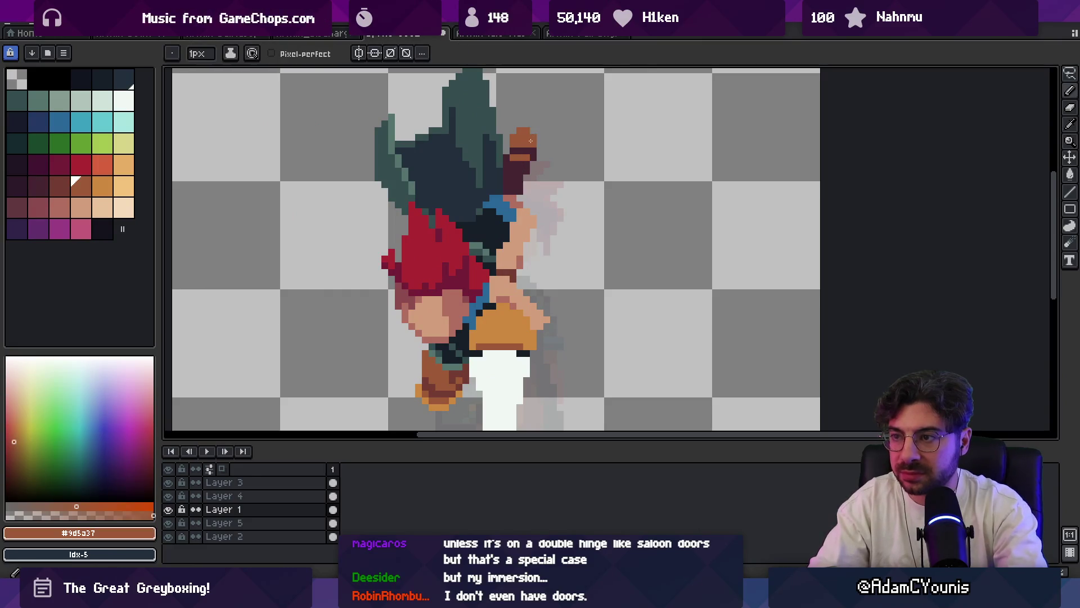
- Pick up the dark maroon colour #452531 from the sprite
key(z)
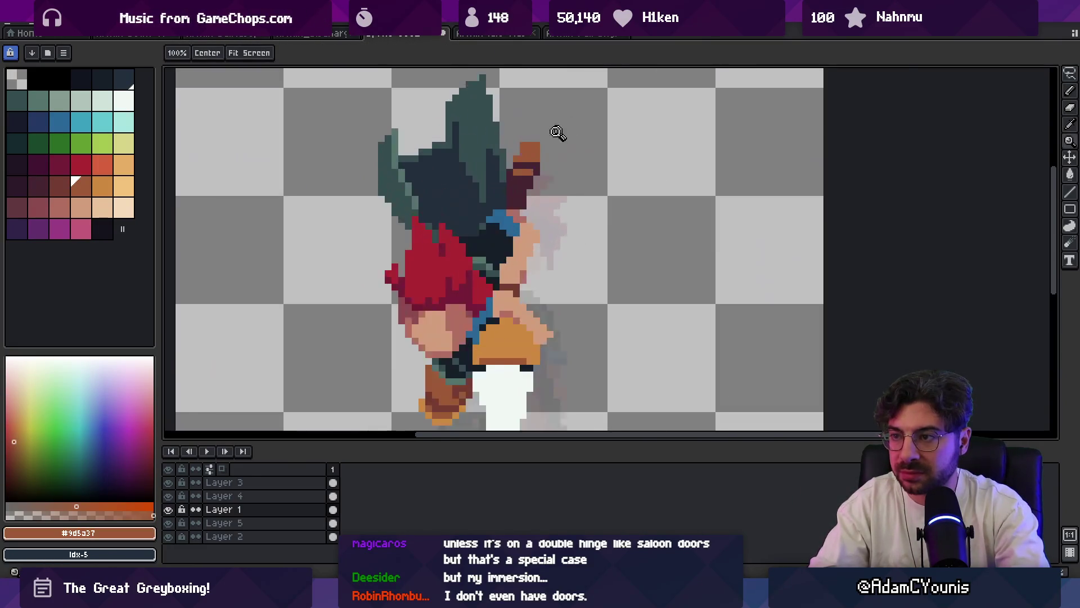
scroll(520, 167, up, 1)
key(b)
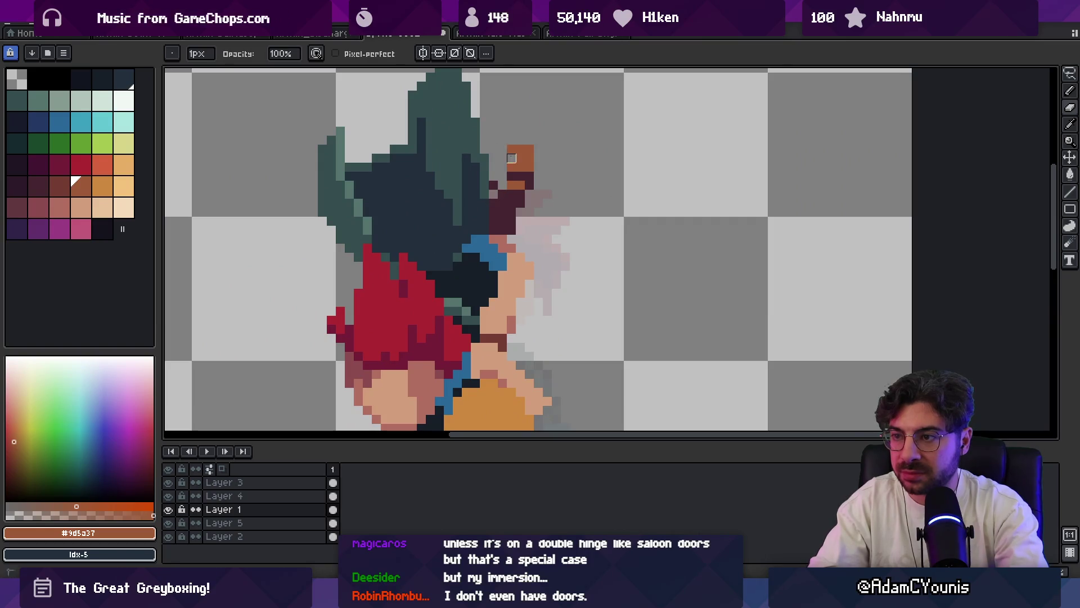
alt+click(511, 176)
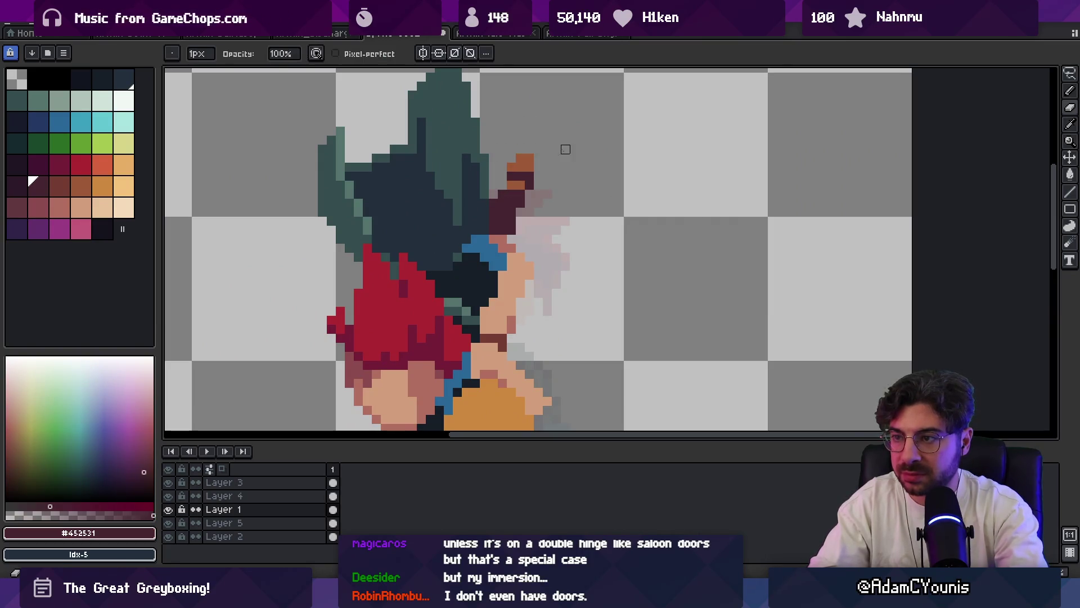
- Zoom out to the whole sprite and make the white sword's layer (Layer 3) active
key(z)
scroll(553, 139, down, 6)
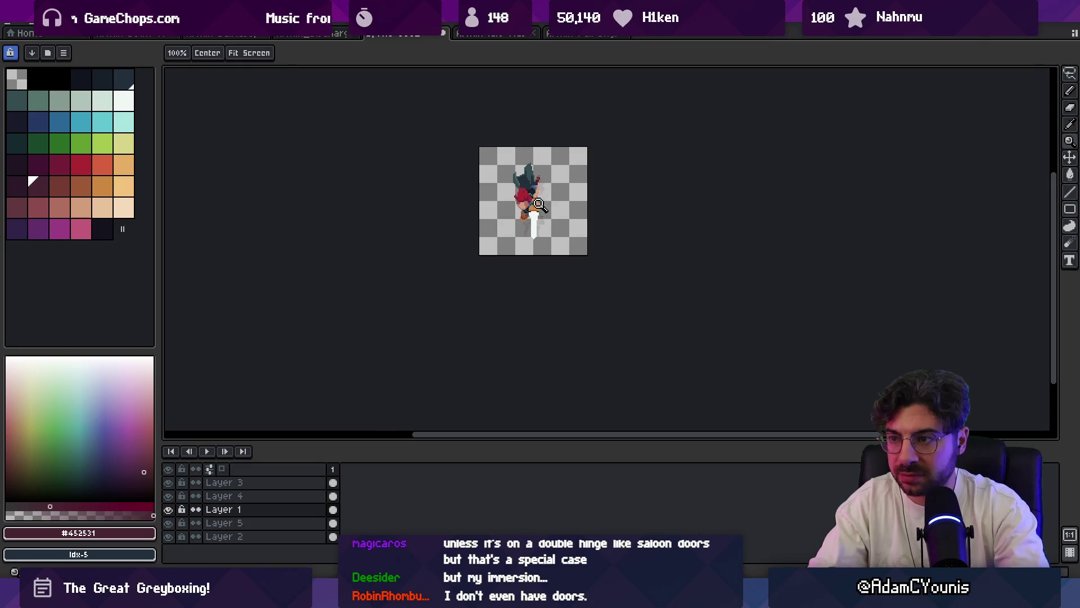
scroll(541, 204, up, 3)
ctrl+click(533, 215)
key(b)
scroll(537, 205, up, 1)
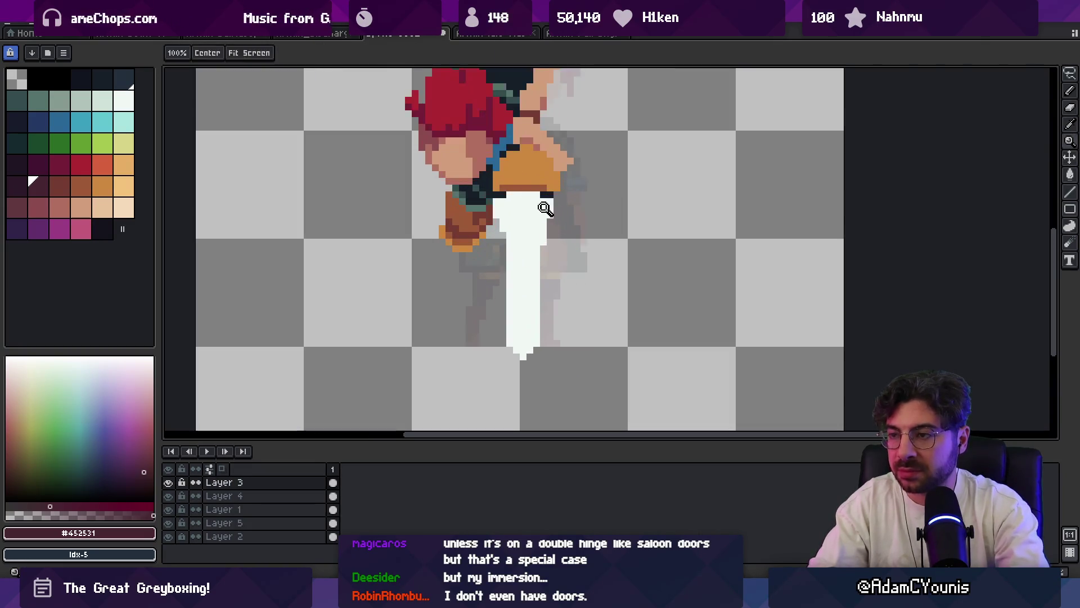
- Paint a pale mint shading line down the middle of the white sword blade
alt+click(539, 198)
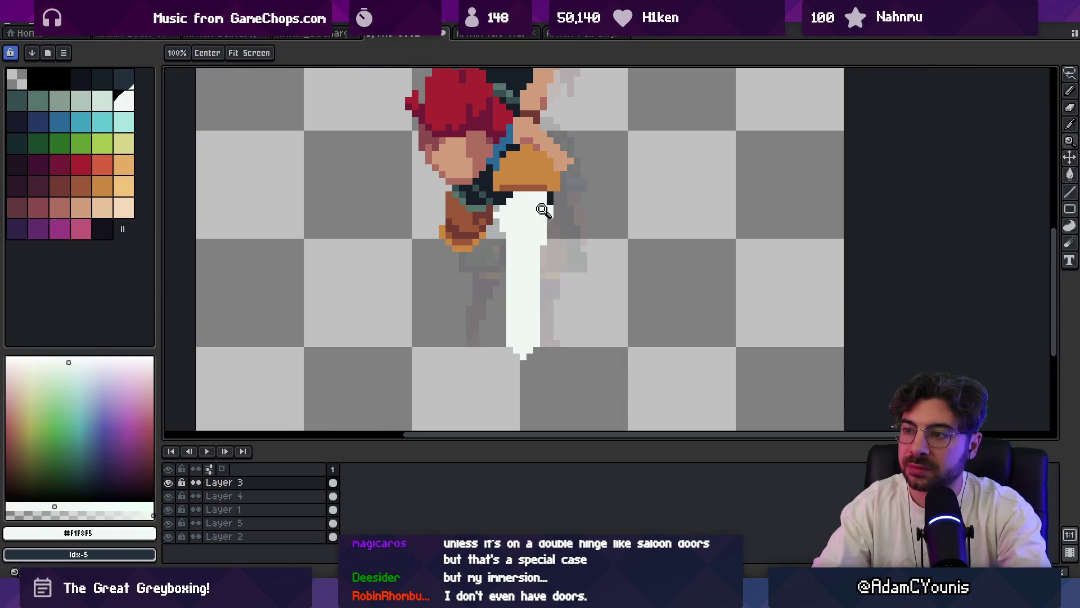
scroll(489, 208, down, 5)
scroll(540, 247, up, 3)
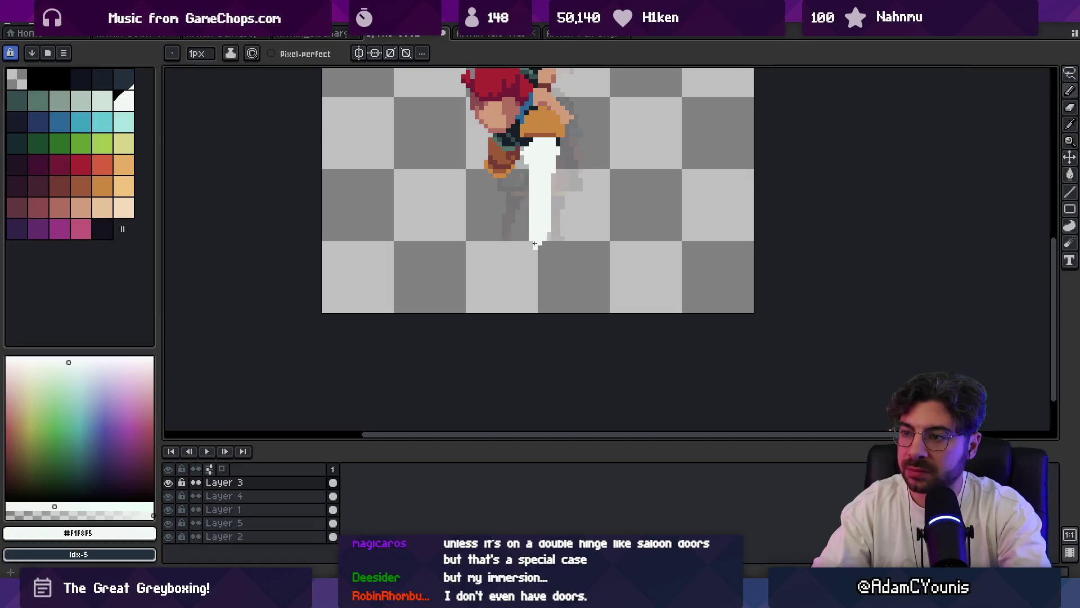
scroll(567, 208, down, 3)
scroll(548, 175, up, 3)
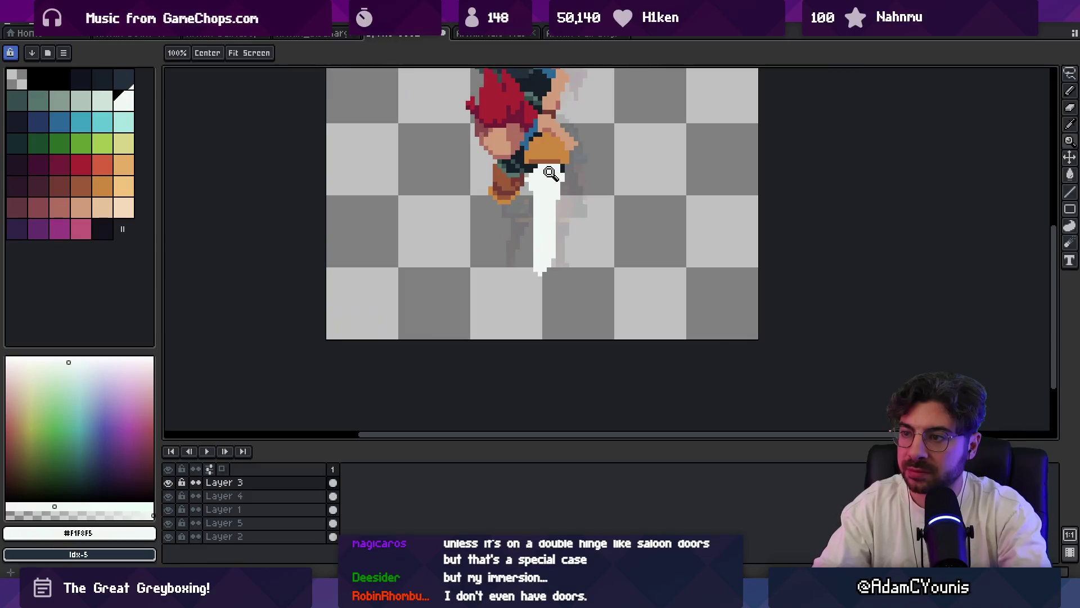
key(b)
alt+click(547, 179)
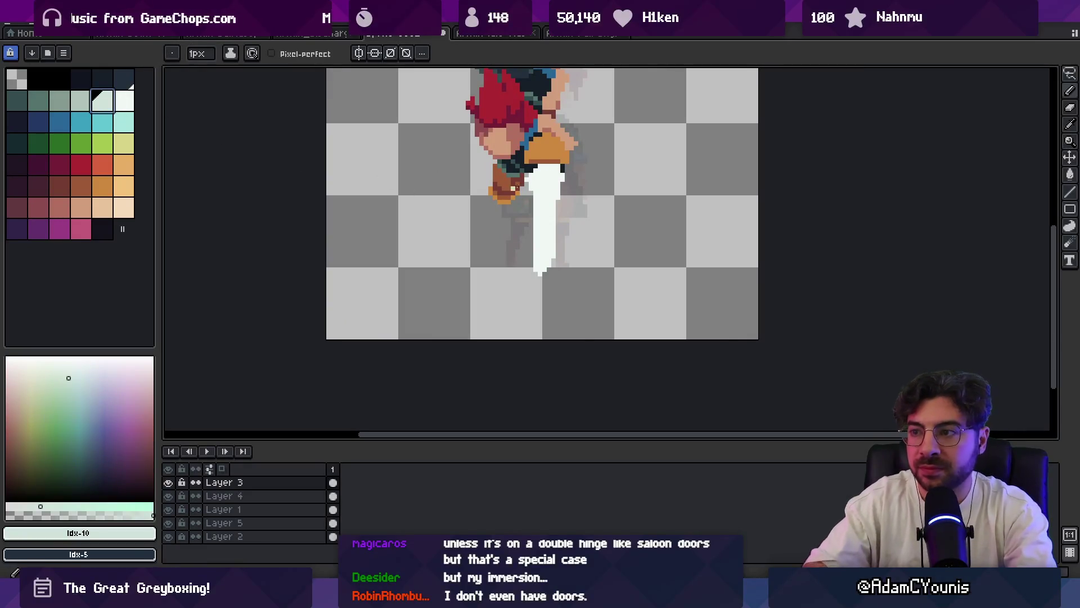
drag(548, 179, 549, 189)
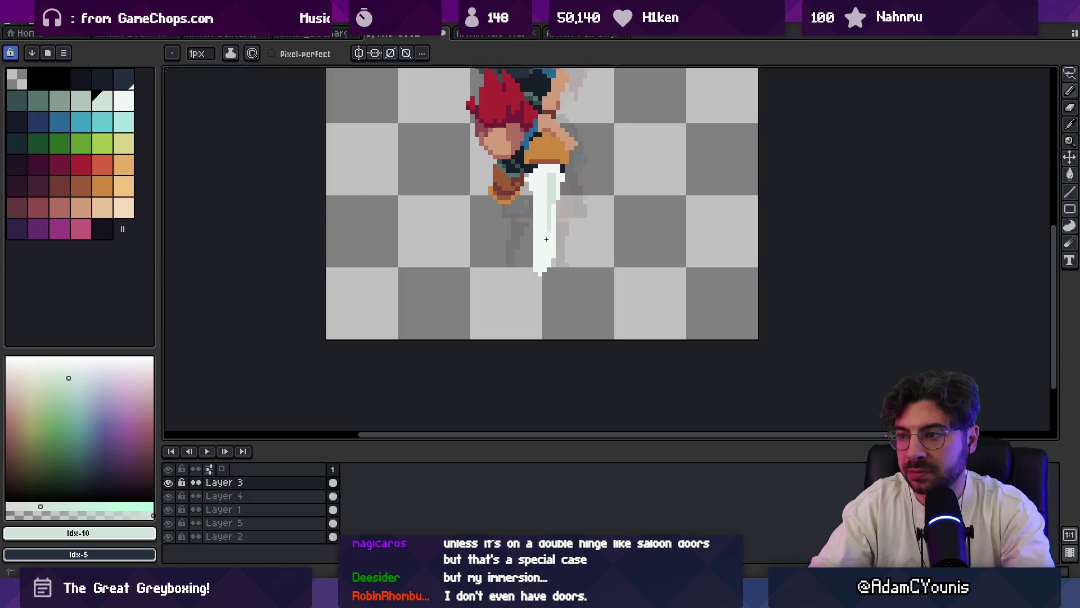
- Zoom out to review the full sprite and pick the hilt's orange #cd893f
alt+click(554, 211)
key(z)
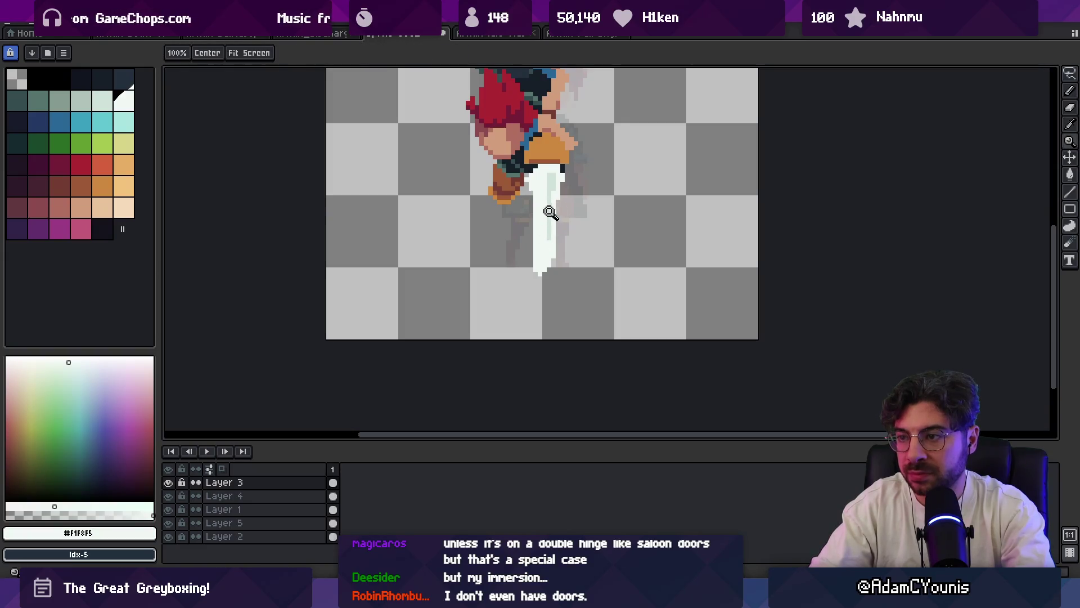
scroll(550, 213, down, 4)
scroll(551, 188, up, 3)
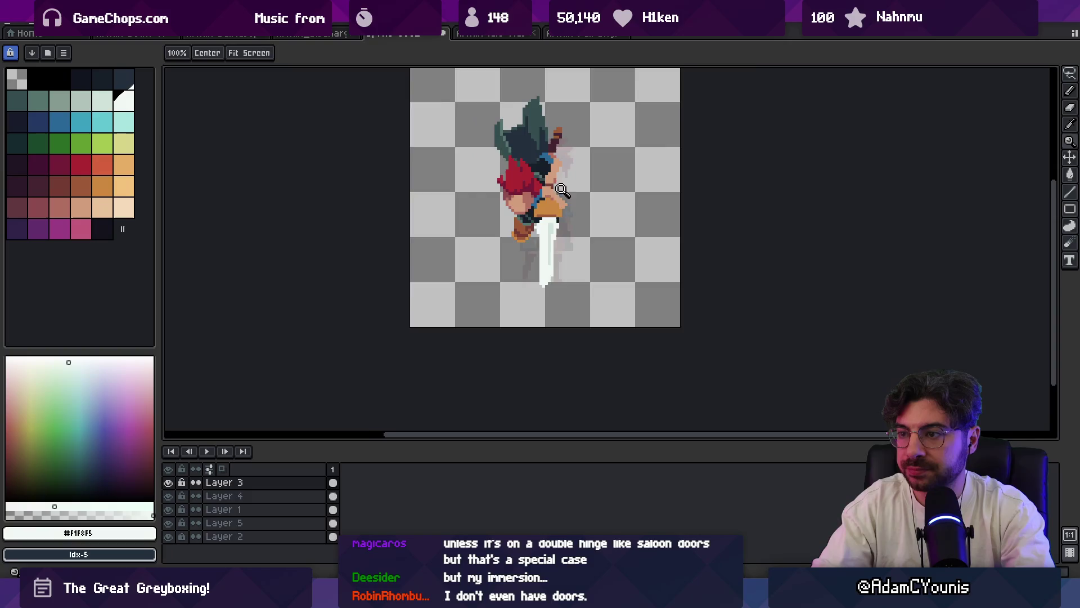
scroll(568, 185, up, 5)
alt+click(550, 212)
- Sample the brown and orange colours from pixels around the sprite's chest
key(b)
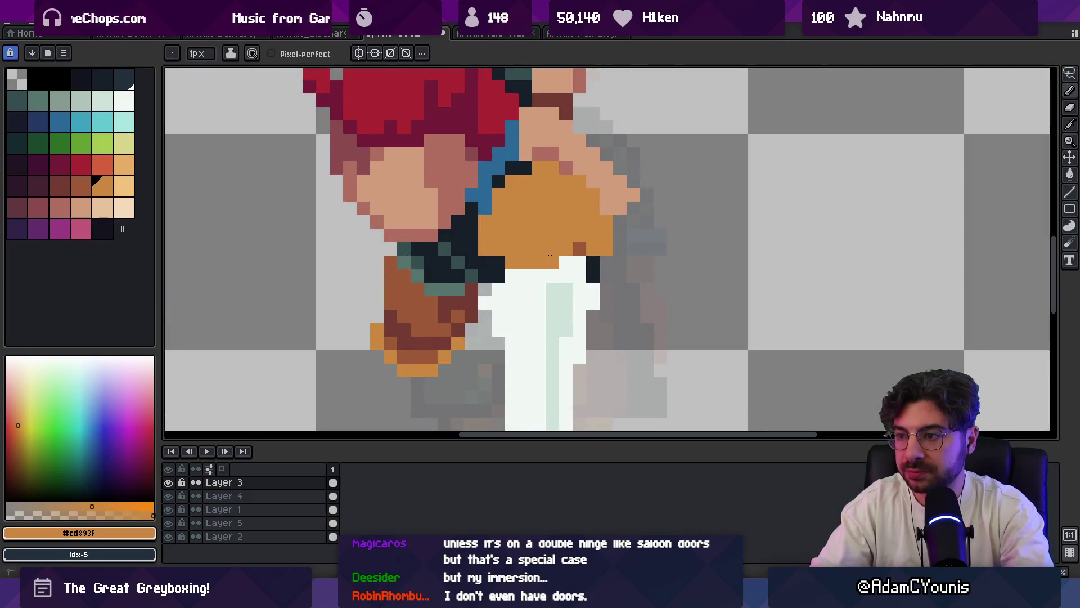
alt+click(580, 248)
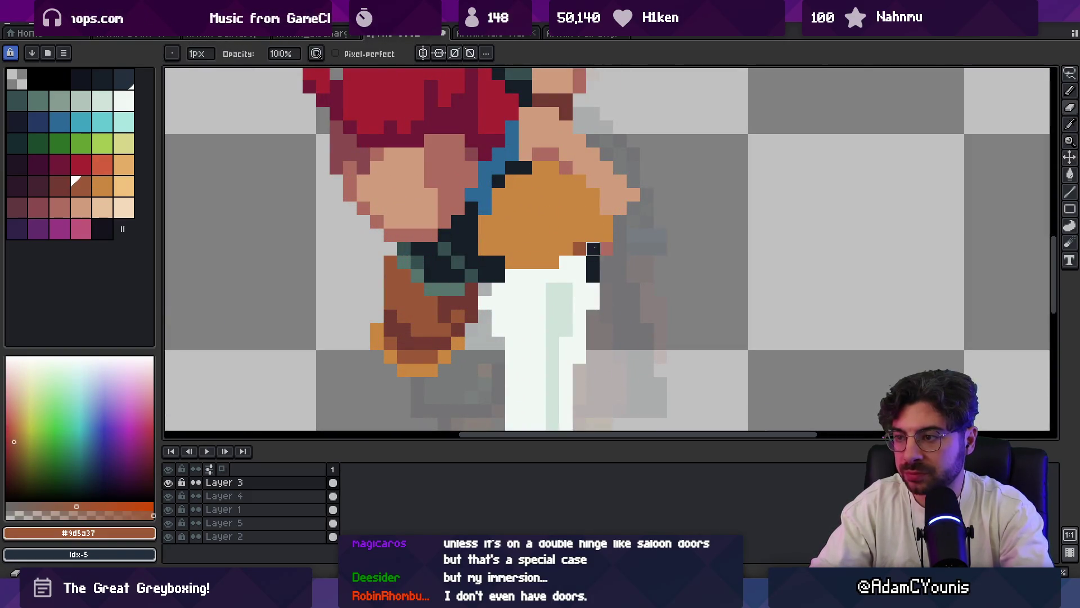
alt+click(596, 248)
alt+click(592, 236)
alt+click(604, 234)
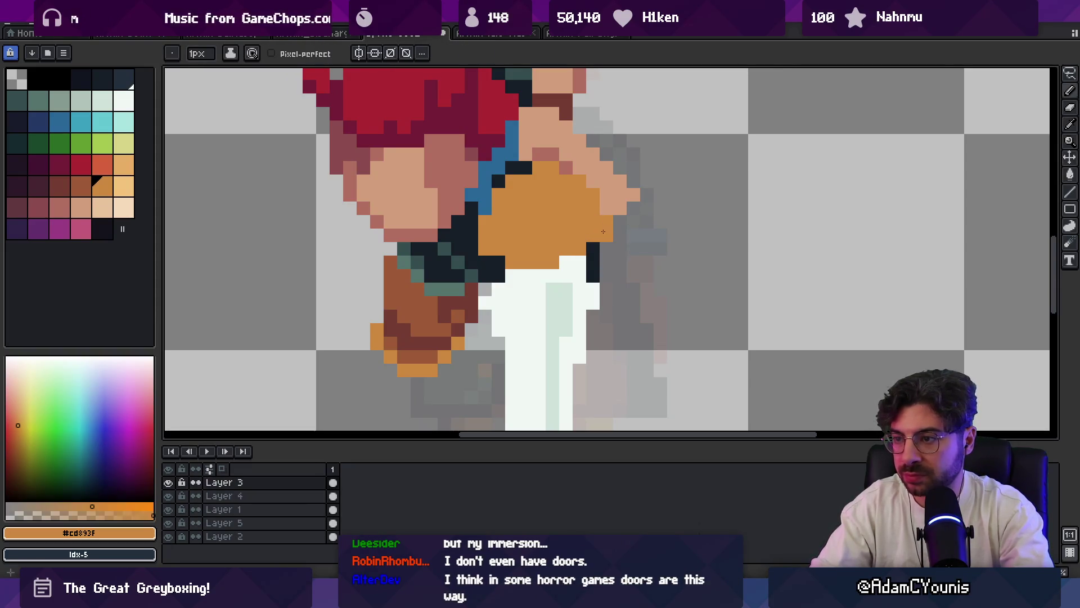
key(z)
scroll(510, 256, down, 10)
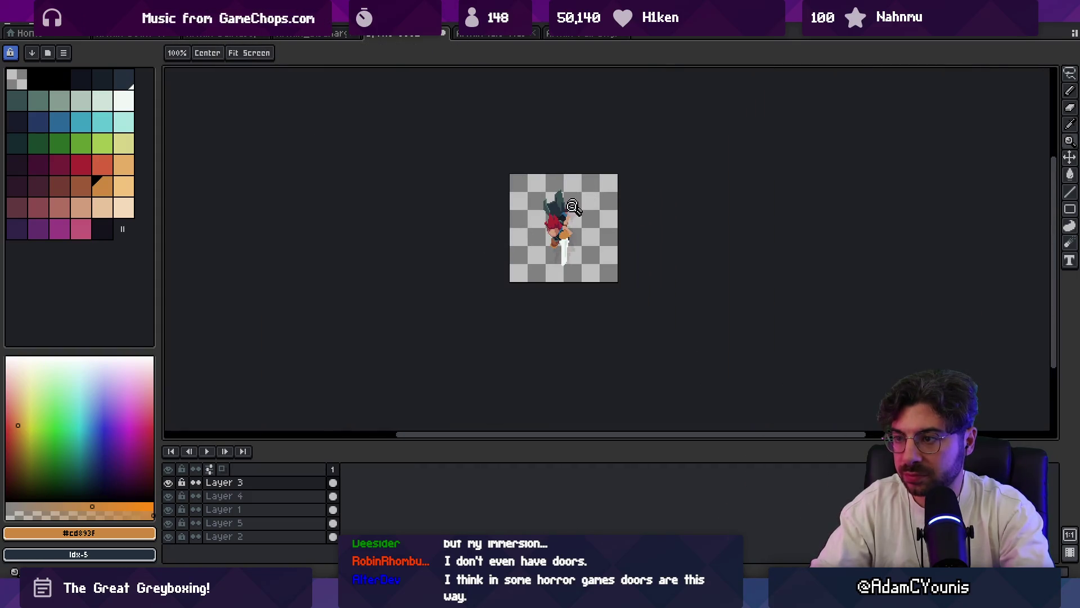
scroll(580, 232, up, 2)
scroll(581, 233, up, 1)
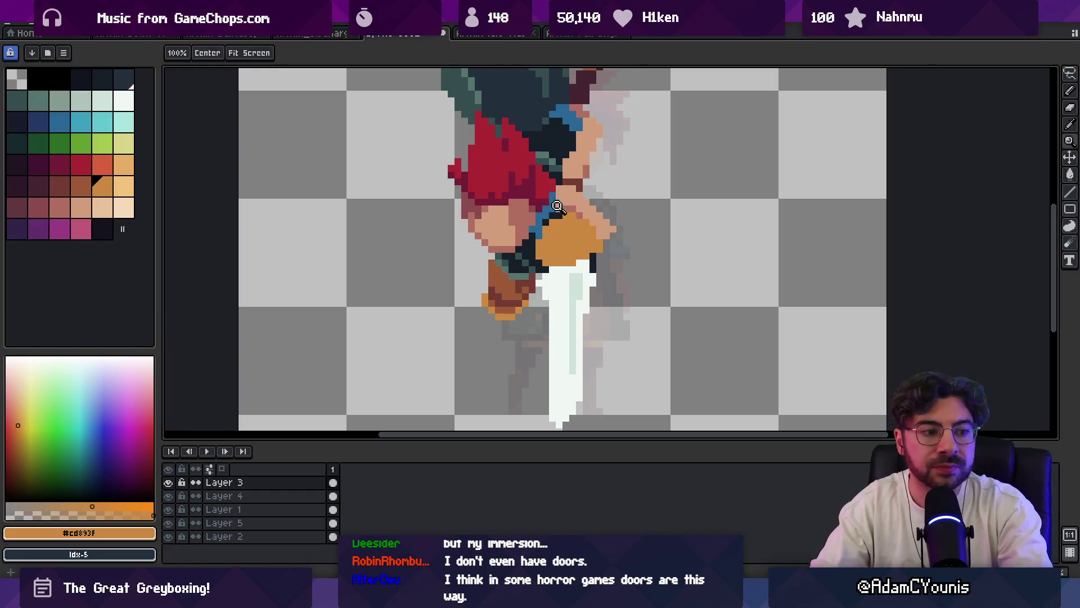
- Choose the brown palette swatch Idx-33, then resample the chest orange from the canvas
click(81, 191)
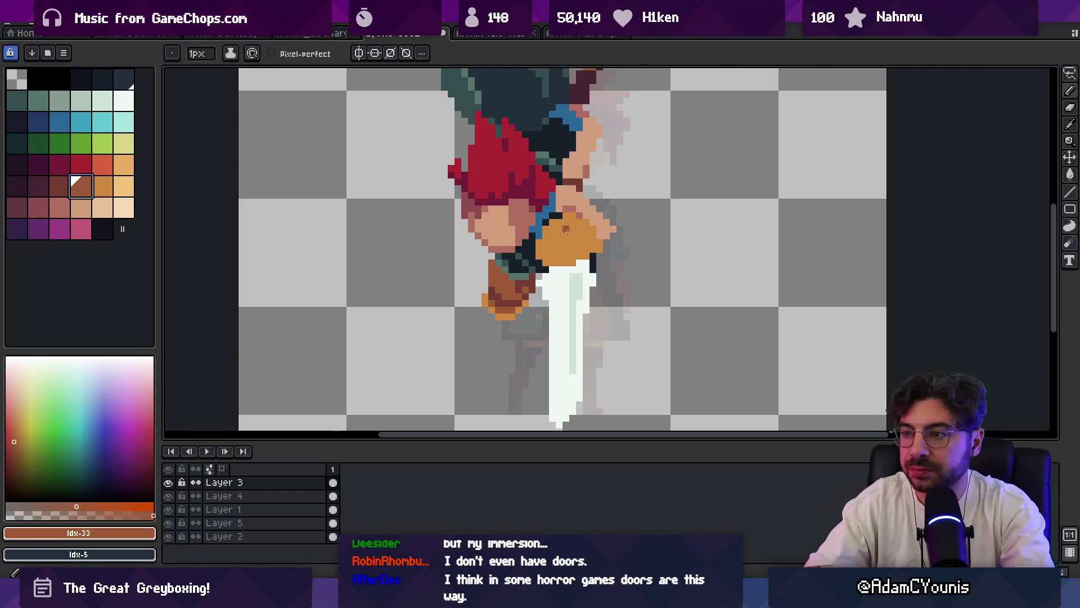
key(v)
key(b)
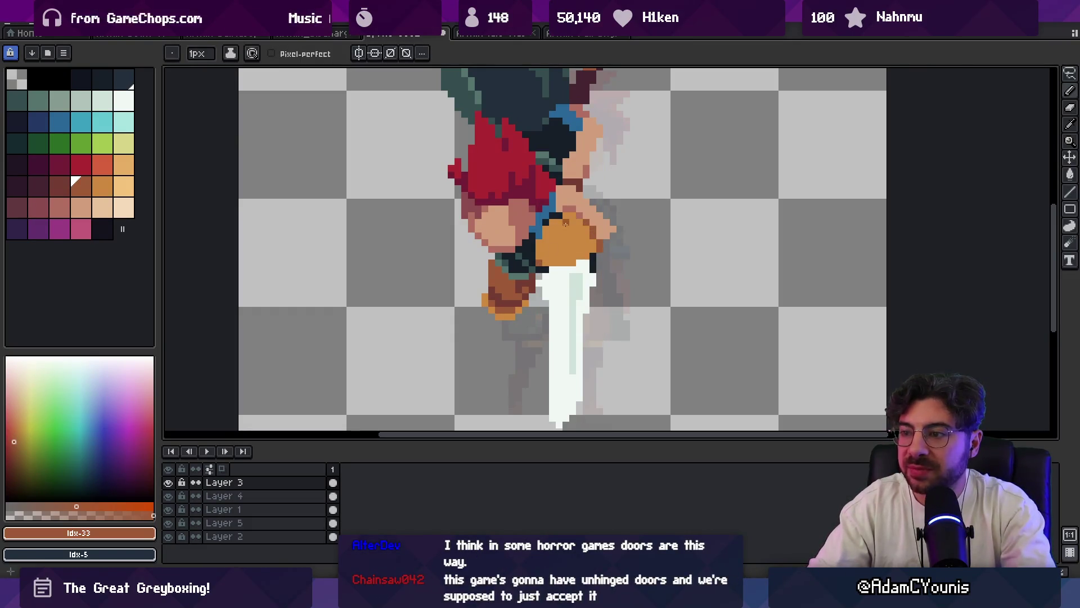
scroll(585, 209, down, 4)
scroll(583, 243, up, 6)
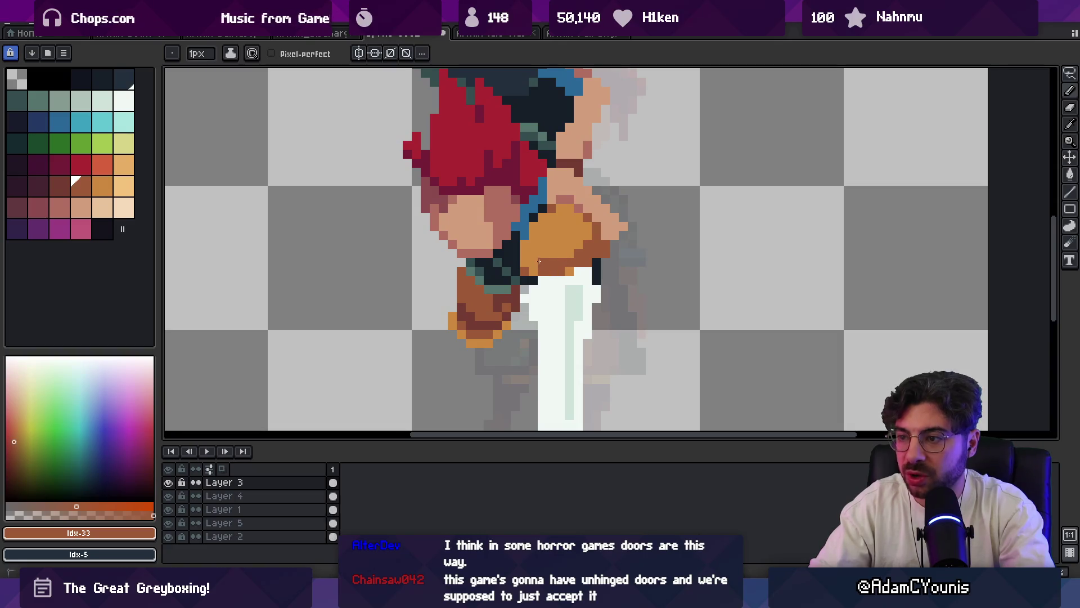
alt+click(551, 270)
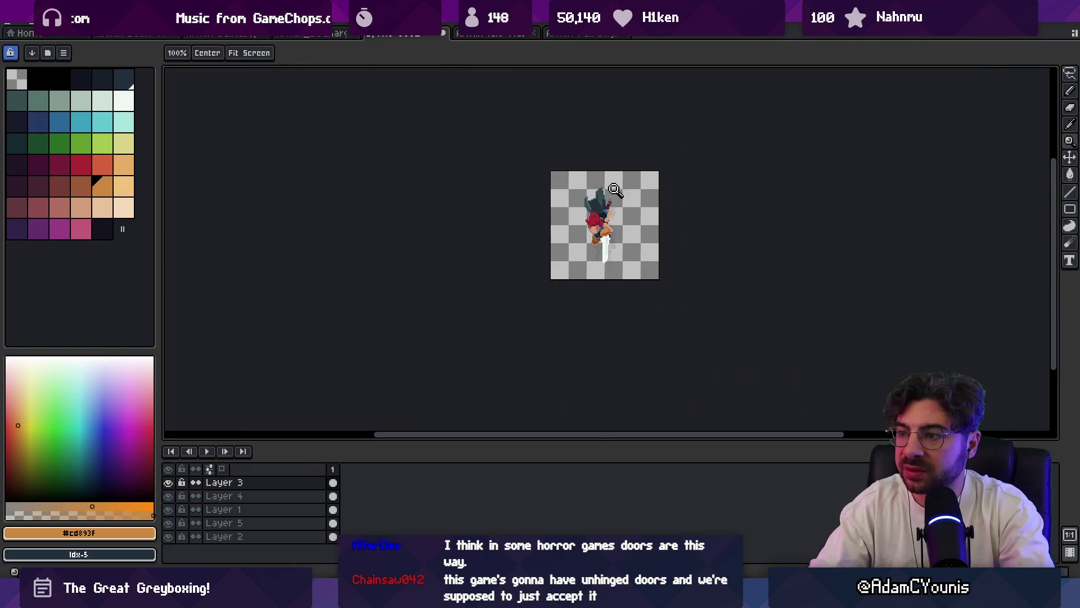
scroll(614, 230, down, 4)
- Zoom in on the chest and draw brown pixels along the orange shape's left edge
key(z)
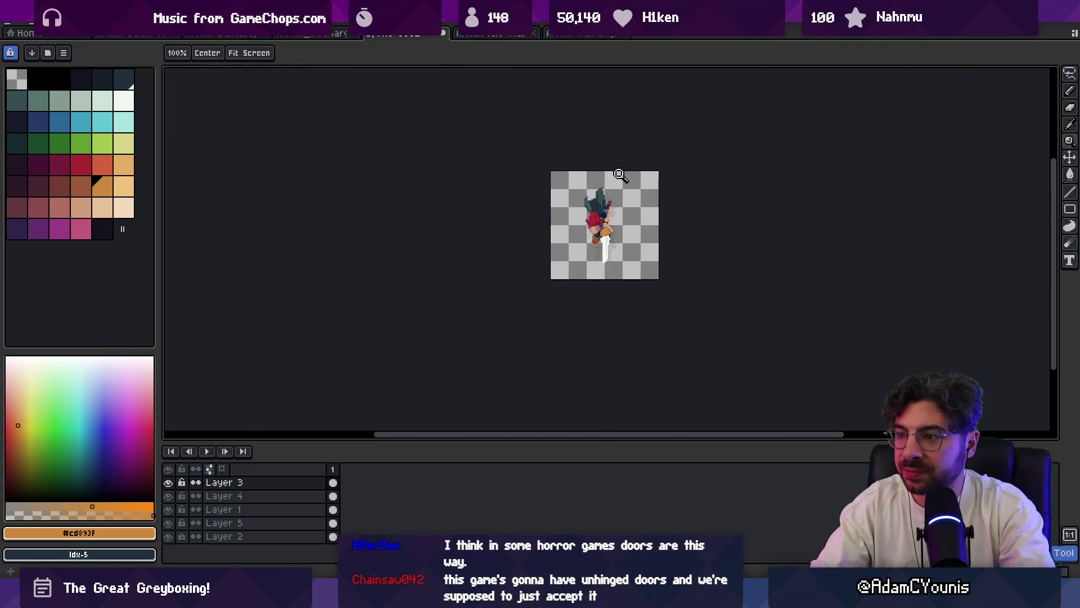
click(619, 188)
alt+click(631, 257)
key(b)
drag(552, 275, 554, 259)
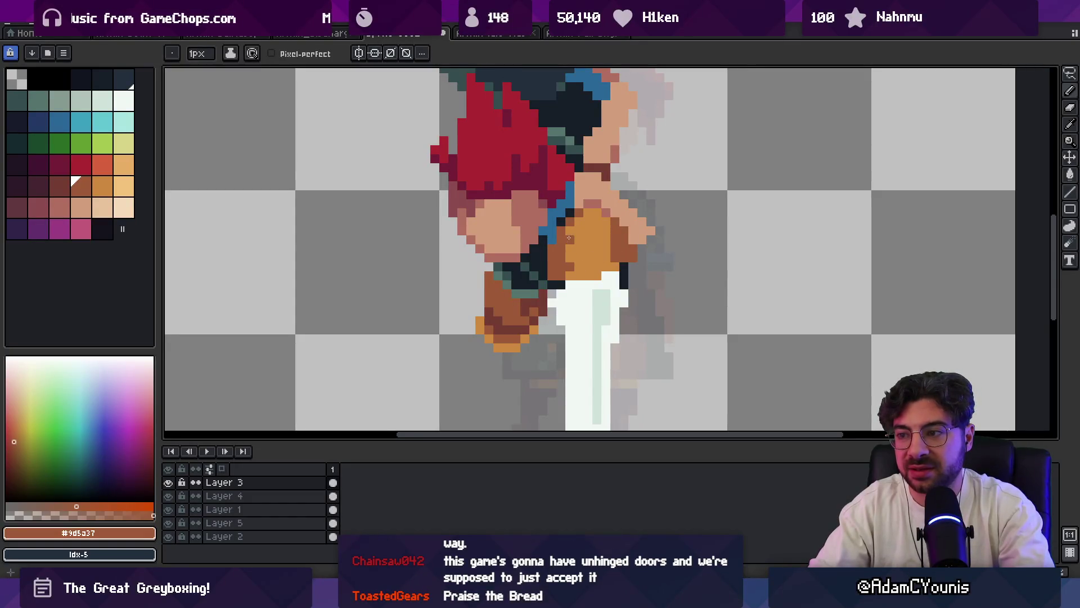
- Fill in more orange pixels on the chest
alt+click(579, 253)
drag(570, 244, 571, 267)
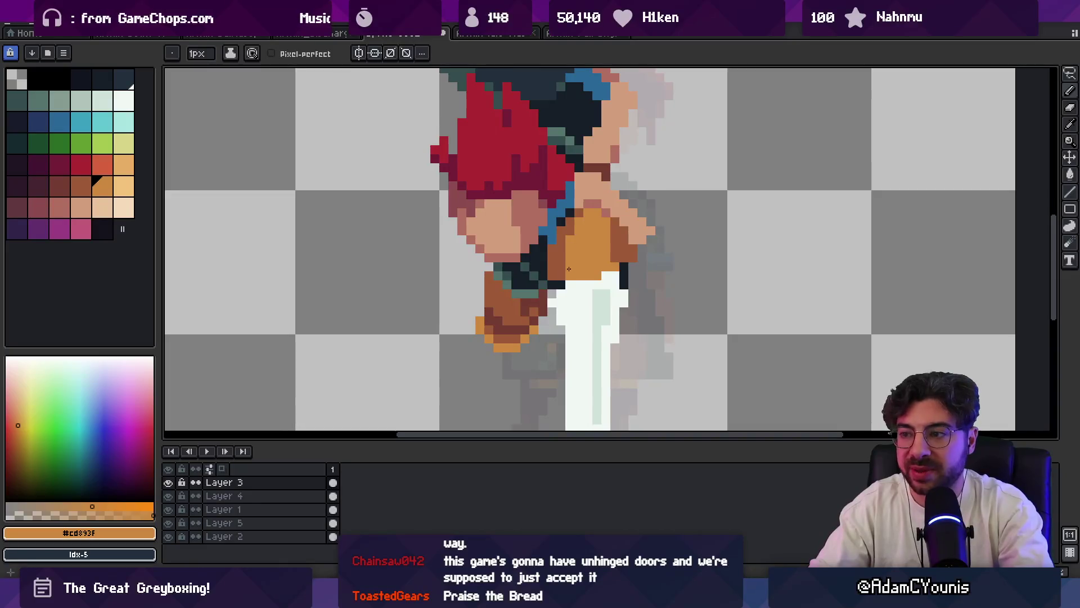
click(560, 275)
key(z)
scroll(580, 236, down, 5)
scroll(596, 253, up, 5)
key(b)
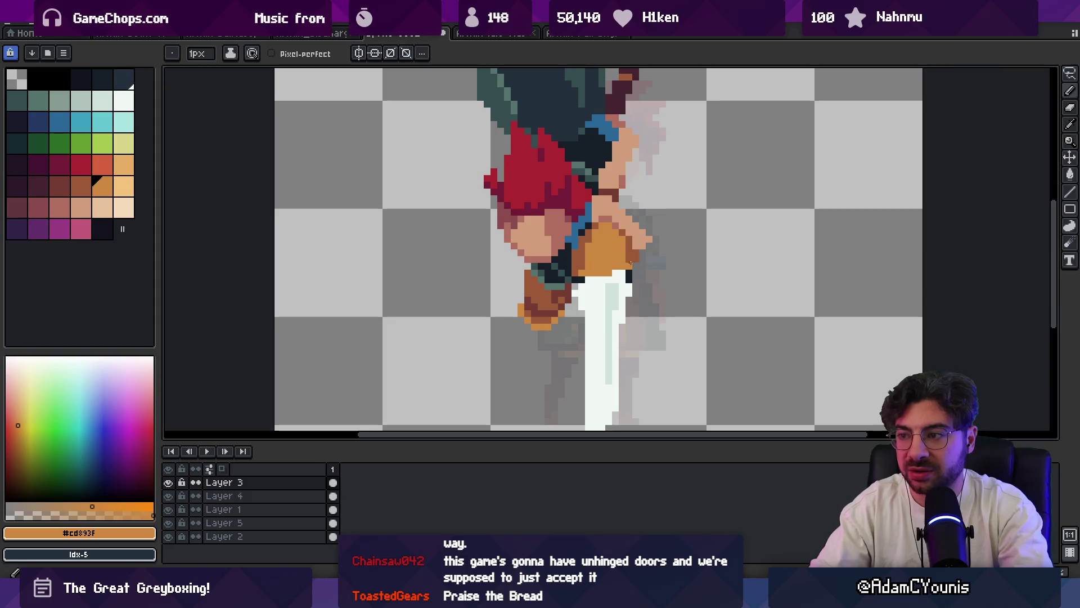
- Sample skin tone #d29e7c from the face, recentre the sprite and check the reference artwork
key(z)
scroll(619, 225, down, 4)
scroll(616, 204, up, 2)
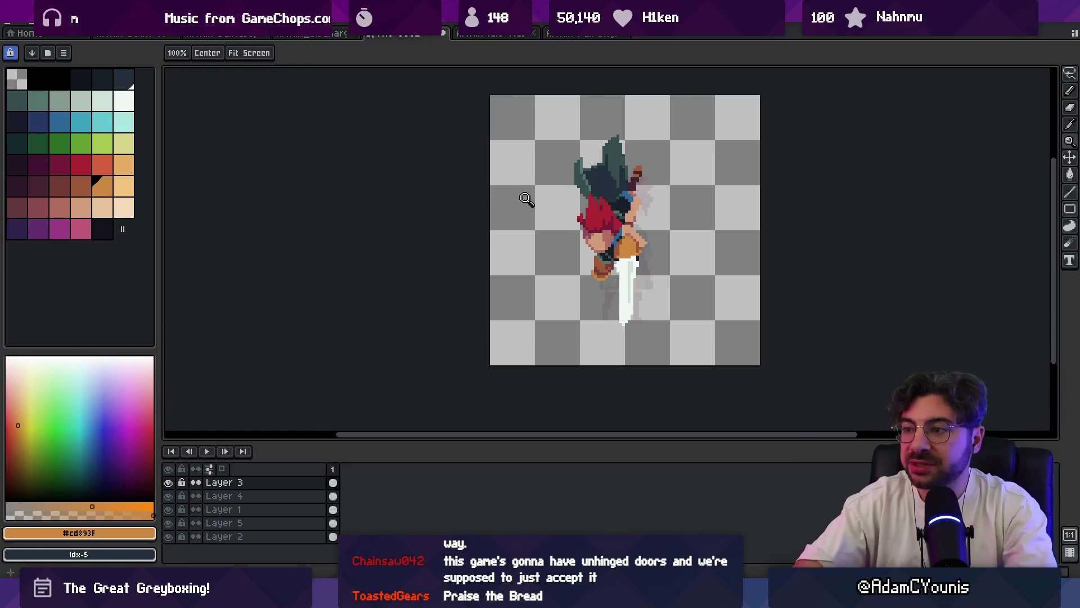
click(615, 242)
alt+click(766, 169)
scroll(685, 187, down, 3)
drag(685, 188, 556, 275)
scroll(596, 236, down, 1)
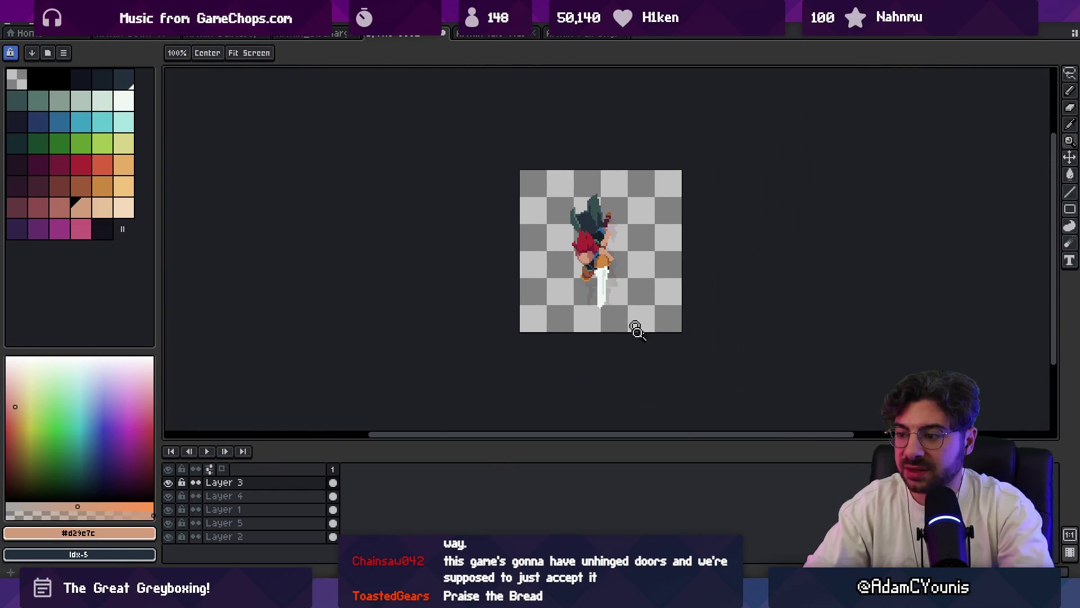
key(alt+Tab)
scroll(850, 268, up, 5)
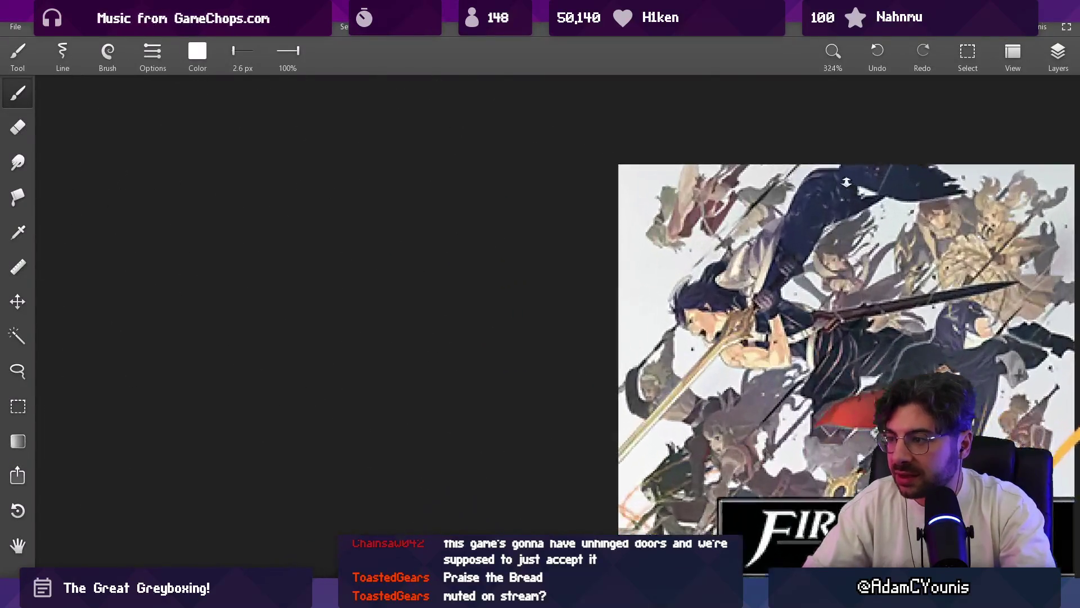
key(alt+Tab)
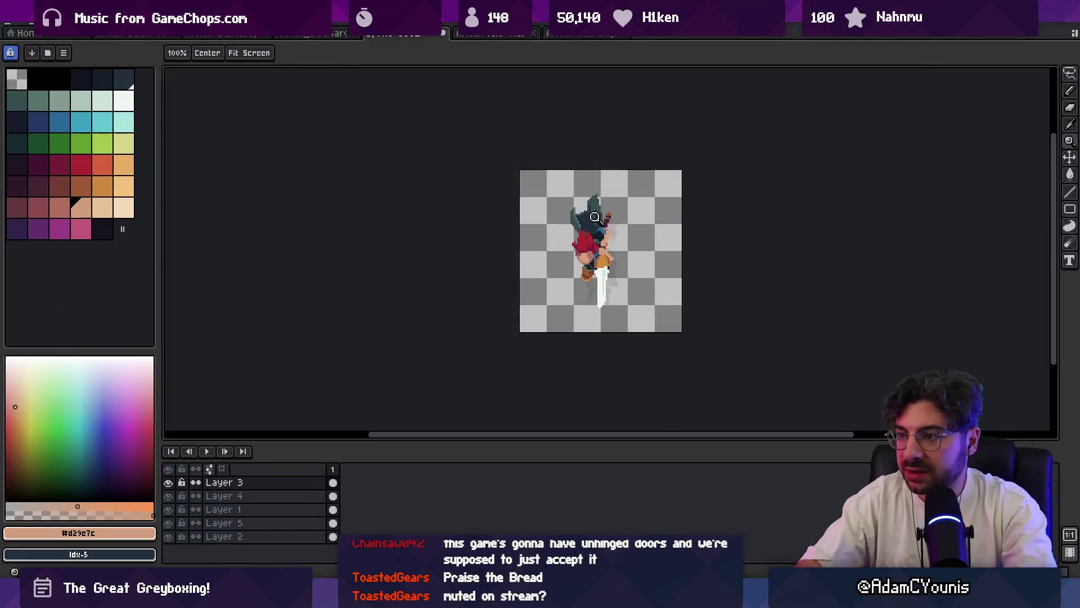
scroll(606, 242, up, 4)
scroll(574, 248, down, 4)
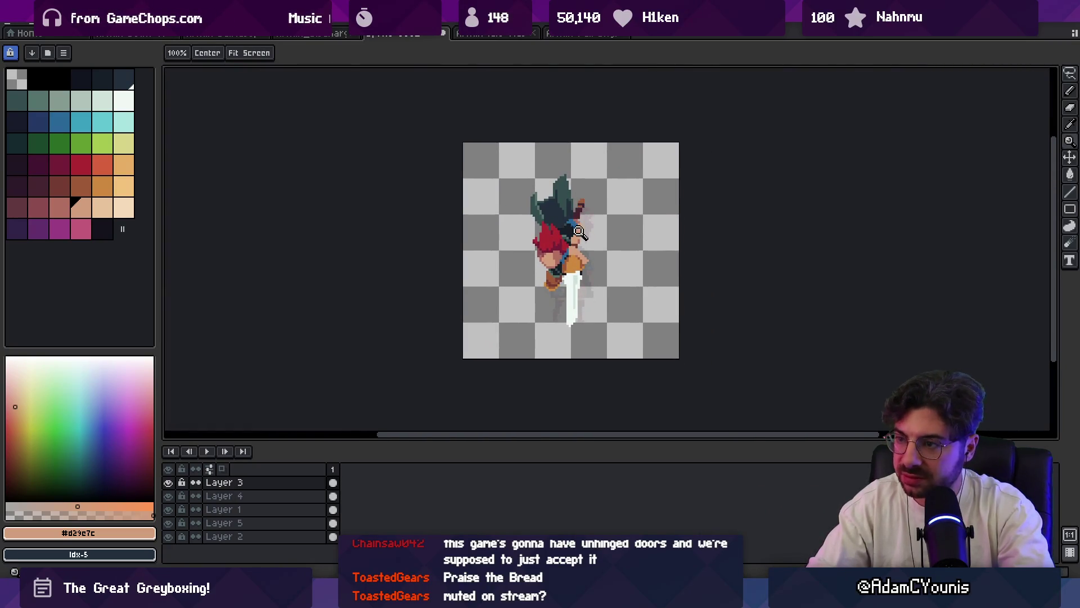
- Select Layer 4 and nudge its red hair and face up one pixel, then zoom in on the sprite
scroll(583, 194, down, 1)
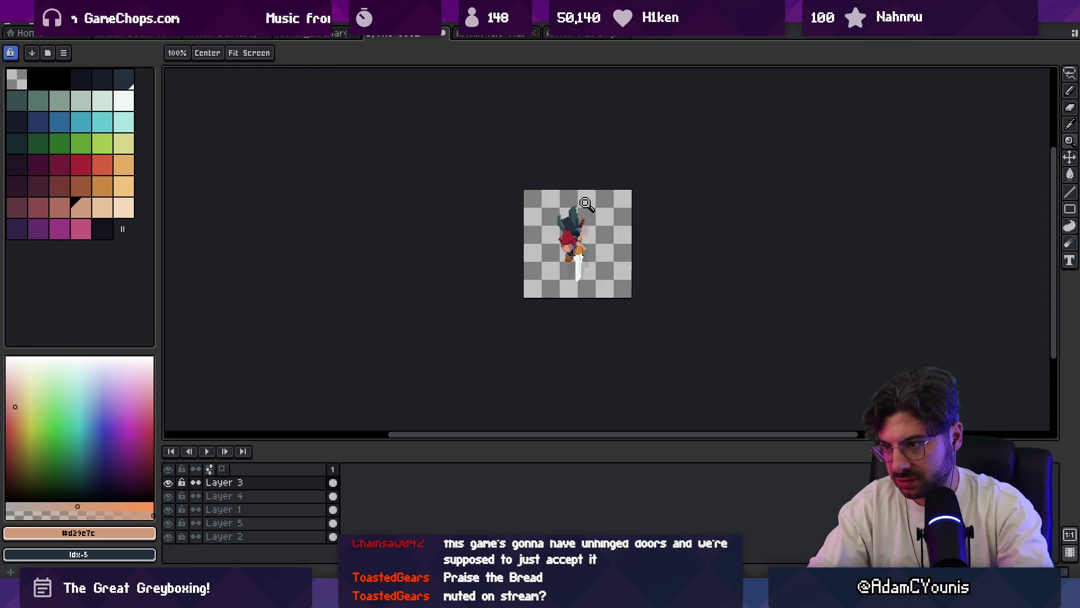
scroll(584, 208, up, 4)
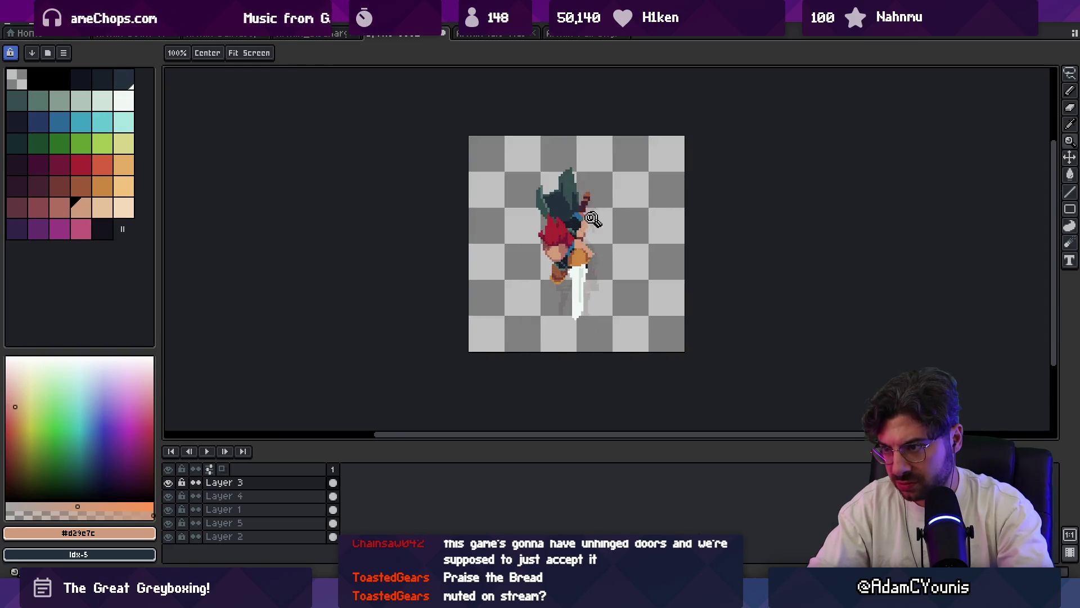
key(v)
click(548, 265)
drag(554, 263, 553, 256)
scroll(554, 256, down, 3)
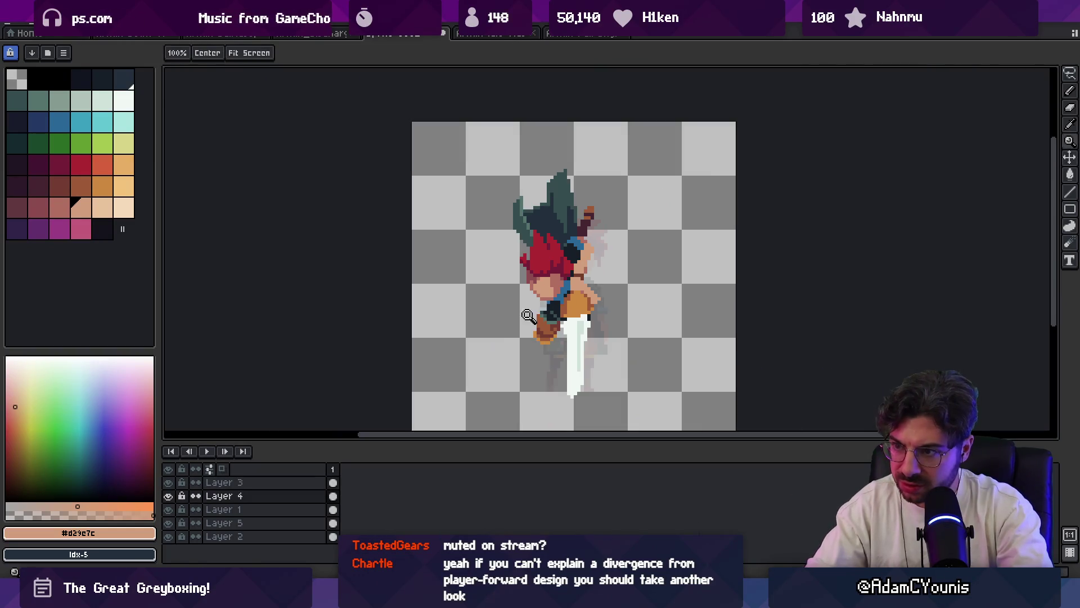
key(z)
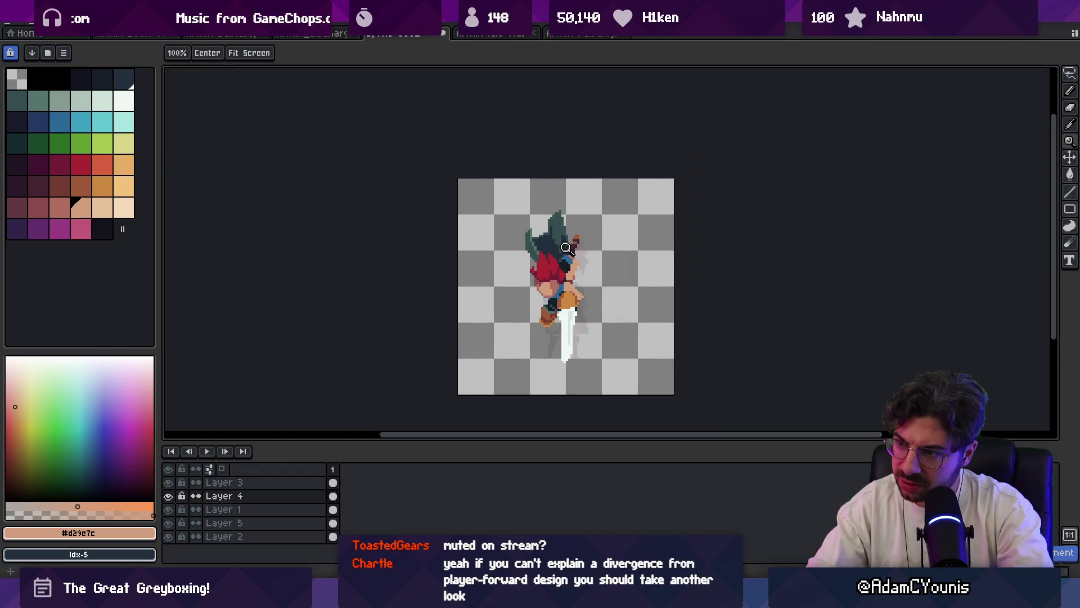
click(570, 295)
key(v)
click(585, 284)
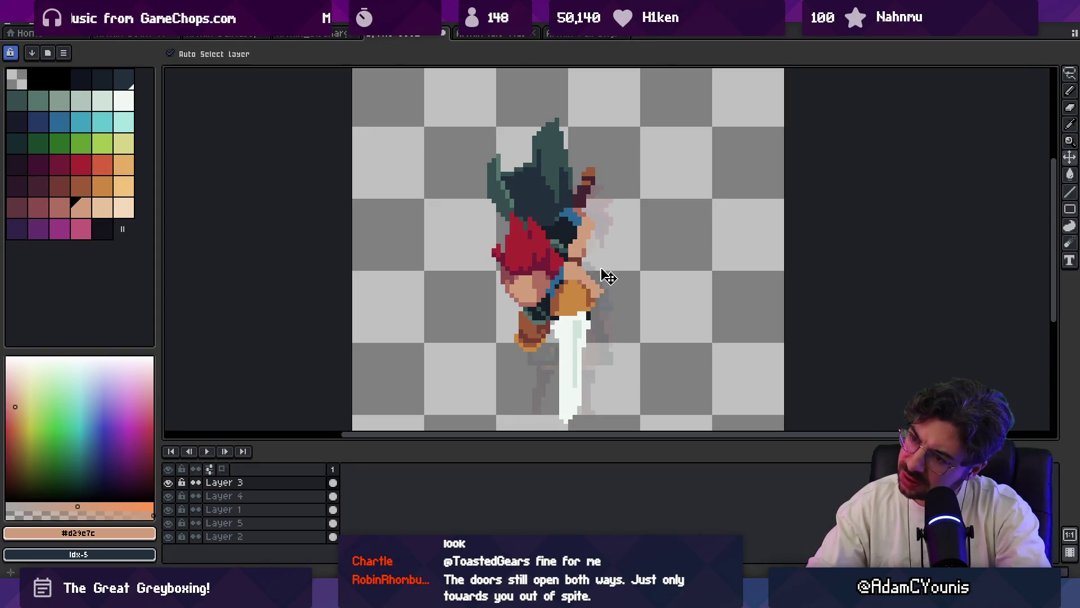
- Raise Layer 4's head further, then ellipse-select it and rotate it slightly to tilt the head
drag(549, 290, 549, 276)
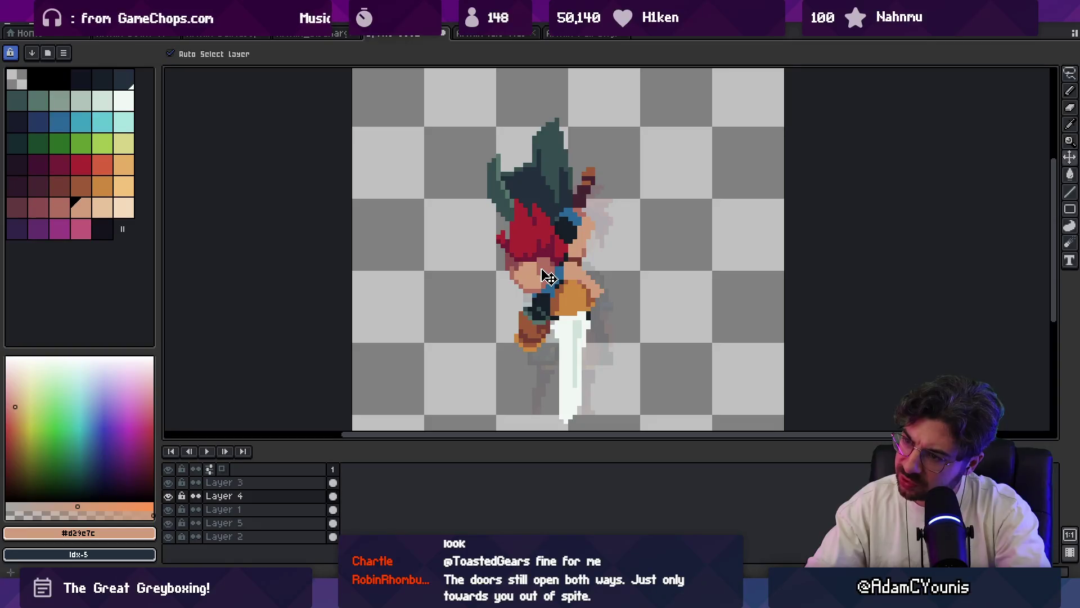
key(shift+m)
mouse_move(462, 327)
mouse_down()
mouse_move(594, 169)
mouse_move(554, 135)
mouse_up()
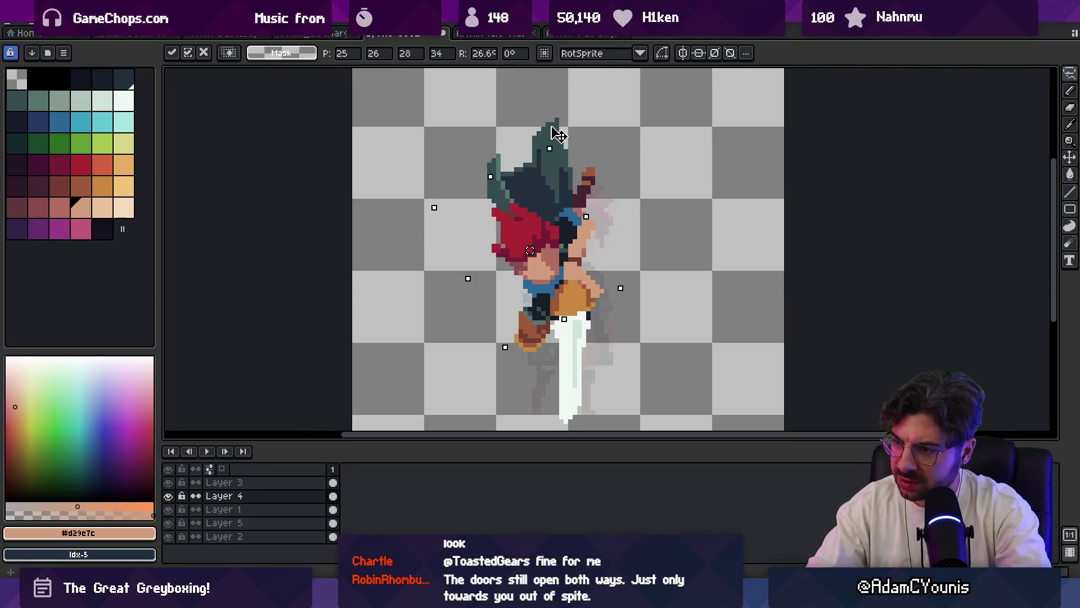
drag(565, 232, 561, 237)
key(z)
scroll(620, 238, down, 4)
scroll(625, 219, down, 1)
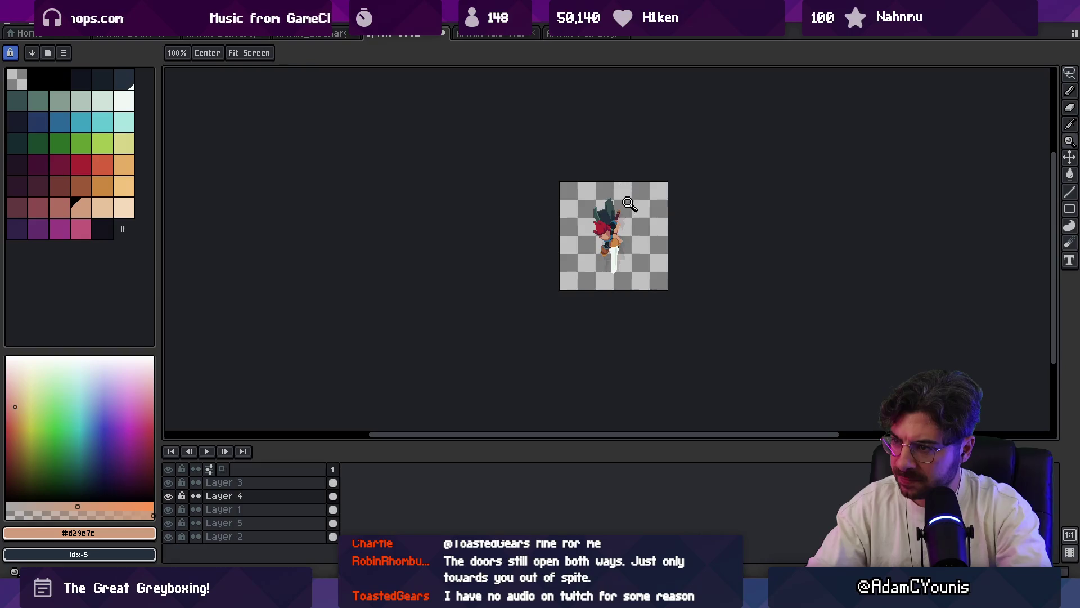
- Sample the hair red and repaint a run of pixels across the red hair
scroll(613, 217, up, 3)
scroll(614, 216, up, 1)
scroll(630, 211, up, 2)
key(b)
alt+click(626, 168)
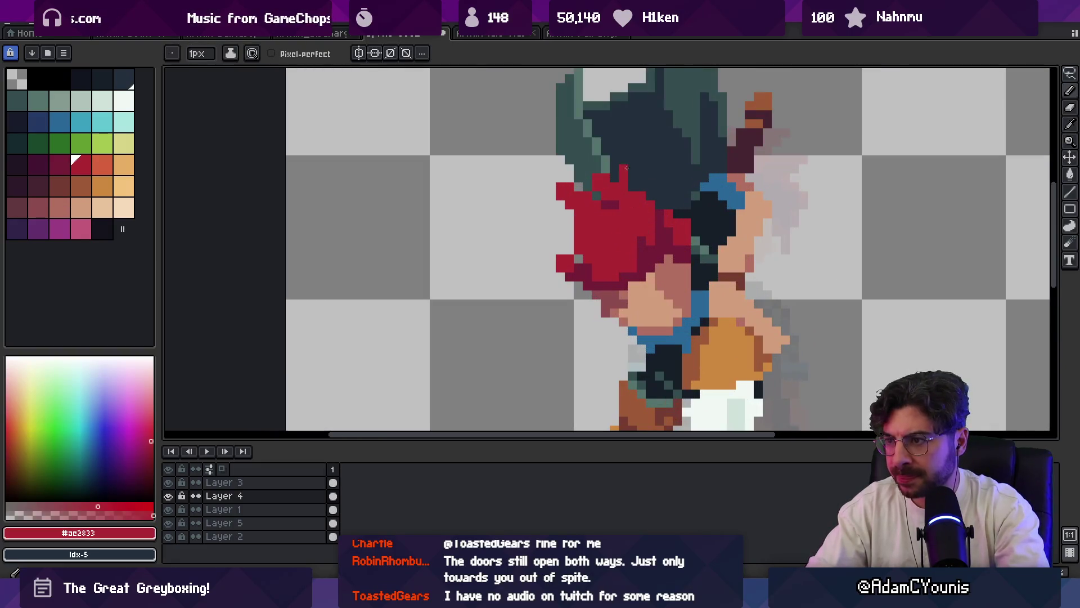
mouse_move(618, 181)
mouse_down()
mouse_move(594, 192)
mouse_move(579, 178)
mouse_up()
- Erase stray pixels on the hair's left edge and turn a dark pixel beside the hair red
key(e)
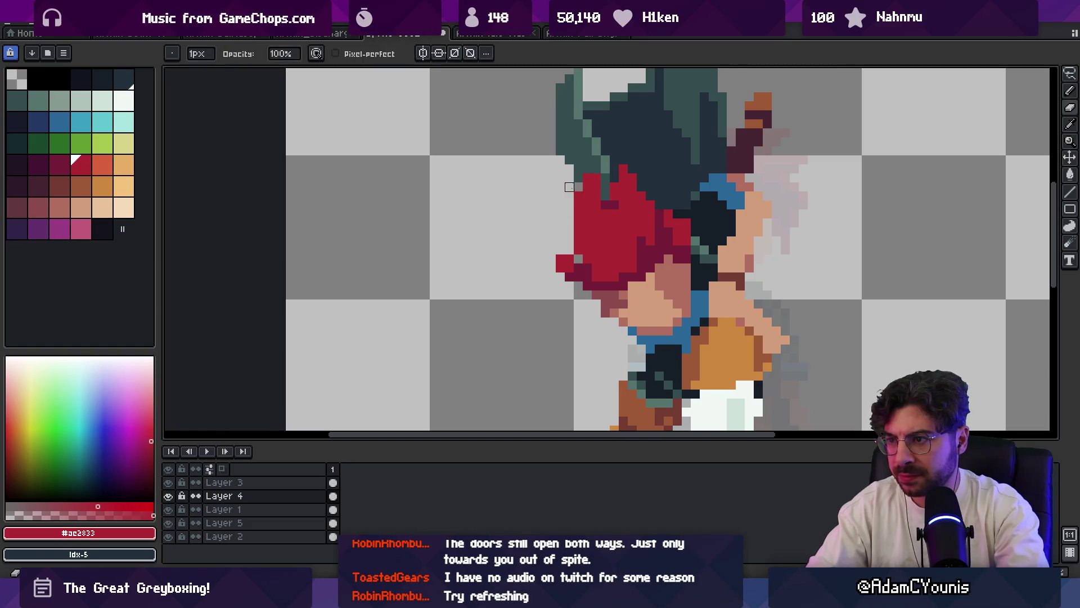
drag(560, 259, 569, 259)
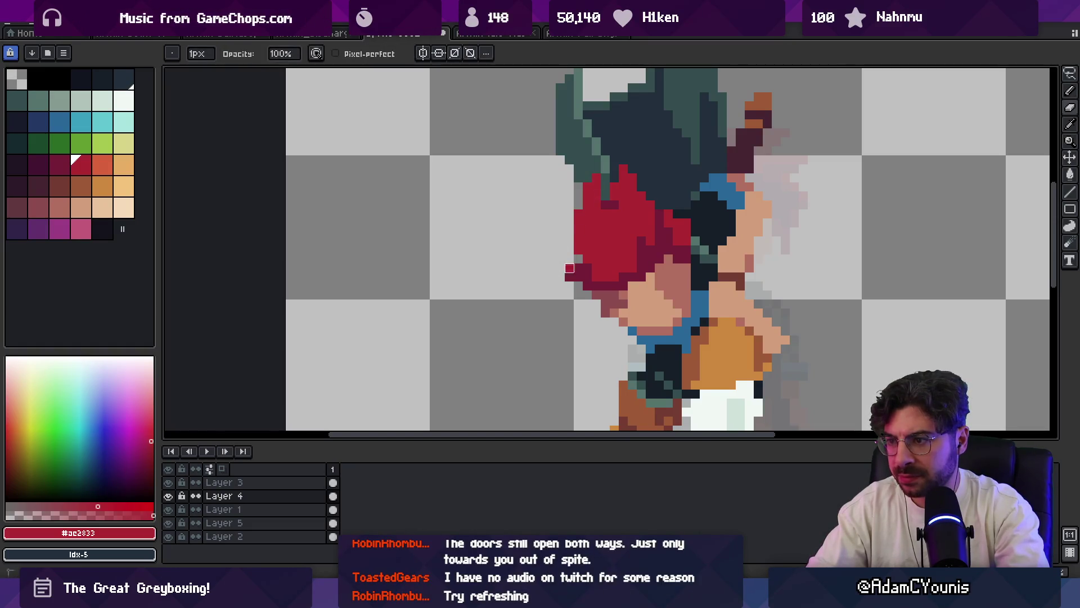
alt+click(595, 285)
click(590, 278)
alt+click(595, 253)
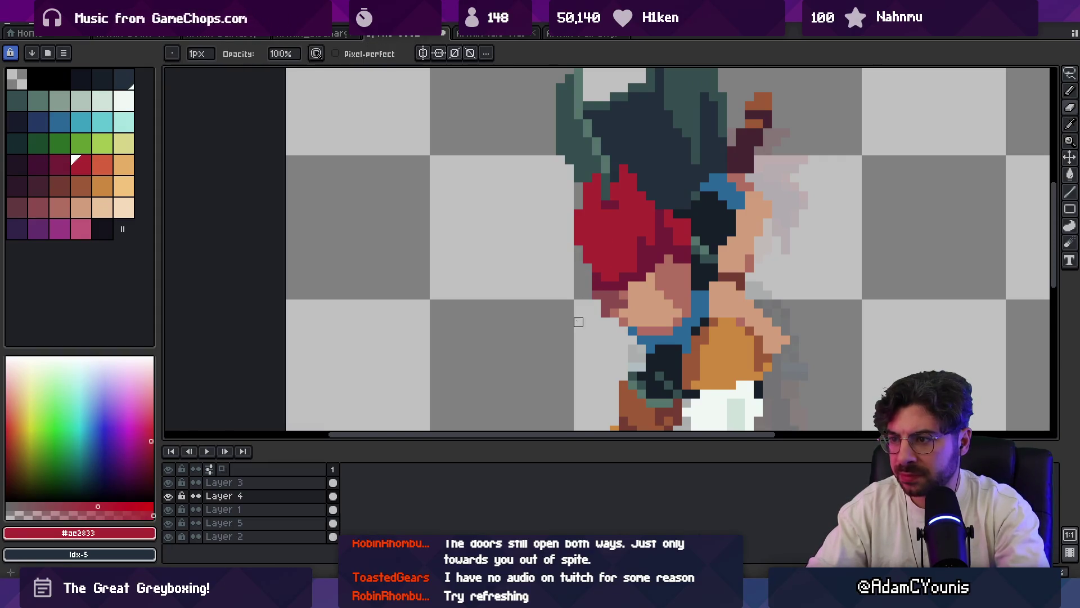
click(677, 222)
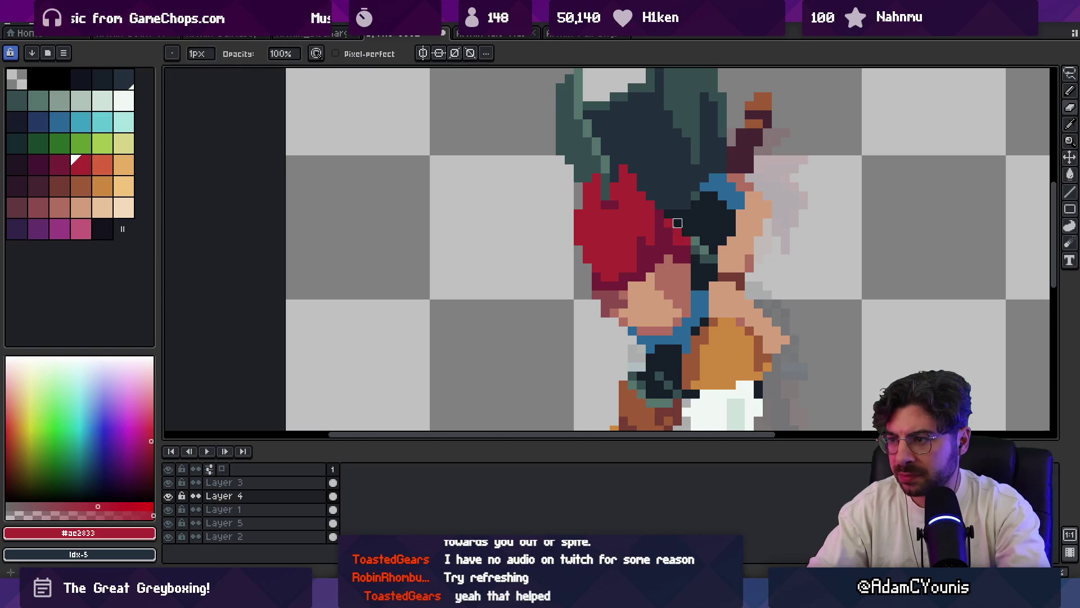
click(669, 222)
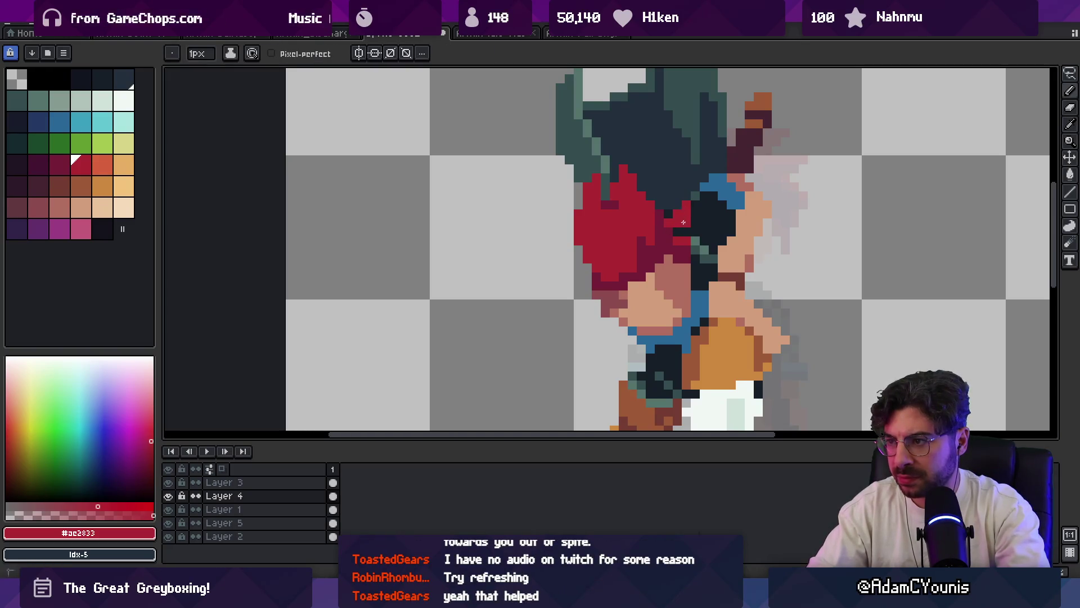
key(z)
scroll(693, 231, down, 3)
scroll(693, 230, up, 3)
alt+click(636, 233)
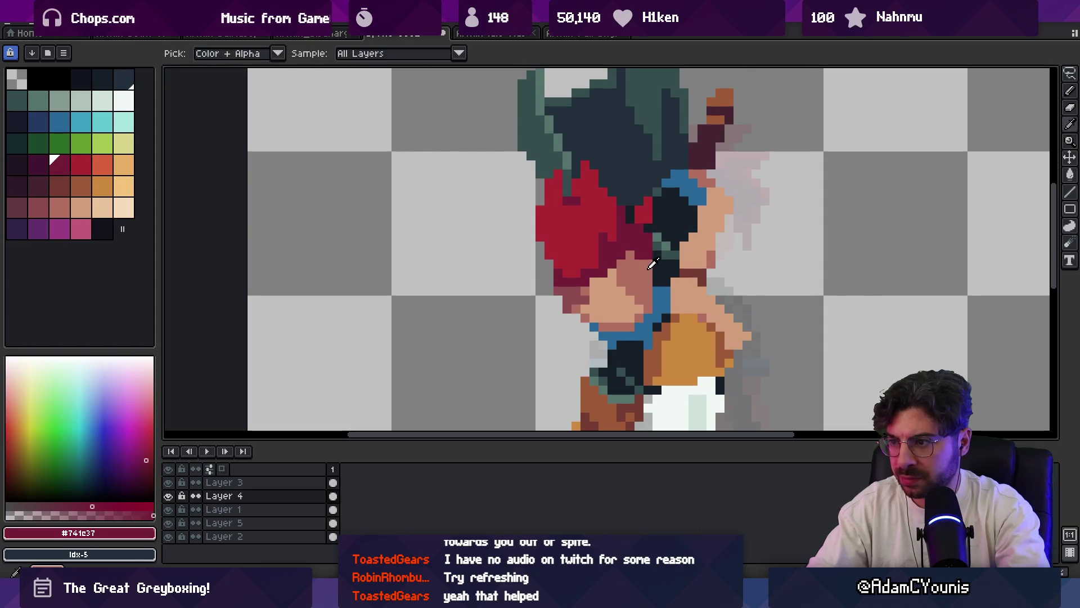
- Sample the muted pink shadow, skin tone and dark red colours from the face
alt+click(647, 253)
key(z)
scroll(653, 230, down, 4)
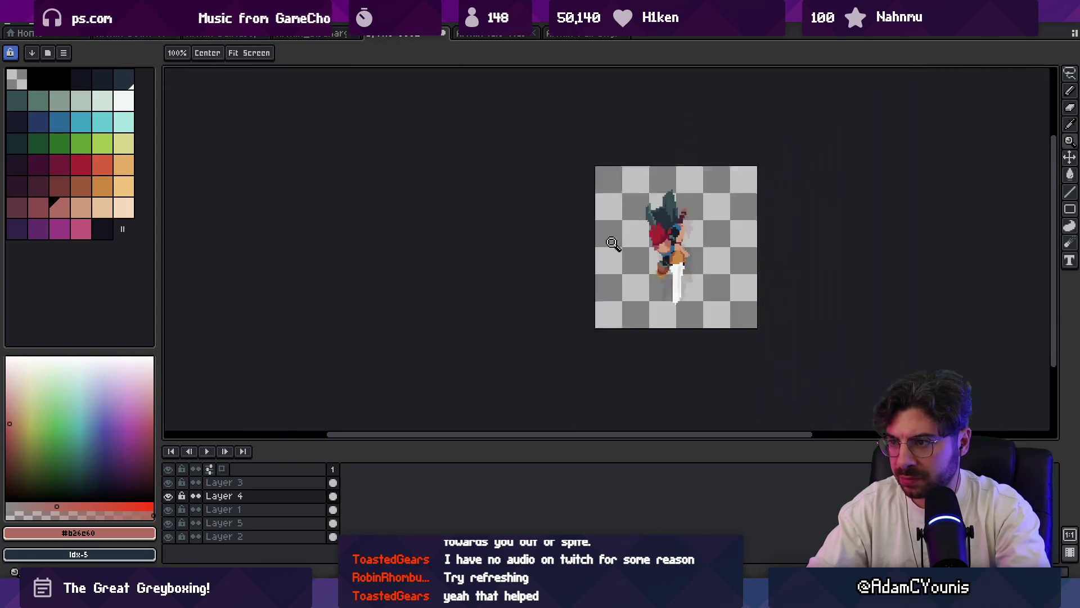
scroll(671, 221, up, 4)
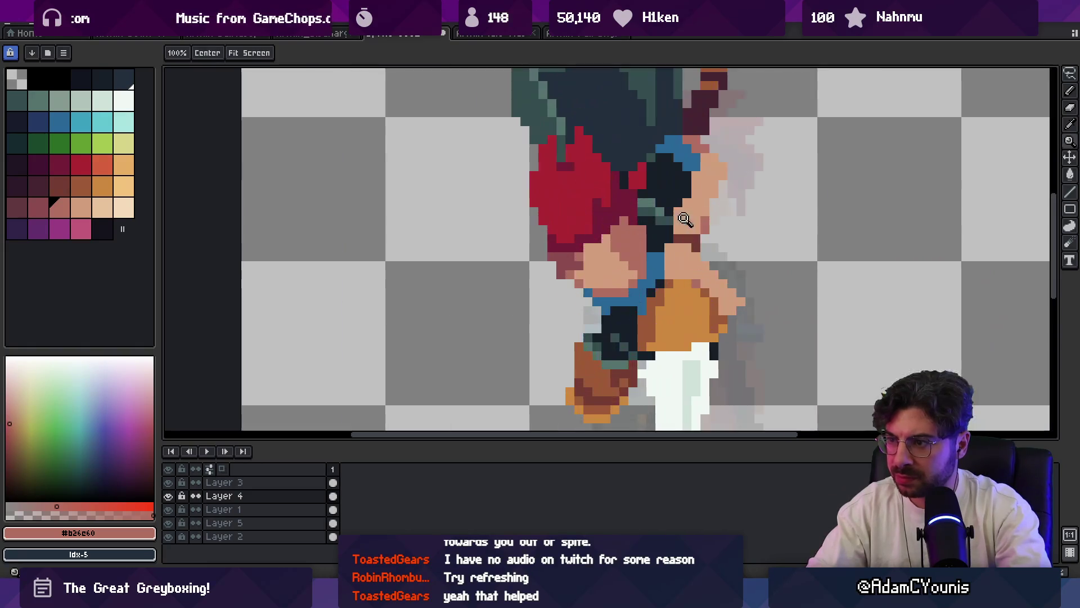
key(b)
alt+click(615, 258)
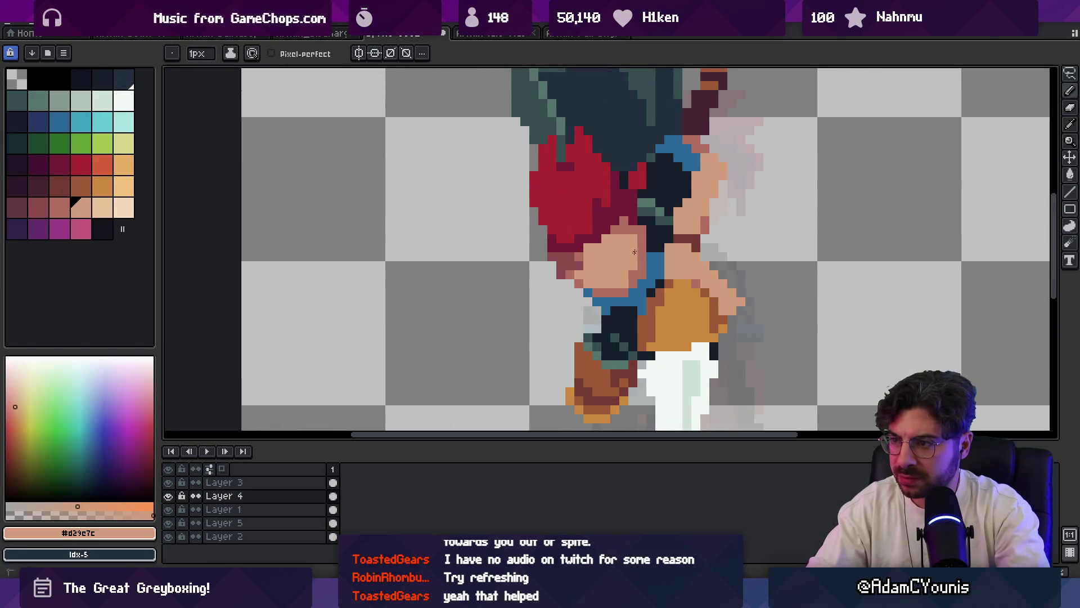
alt+click(621, 213)
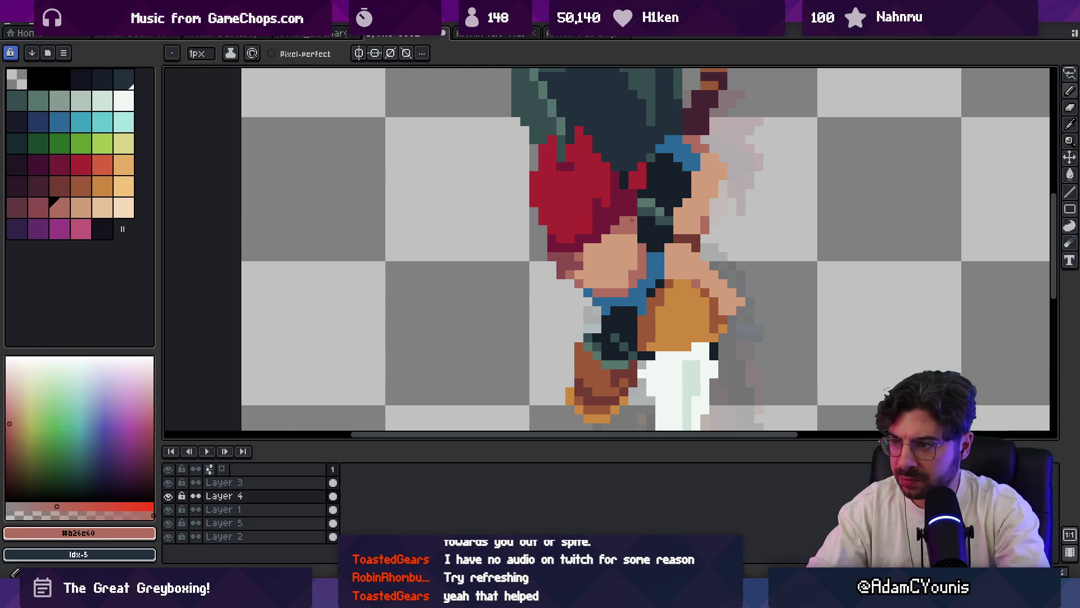
key(alt)
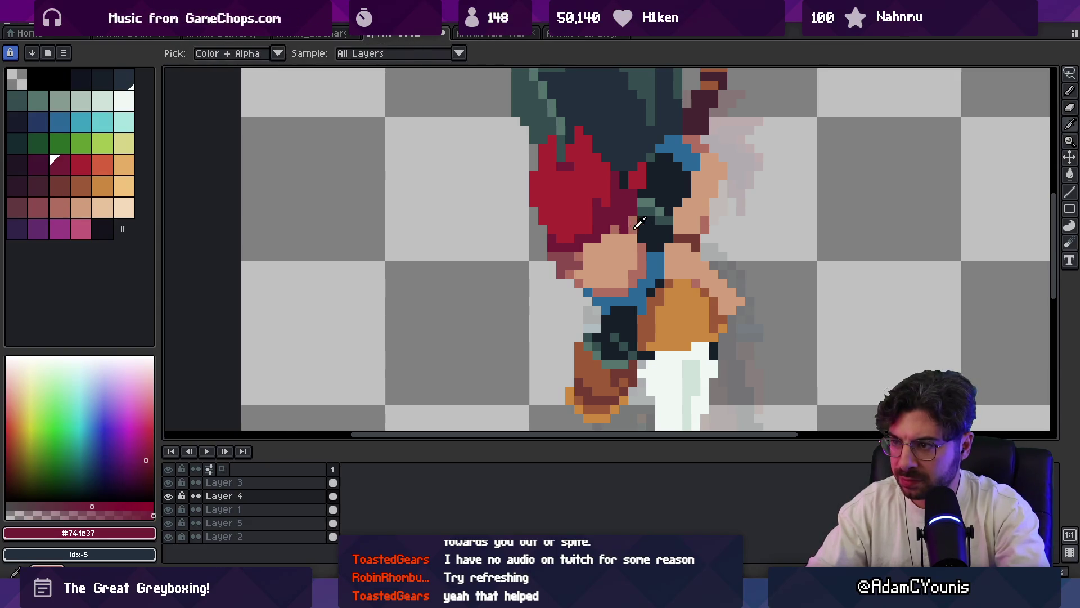
alt+click(638, 222)
alt+click(634, 195)
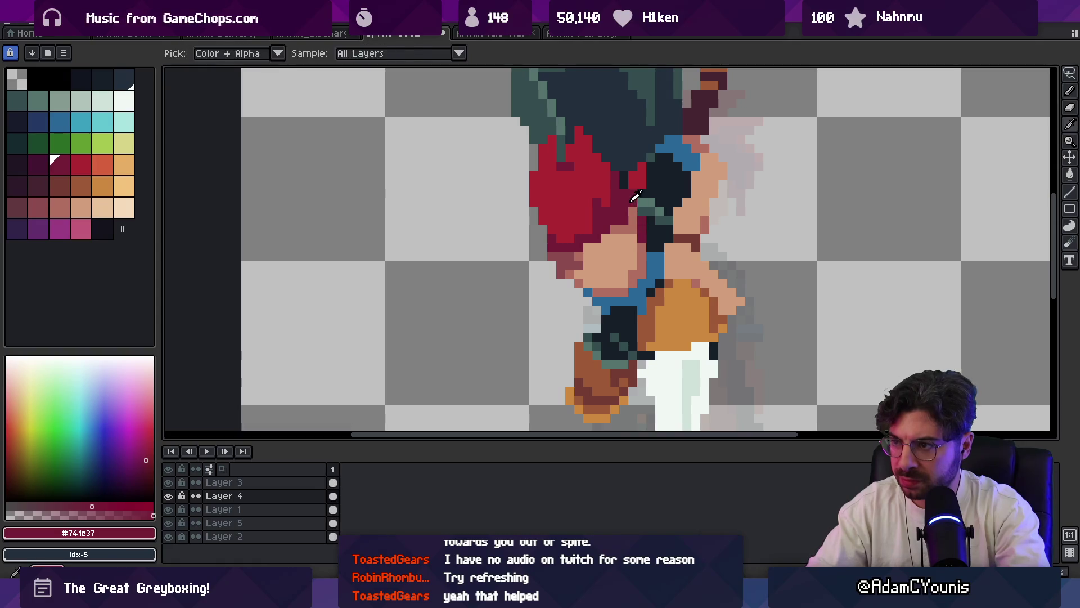
alt+click(628, 223)
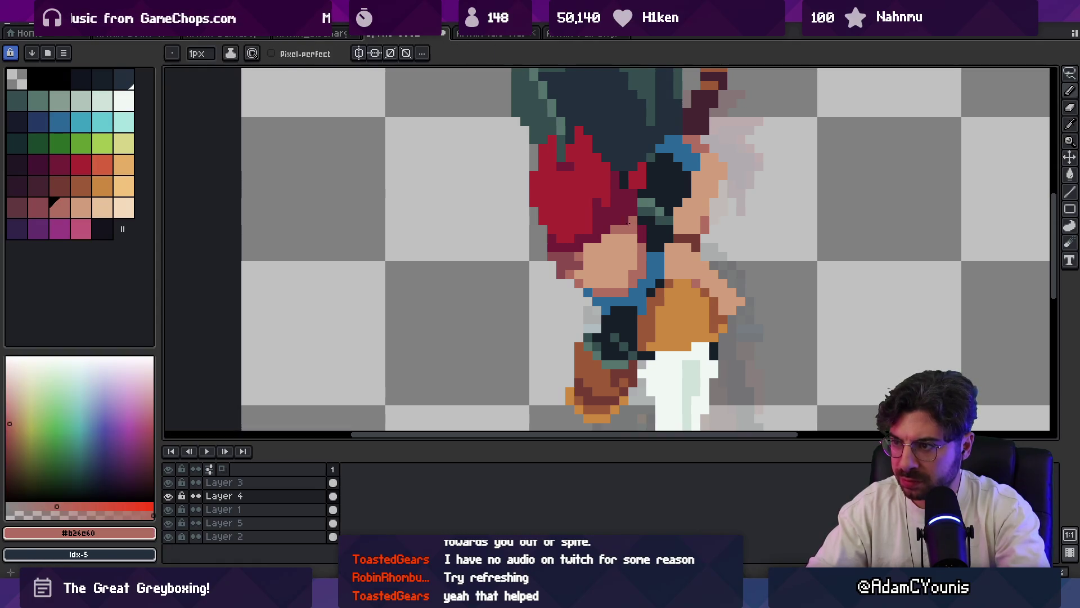
alt+click(632, 219)
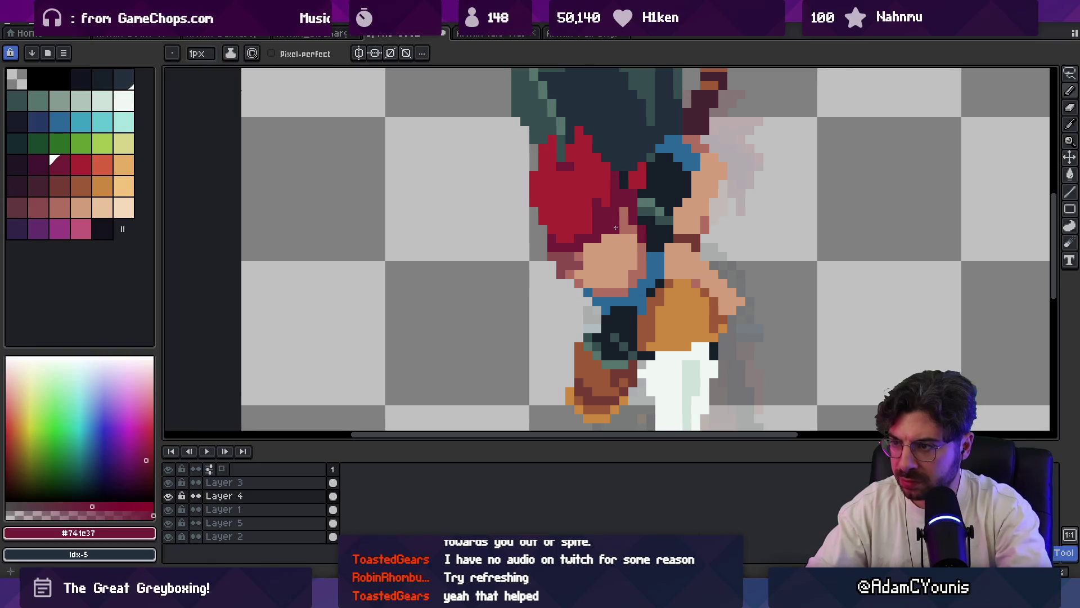
- Paint a #b26c60 shadow column down the face and repaint two mouth pixels in skin #d29c7c
key(z)
key(1)
scroll(670, 200, up, 5)
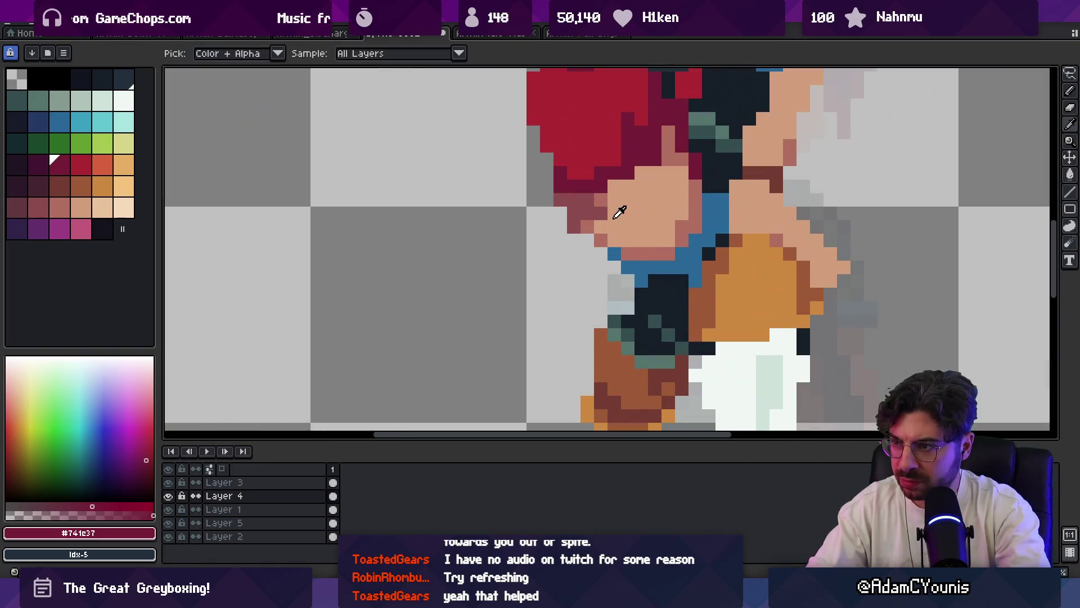
alt+click(608, 195)
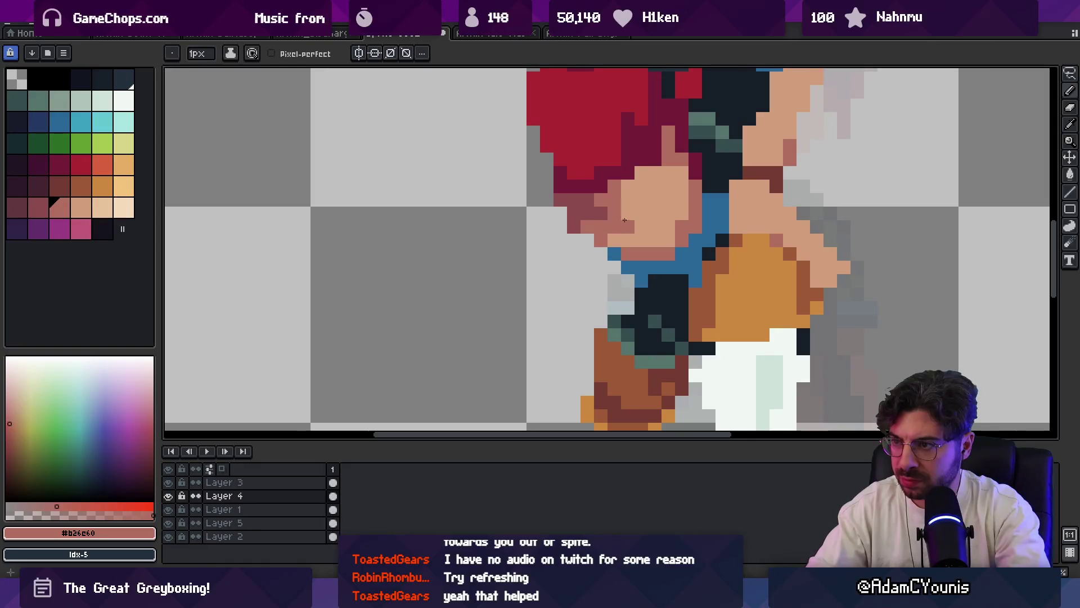
click(628, 213)
click(627, 200)
alt+click(646, 202)
click(630, 228)
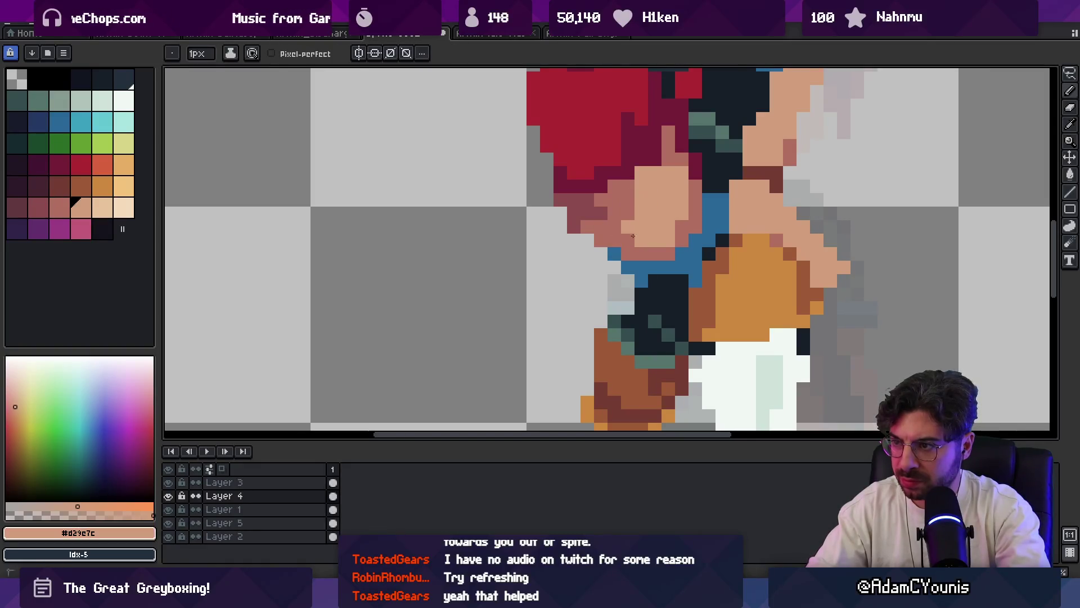
drag(628, 253, 646, 253)
key(z)
key(1)
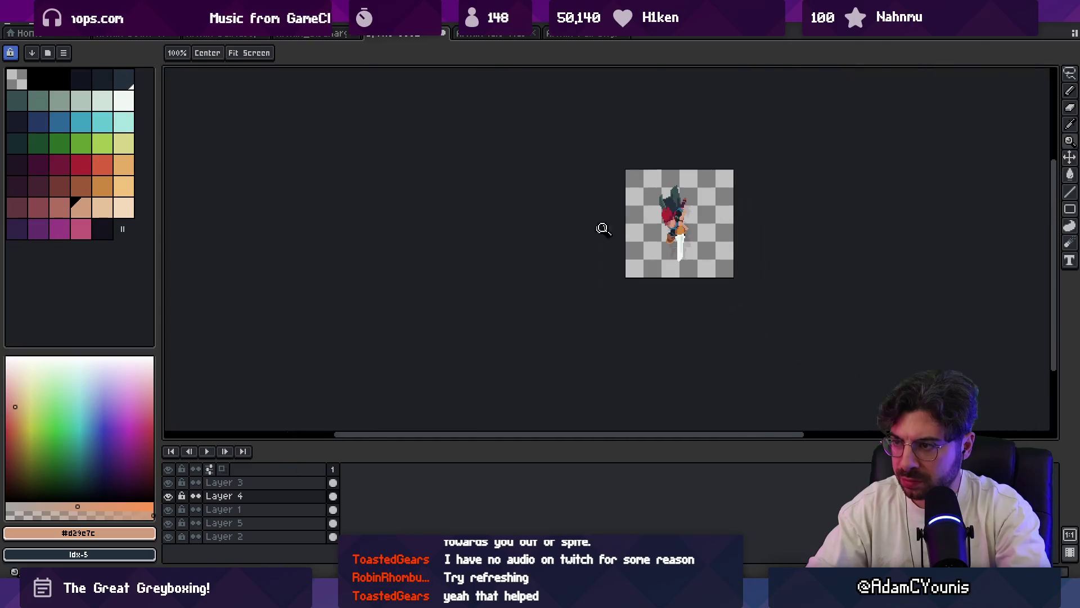
scroll(680, 201, up, 6)
key(b)
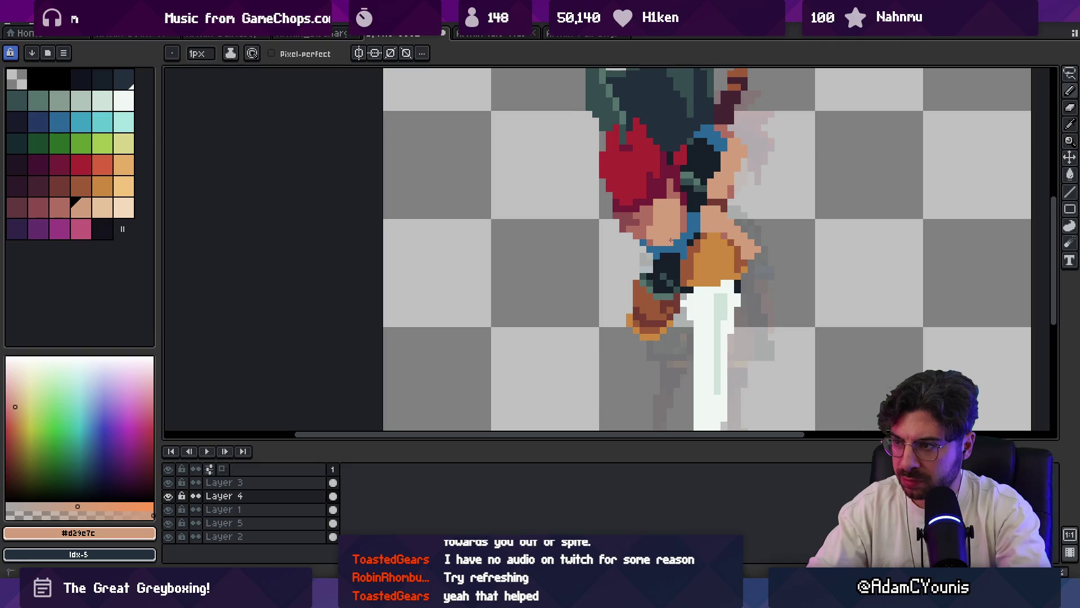
scroll(670, 240, down, 1)
alt+click(667, 204)
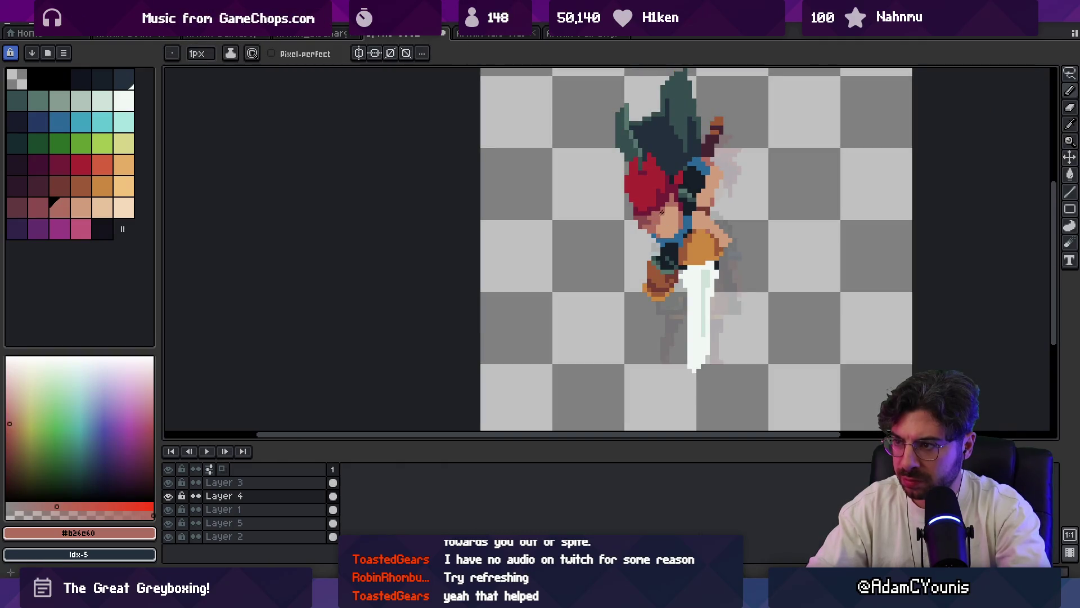
key(z)
key(1)
scroll(670, 211, up, 5)
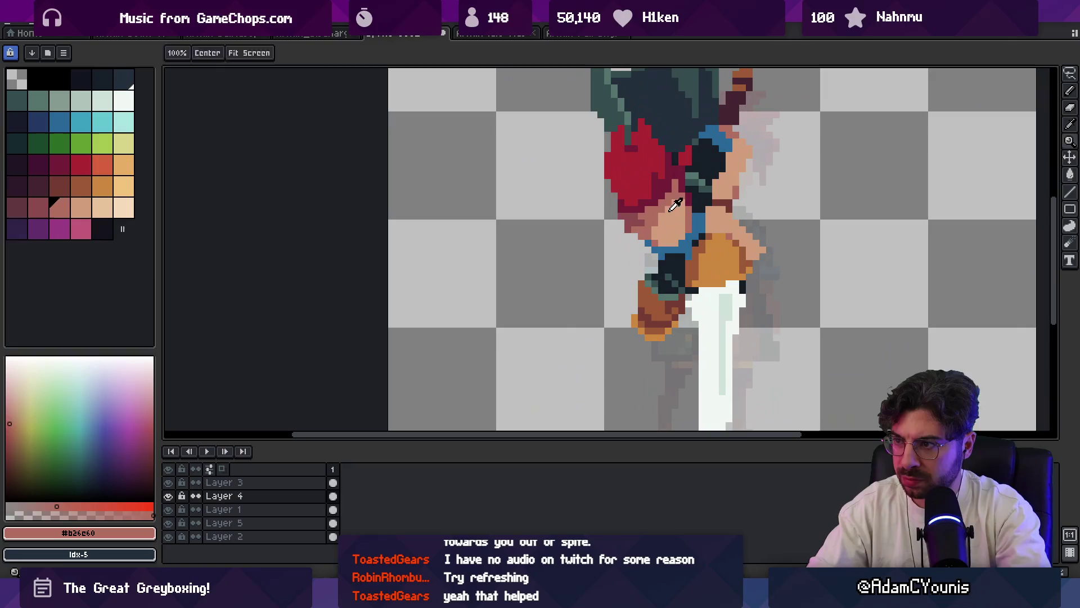
alt+click(668, 214)
key(b)
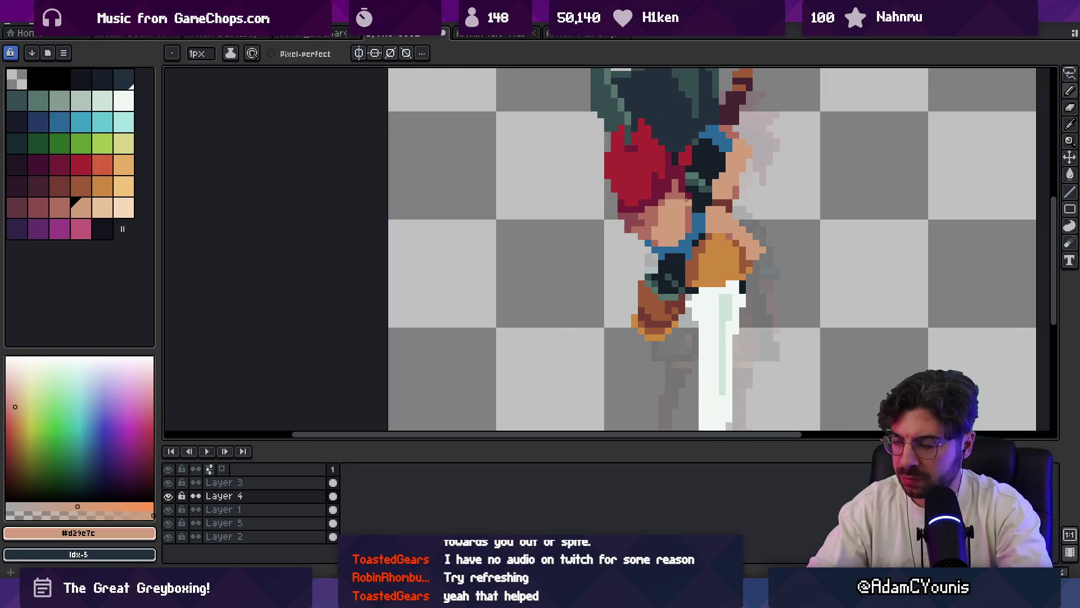
key(z)
key(1)
key(v)
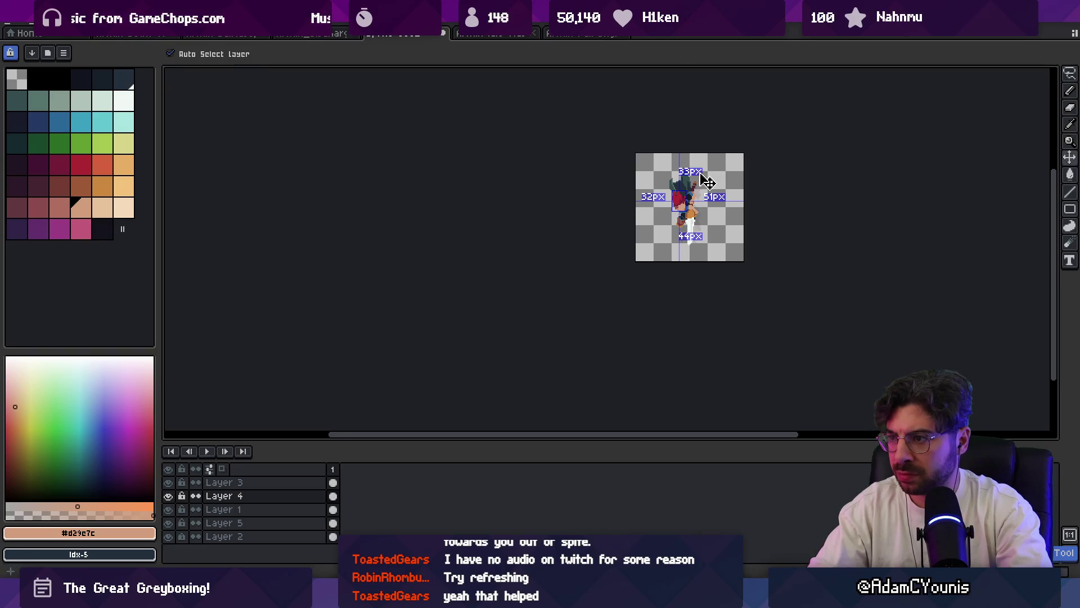
key(z)
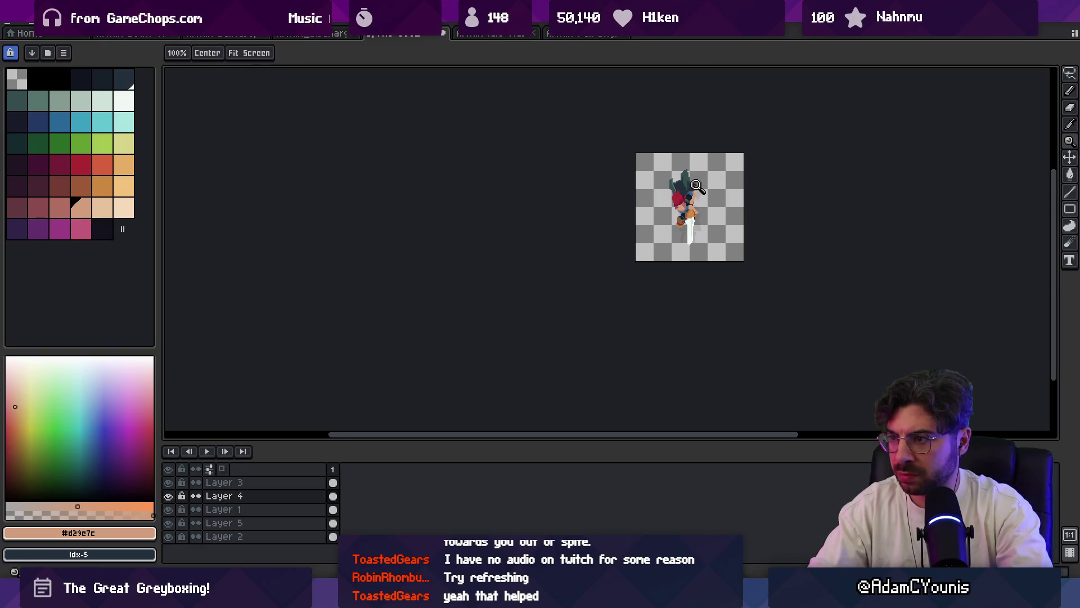
scroll(697, 186, up, 5)
key(b)
alt+click(691, 241)
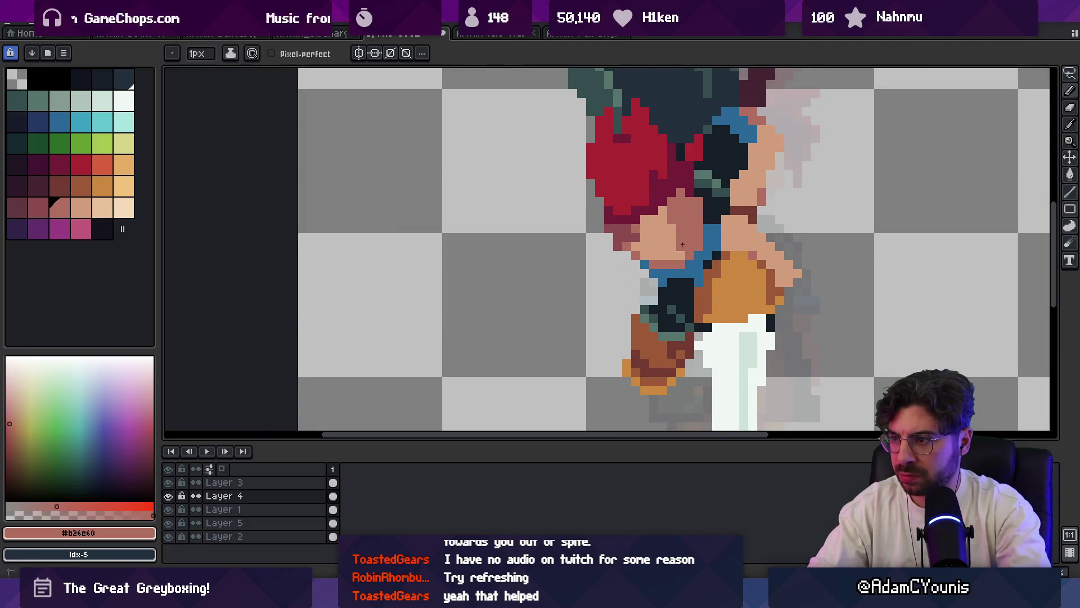
key(e)
scroll(697, 214, down, 5)
scroll(707, 204, up, 4)
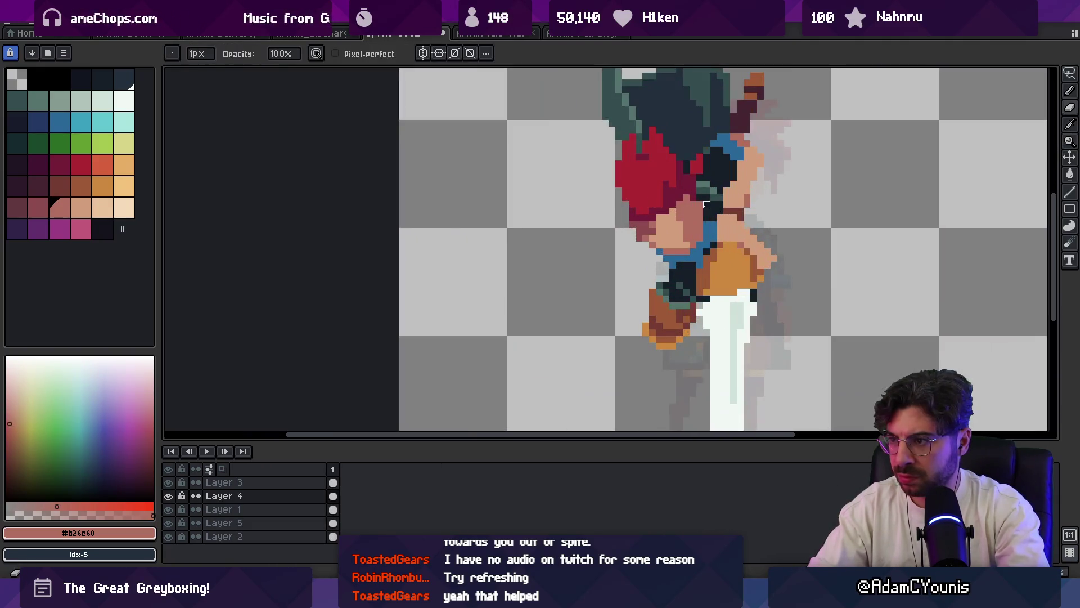
key(z)
scroll(687, 134, down, 4)
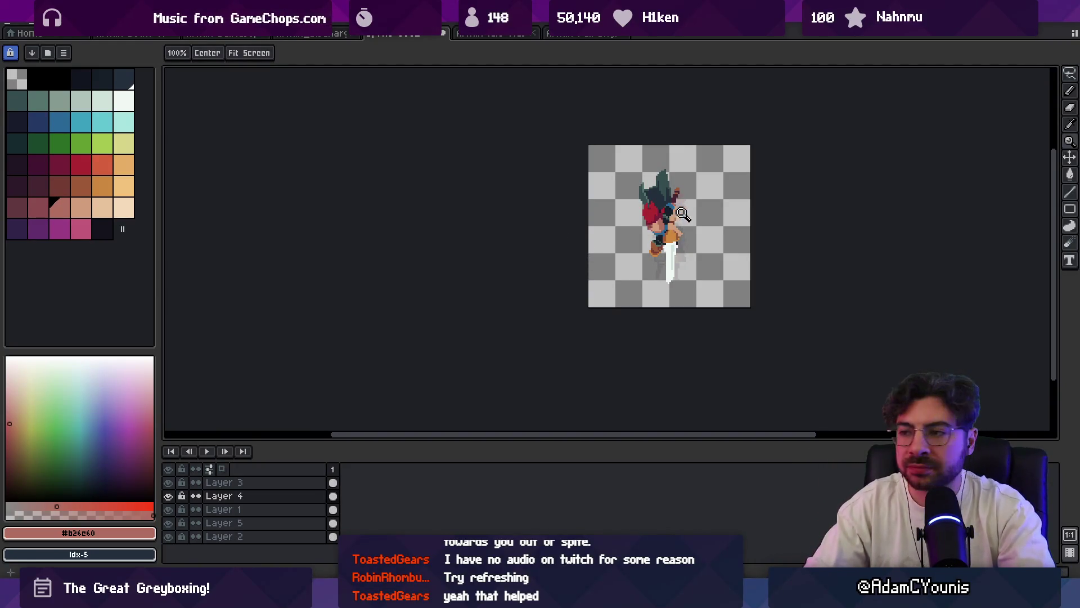
- Sample the bright hair red and adjust the zoom around the face
scroll(681, 214, up, 5)
key(b)
alt+click(647, 201)
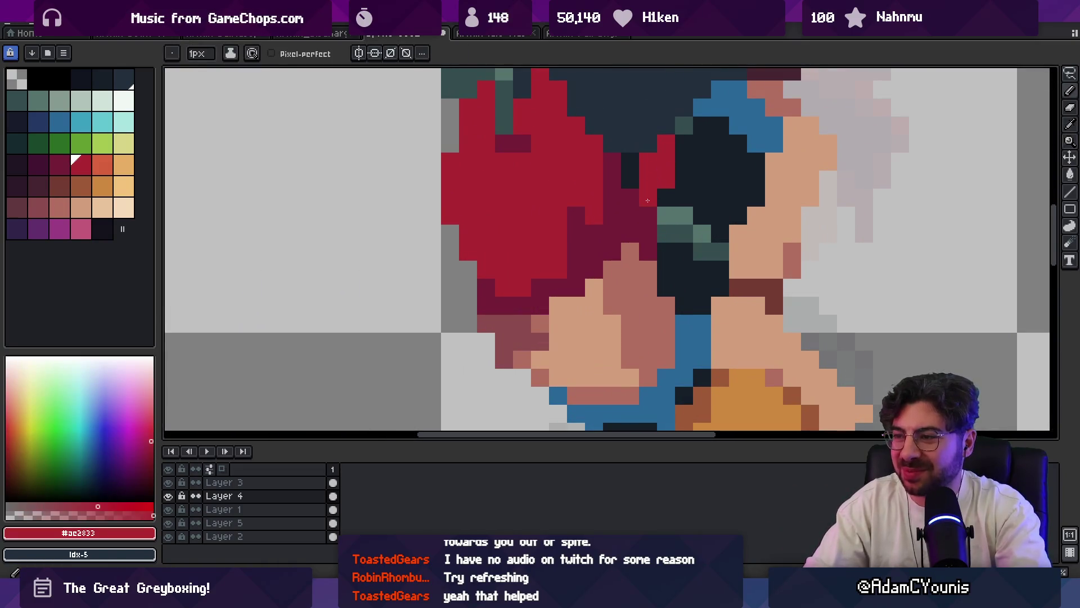
key(z)
scroll(658, 213, down, 5)
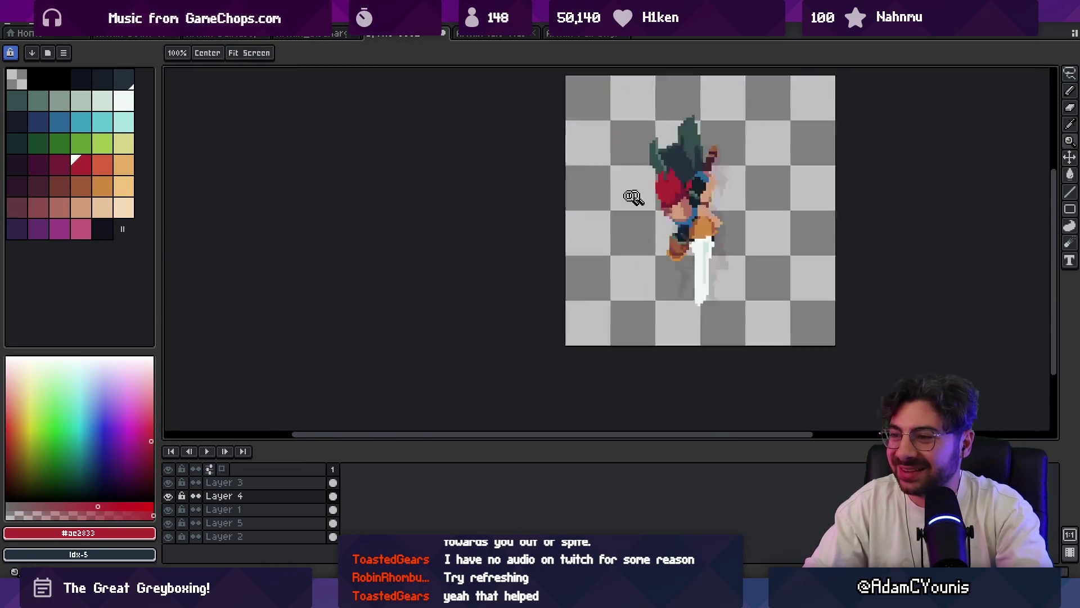
scroll(671, 206, up, 2)
scroll(671, 206, up, 2)
- Pick the dark navy swatch idx-13 and draw a line of navy pixels along the chin
key(i)
click(689, 279)
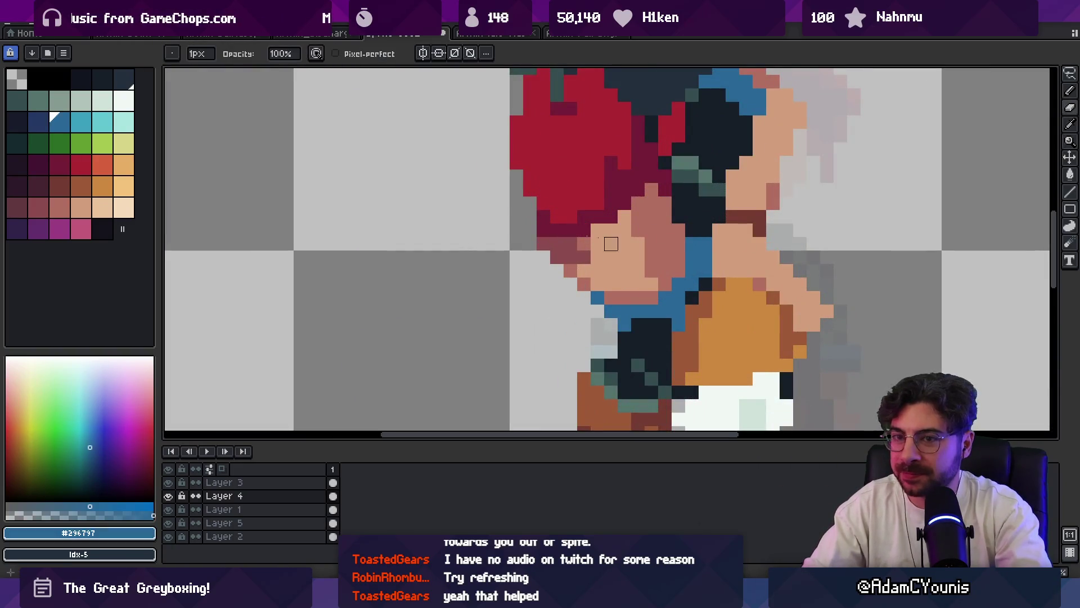
click(38, 122)
key(b)
drag(627, 310, 667, 293)
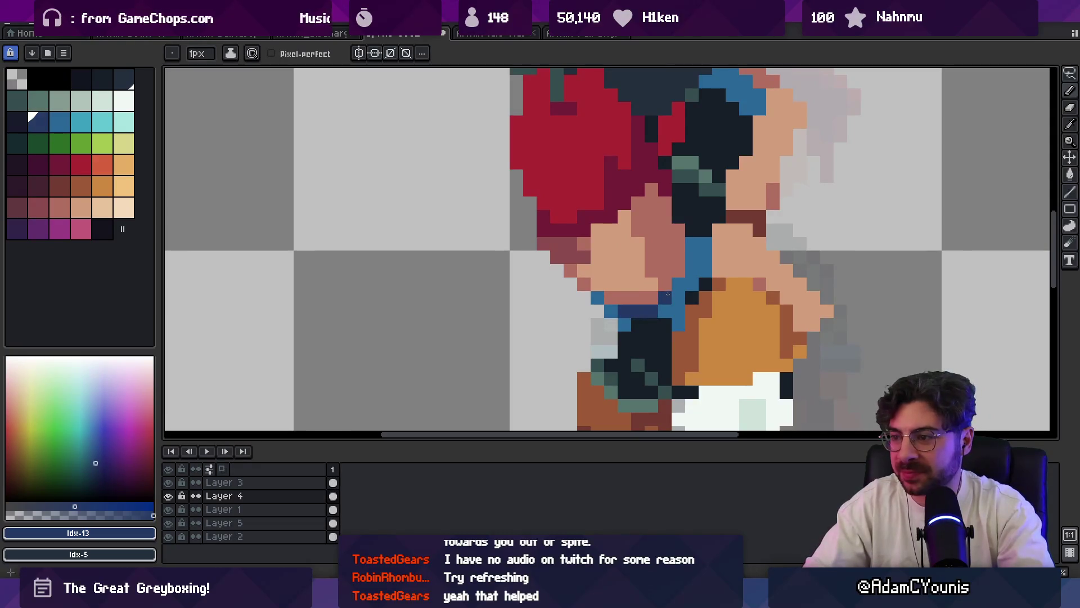
click(691, 246)
key(z)
scroll(647, 236, down, 6)
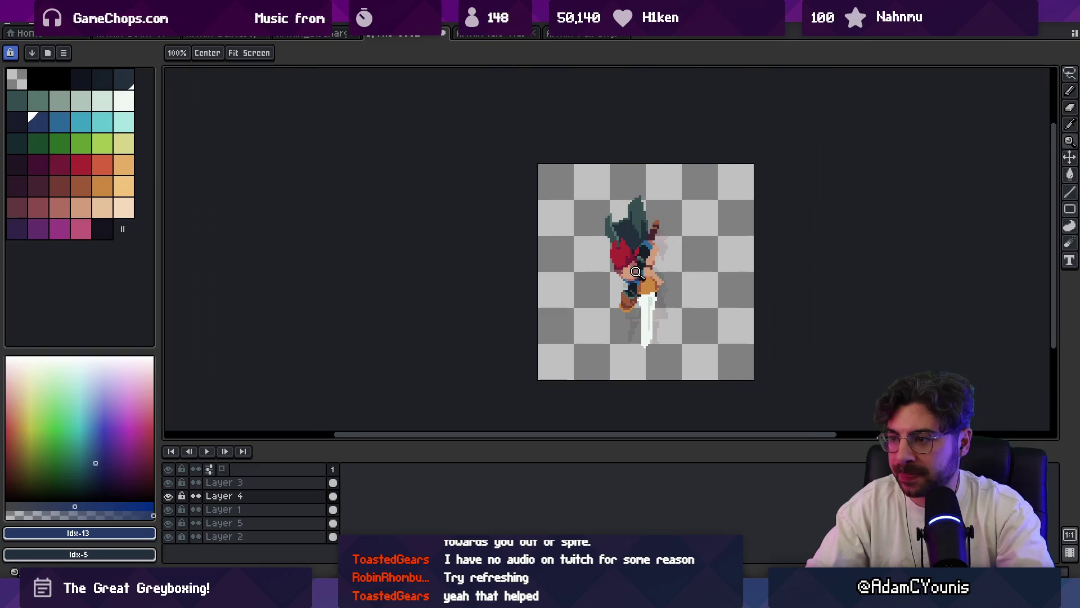
- Sample the eye blue and trial a blue eye pixel, shifting it one cell right, then undo it
scroll(634, 272, up, 5)
key(i)
click(706, 270)
key(b)
click(589, 274)
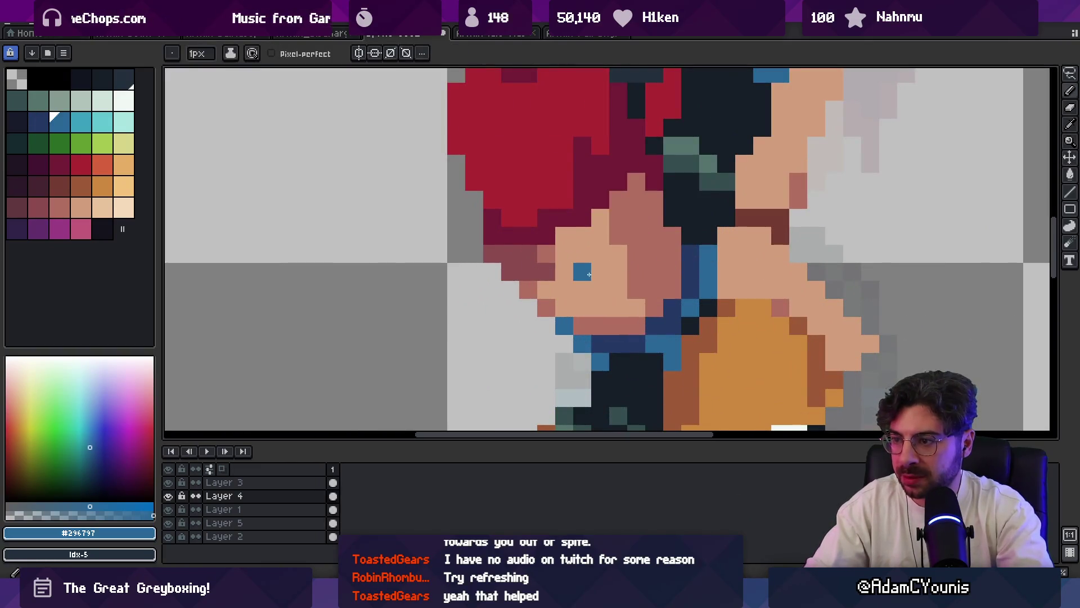
key(ctrl+z)
click(593, 272)
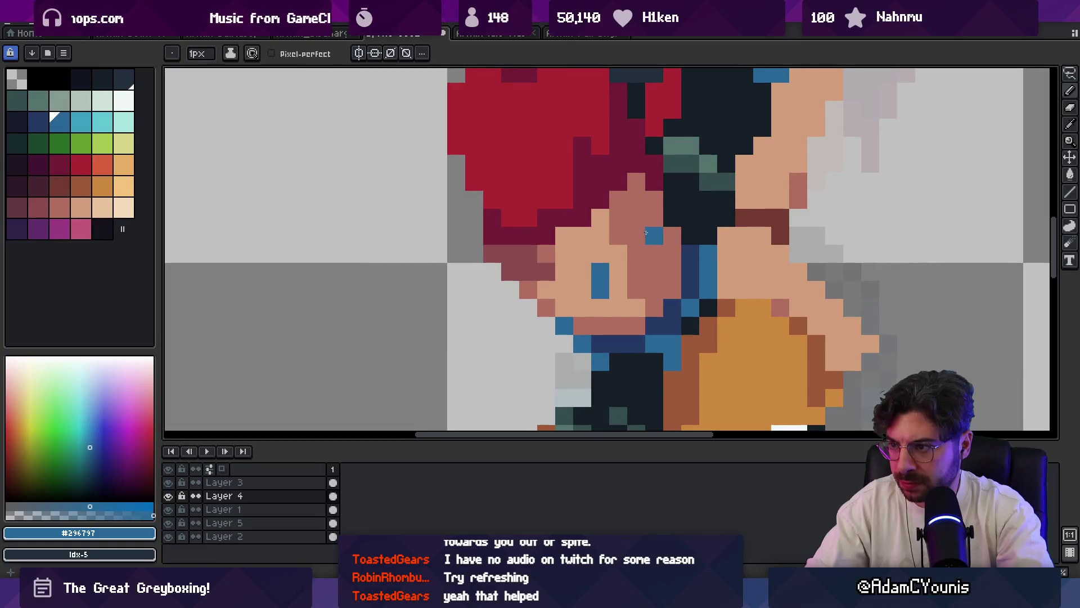
key(ctrl+z)
- Place two blue eye pixels on the face, one below the other
key(z)
scroll(656, 225, down, 4)
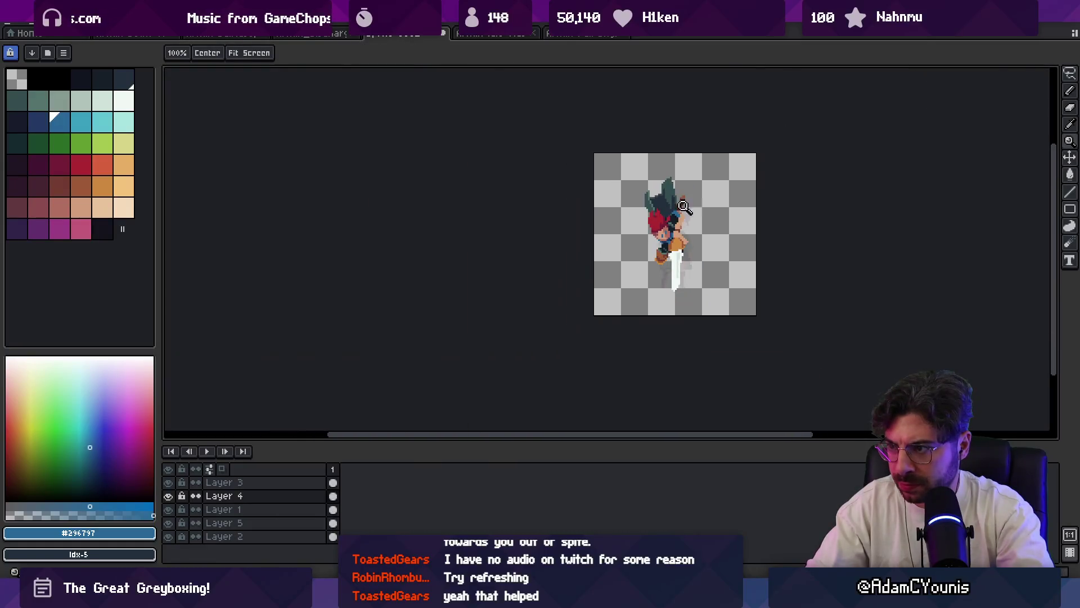
scroll(655, 225, up, 3)
key(b)
click(652, 230)
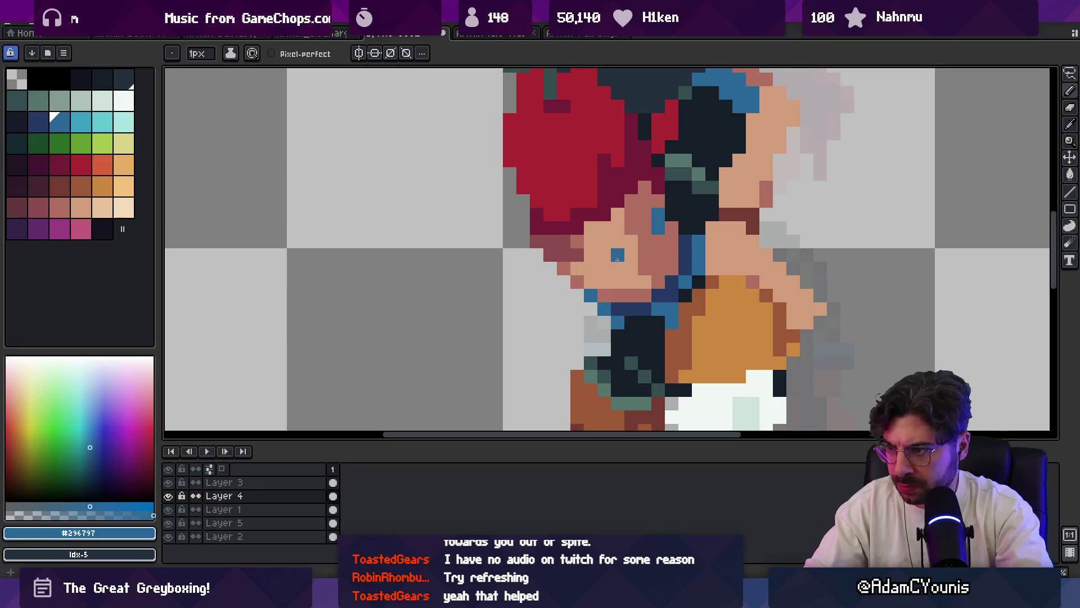
click(618, 269)
- Draw a two-pixel dark maroon brow line above the eye
alt+click(577, 240)
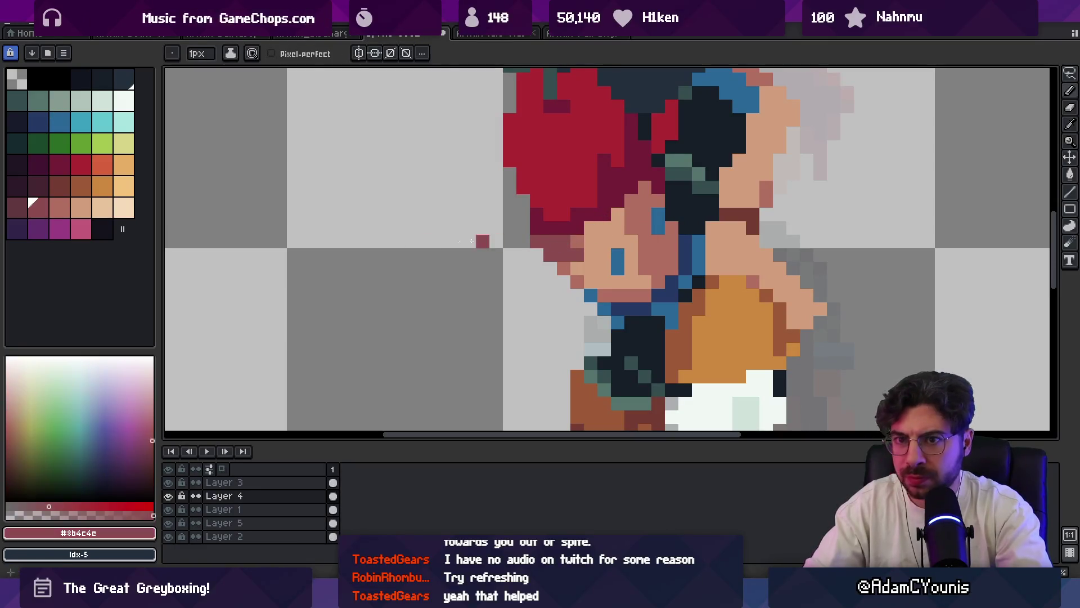
click(22, 207)
click(604, 241)
click(619, 242)
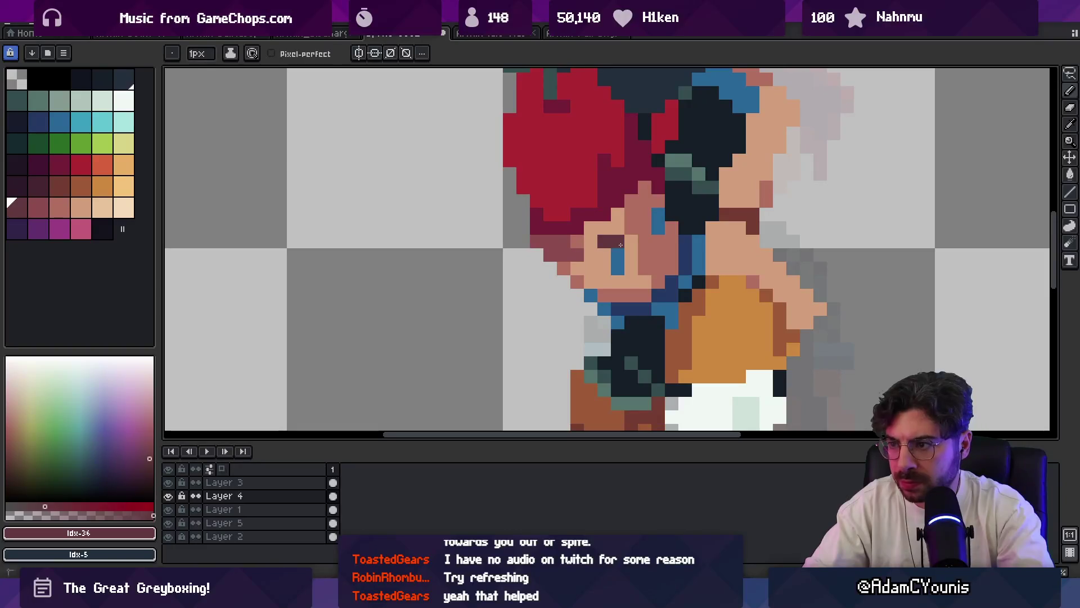
- Repaint the reddish pixels right of the mouth with the skin tone
key(z)
scroll(652, 205, down, 5)
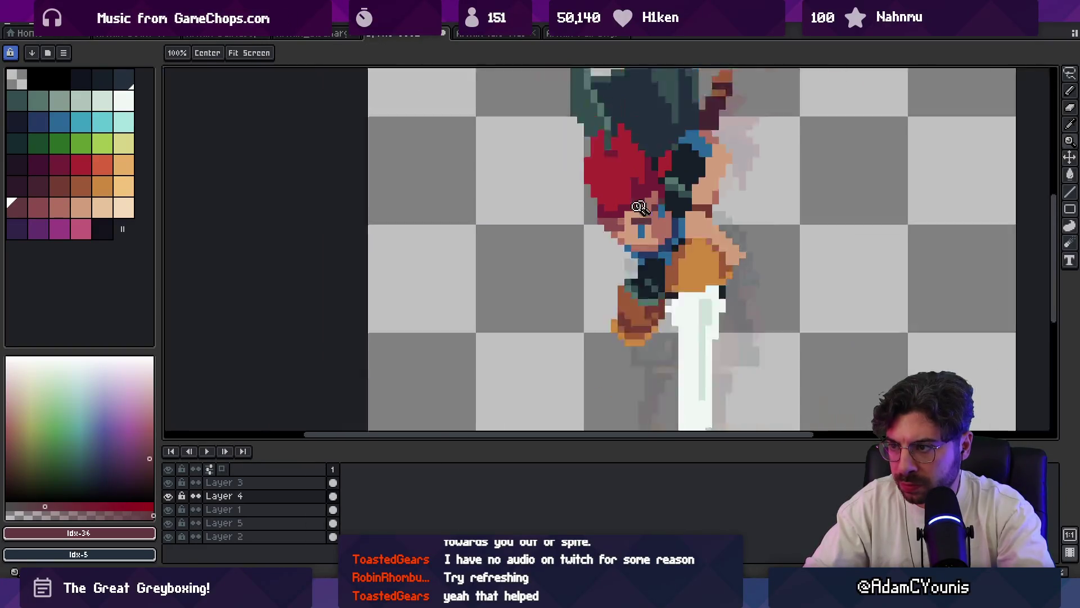
scroll(674, 213, up, 5)
key(b)
alt+click(664, 257)
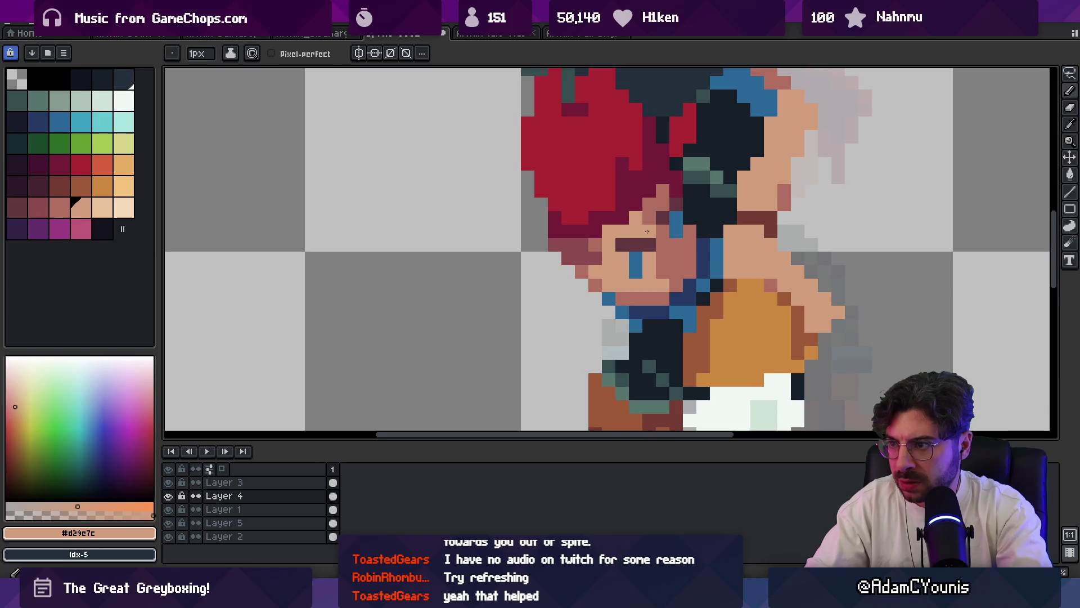
drag(653, 298, 671, 281)
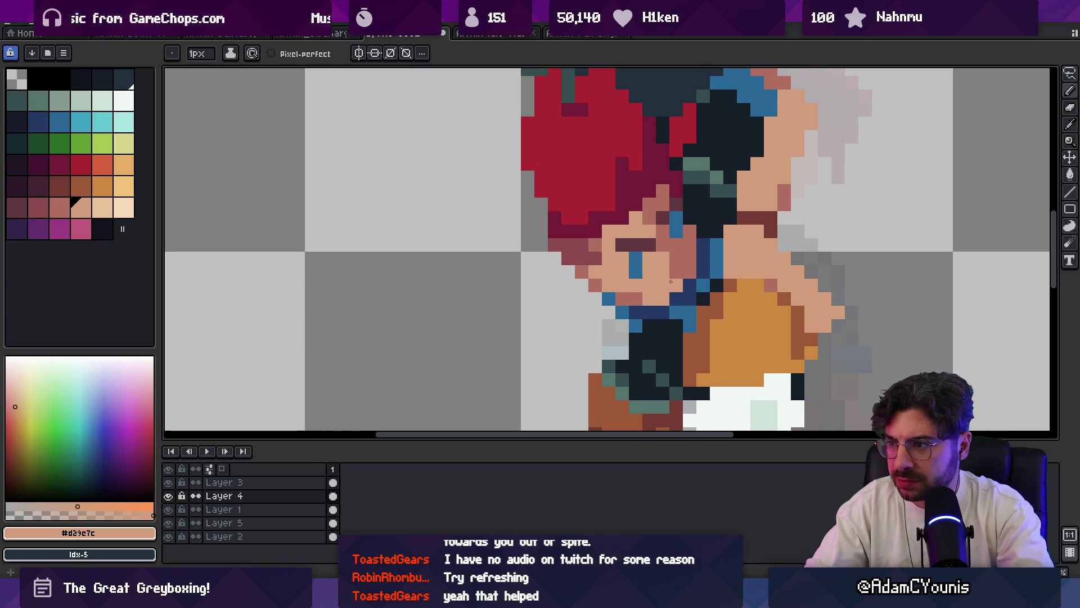
- Redraw the dark eye line one row lower and lighten a pixel beside the eye
key(z)
scroll(679, 242, down, 5)
scroll(680, 241, up, 5)
alt+click(596, 244)
alt+click(596, 225)
alt+click(589, 242)
mouse_move(580, 265)
mouse_down()
mouse_move(614, 265)
mouse_move(613, 248)
mouse_up()
alt+click(603, 217)
alt+click(597, 264)
alt+click(632, 176)
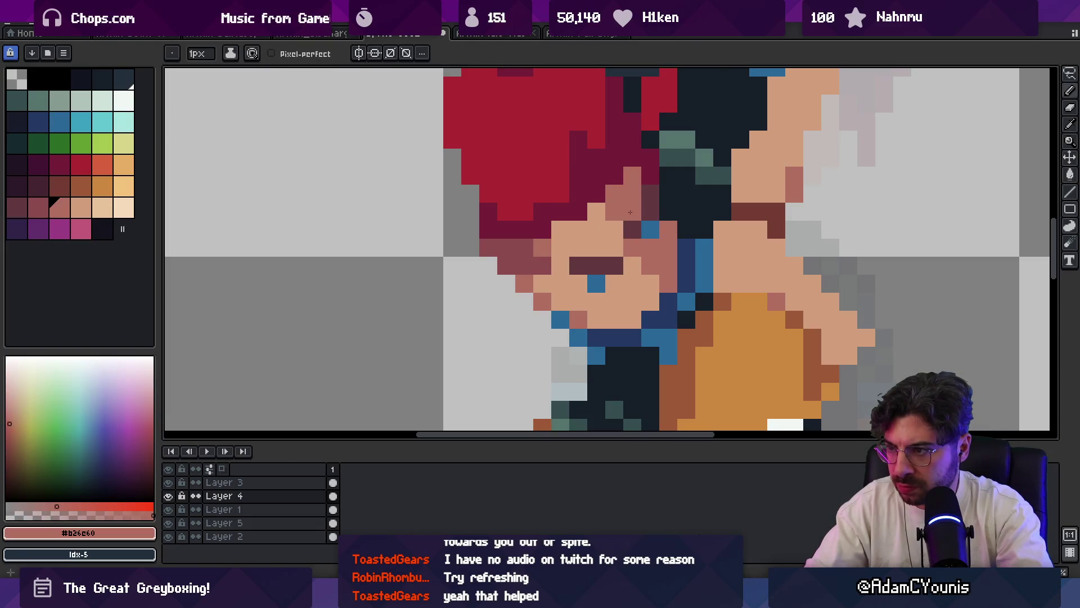
click(650, 193)
- Shift the blue eye pixels one pixel to the right with the Move tool
key(z)
scroll(655, 194, down, 5)
scroll(655, 195, up, 5)
key(b)
alt+click(636, 264)
key(m)
scroll(678, 232, down, 4)
scroll(696, 219, up, 3)
drag(696, 219, 709, 219)
- Sample the skin tone and darker pink from the face for further touch-ups
key(b)
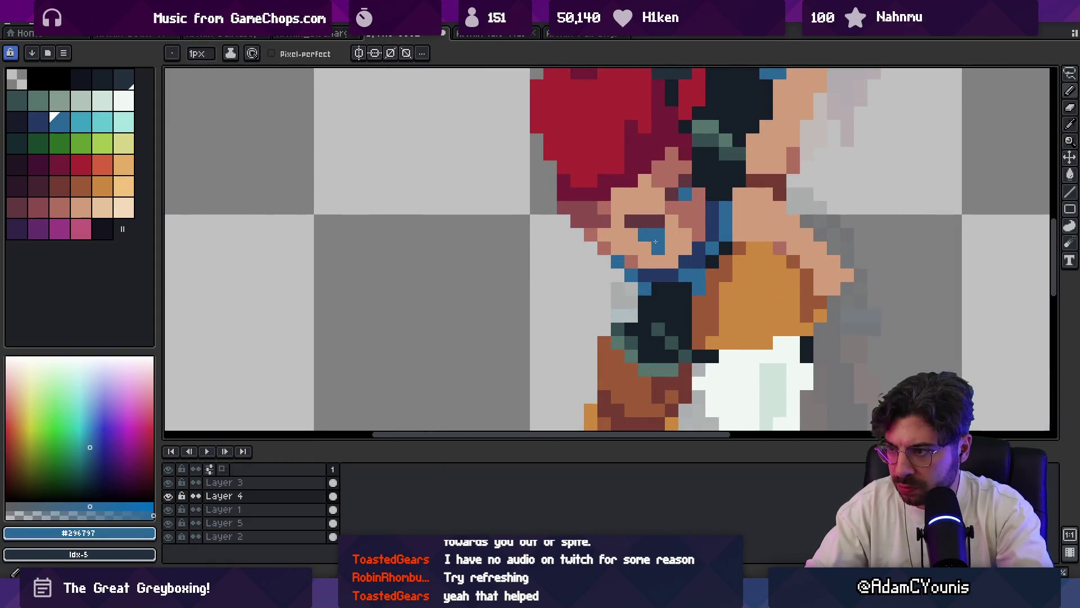
alt+click(645, 226)
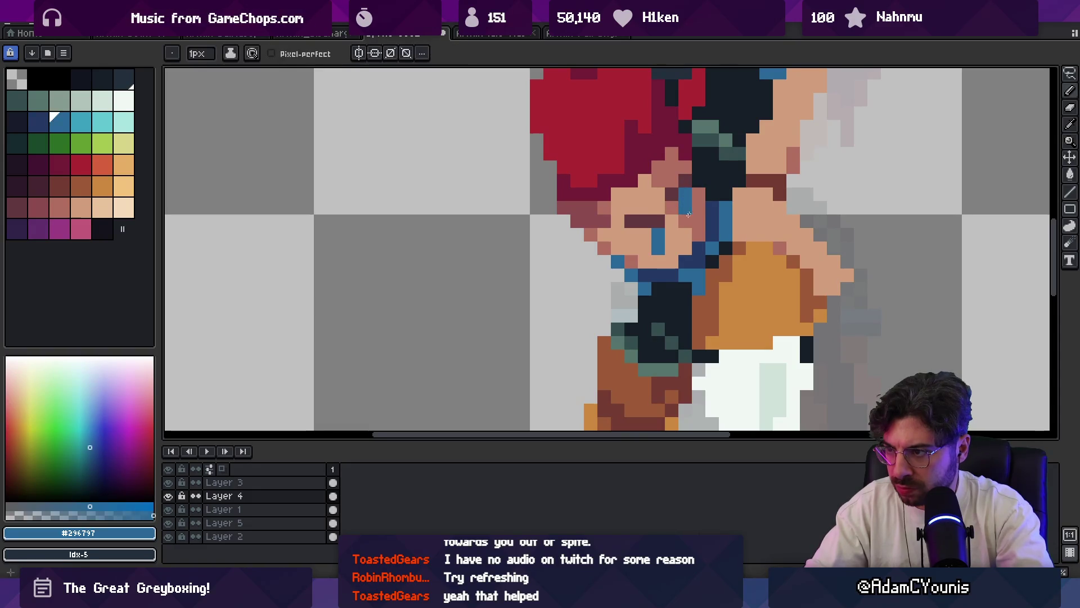
key(z)
scroll(628, 240, down, 5)
scroll(628, 240, up, 2)
key(b)
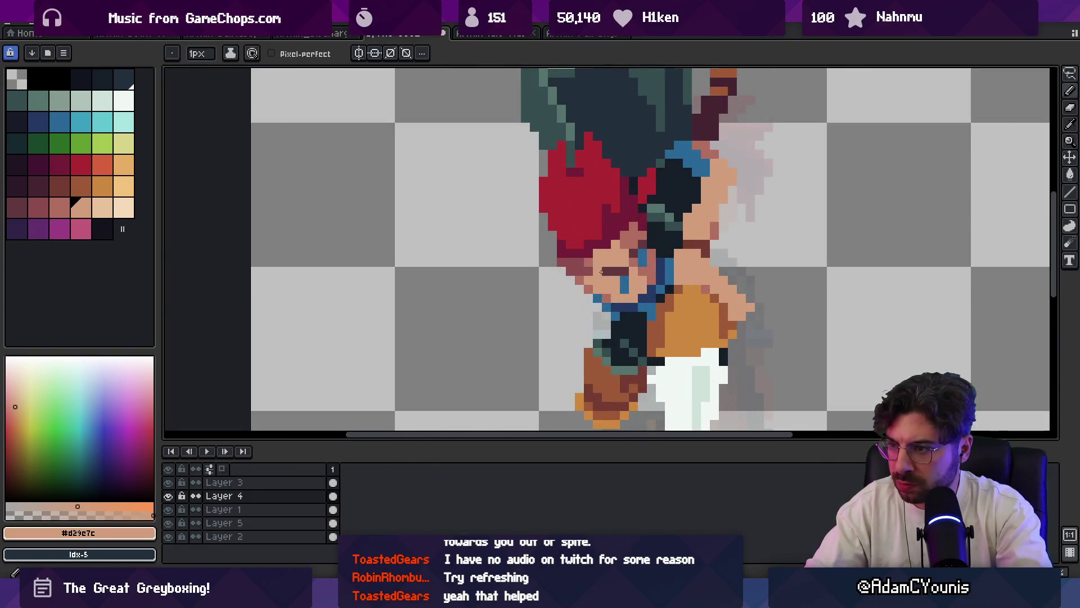
alt+click(617, 272)
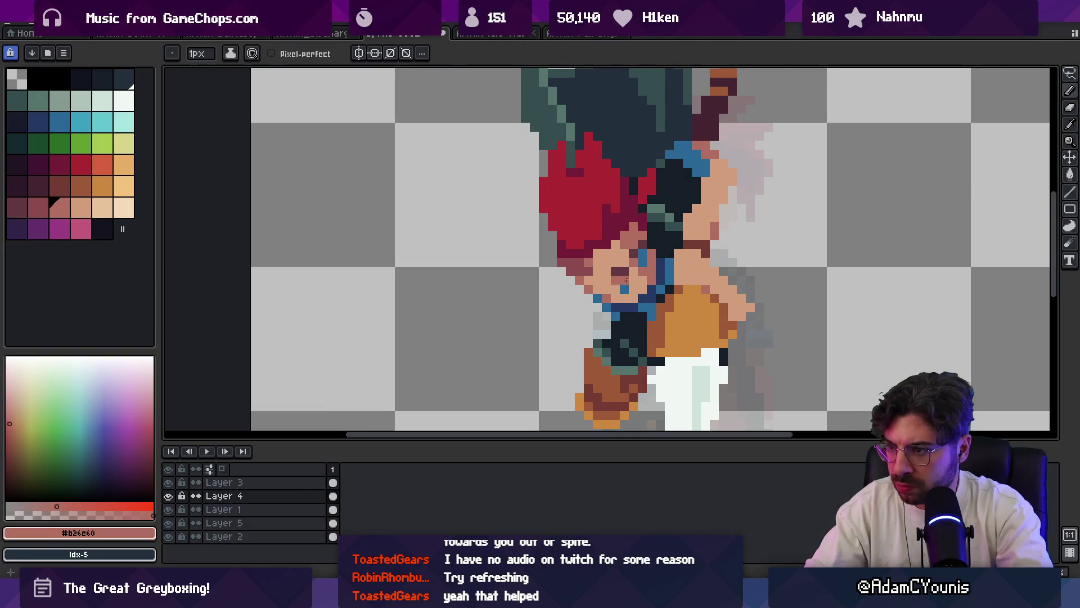
key(m)
scroll(645, 264, down, 6)
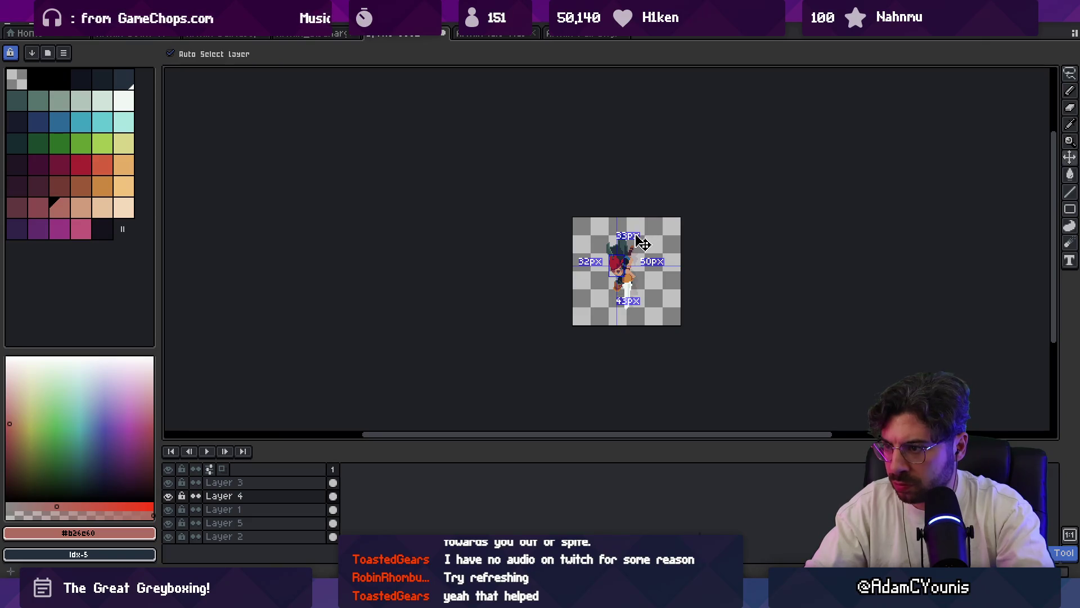
- Zoom in on the face and paint two eye pixels with the cyan palette colour
key(z)
click(645, 252)
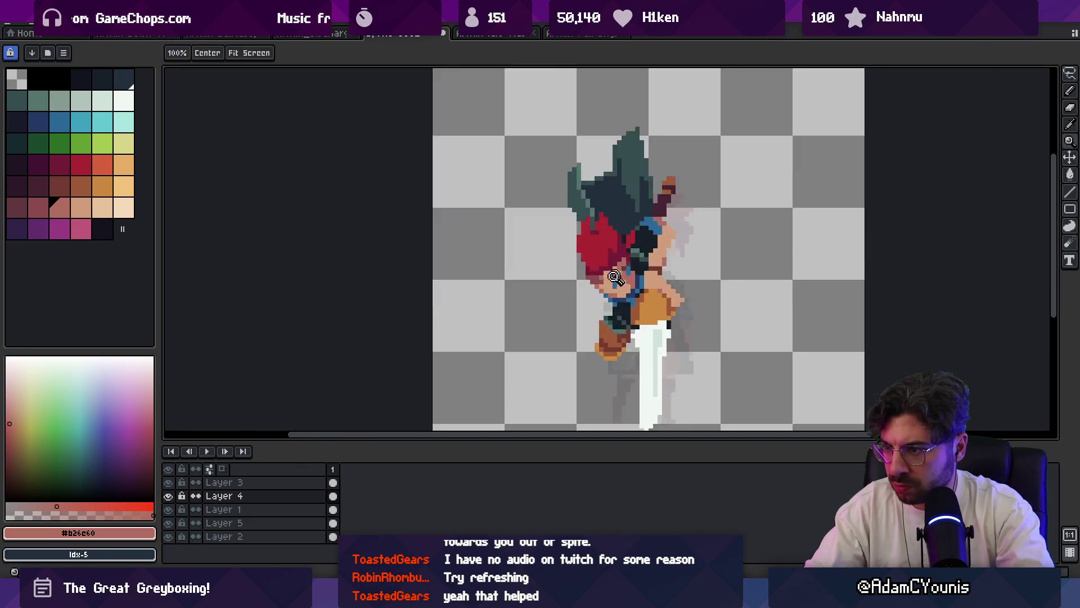
alt+click(634, 246)
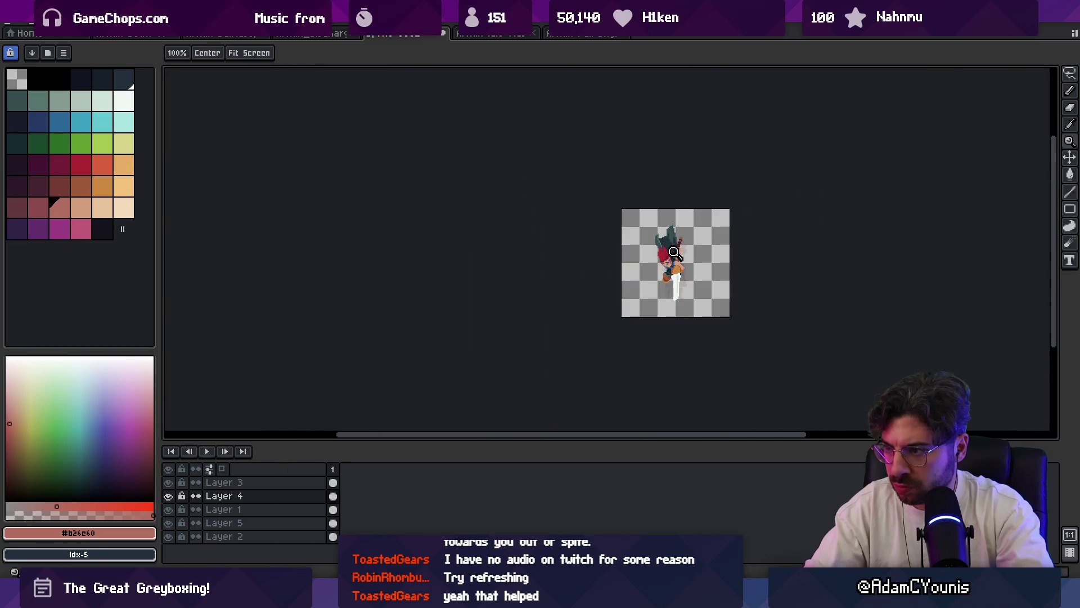
click(635, 246)
alt+click(667, 228)
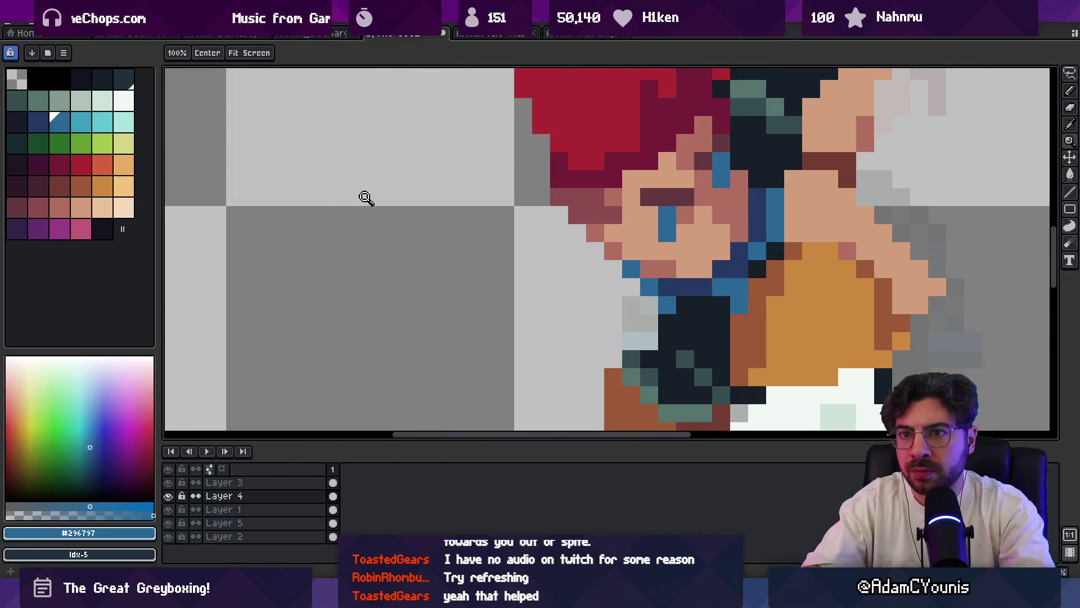
click(81, 119)
key(b)
click(667, 231)
click(705, 195)
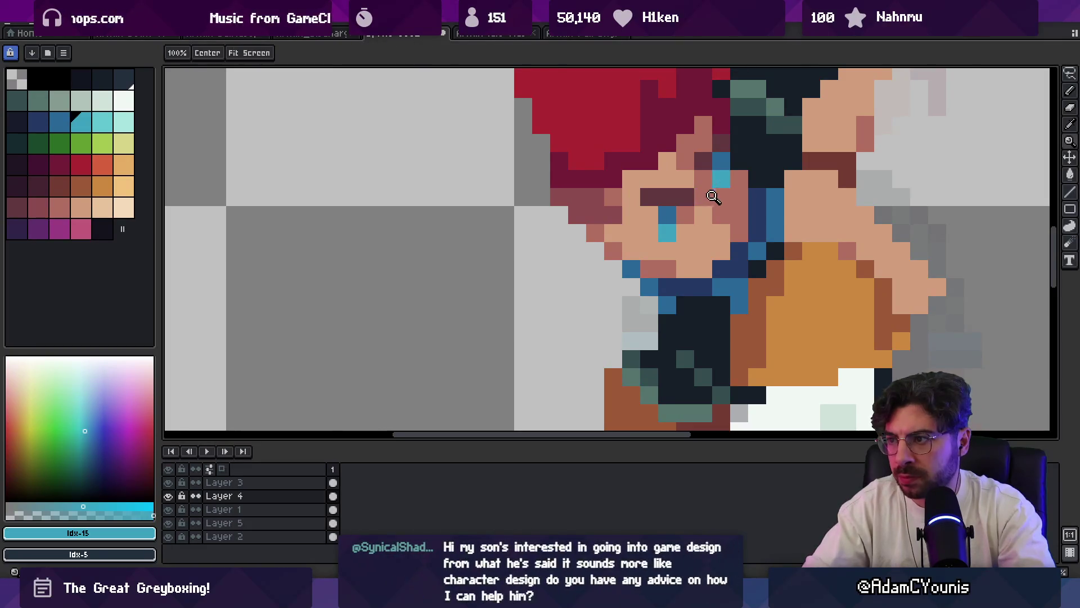
- Sample the dark eye-line and dark reddish shades around the eye
scroll(703, 194, down, 10)
key(m)
scroll(653, 231, up, 8)
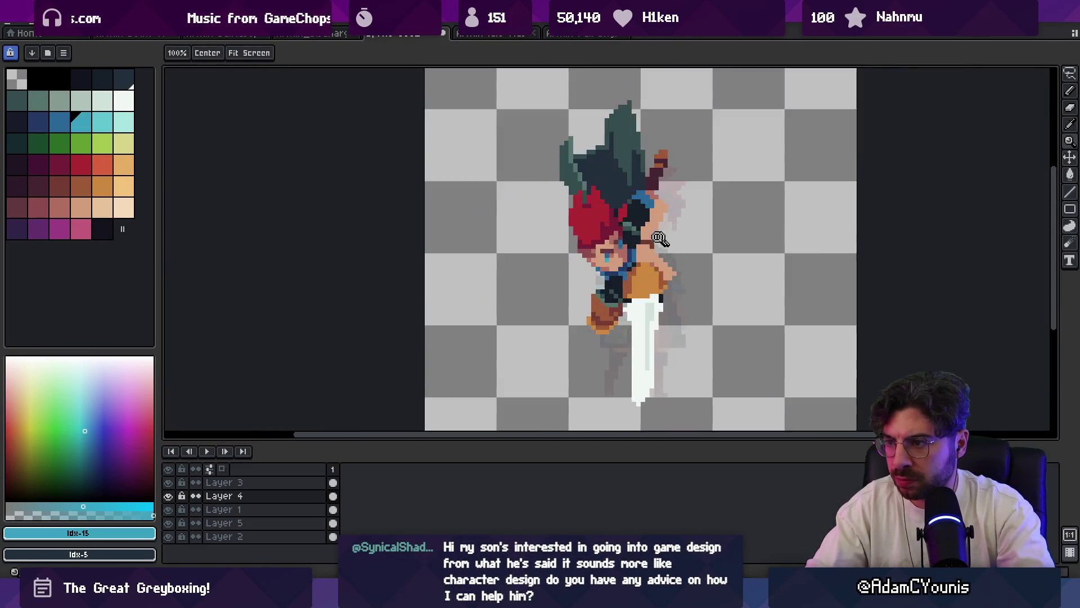
alt+click(600, 222)
alt+click(583, 228)
alt+click(610, 222)
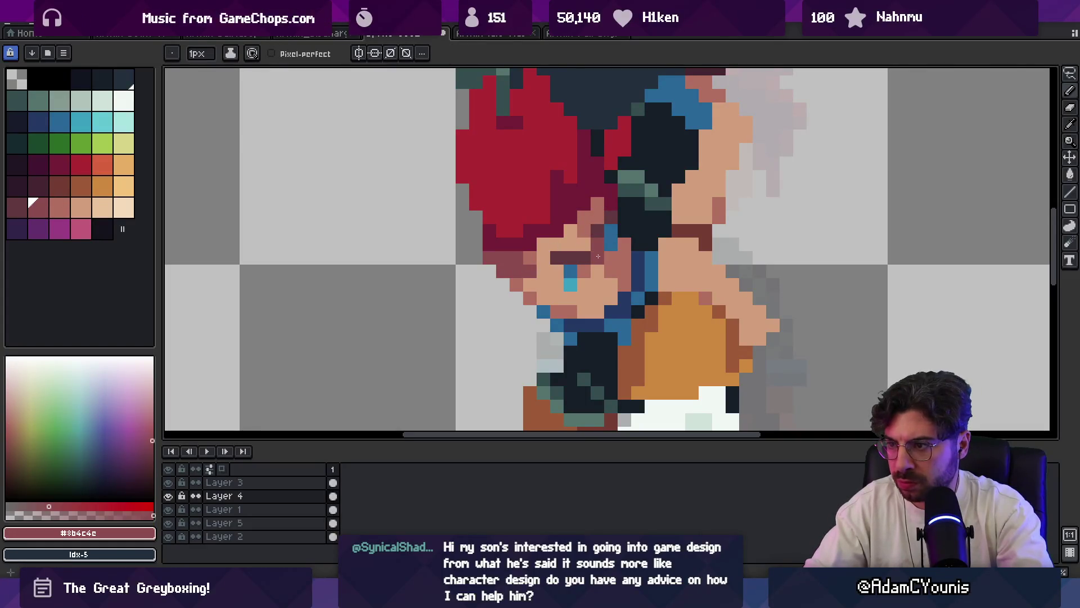
scroll(622, 222, down, 7)
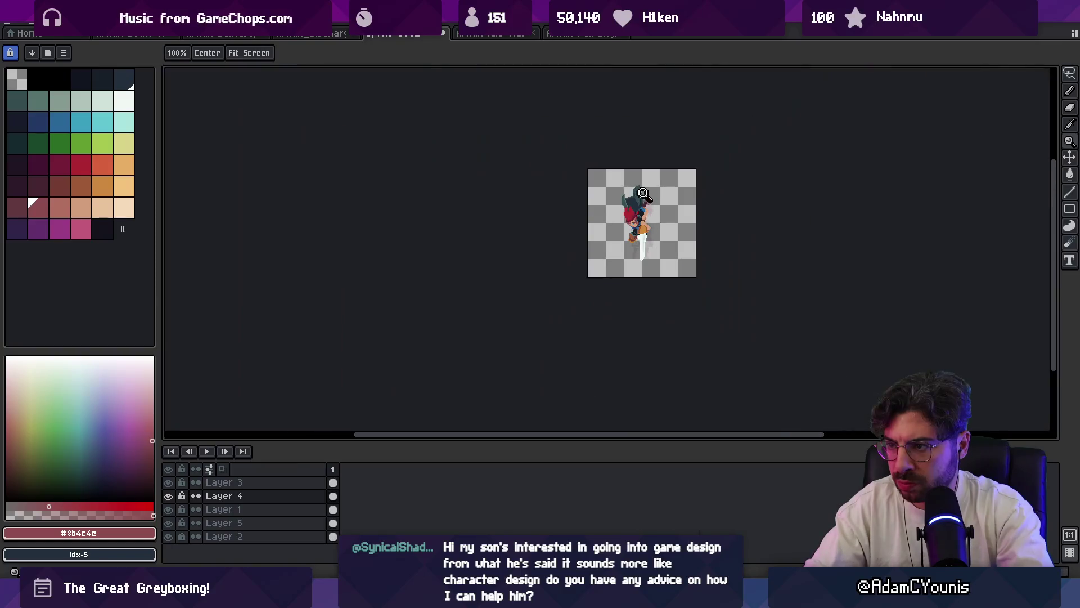
scroll(636, 224, up, 1)
- Compare the darker pink and eye-line colours sampled from the face
scroll(642, 225, up, 1)
scroll(642, 225, up, 4)
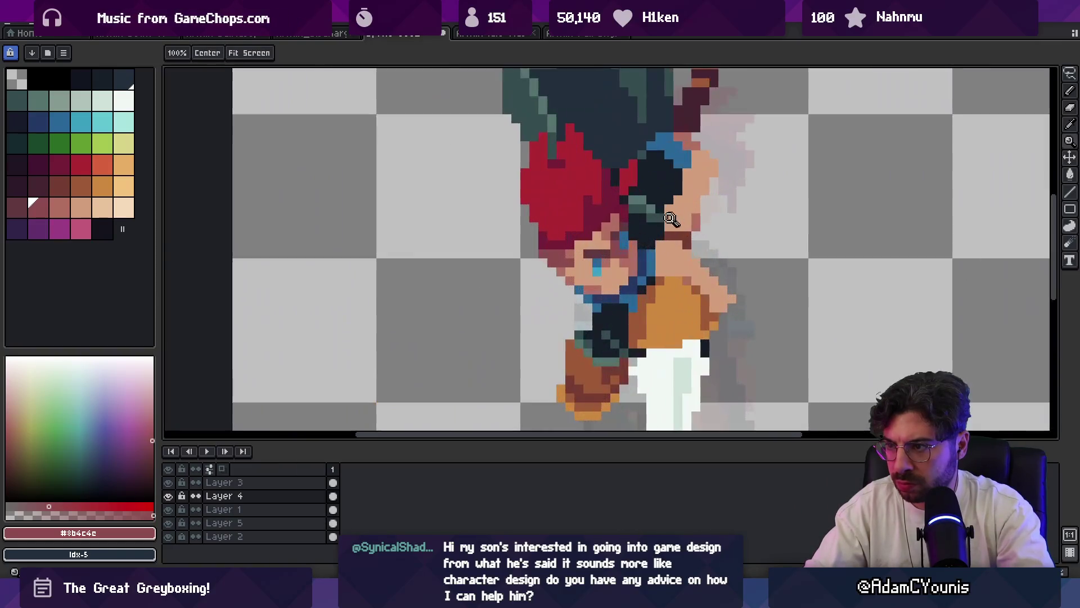
alt+click(603, 235)
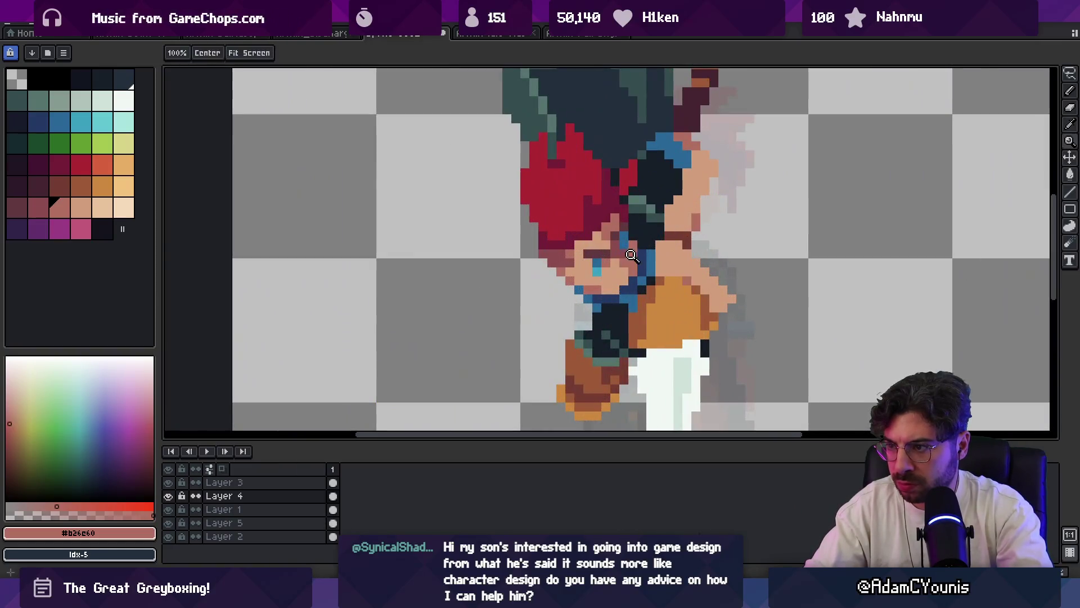
alt+click(602, 253)
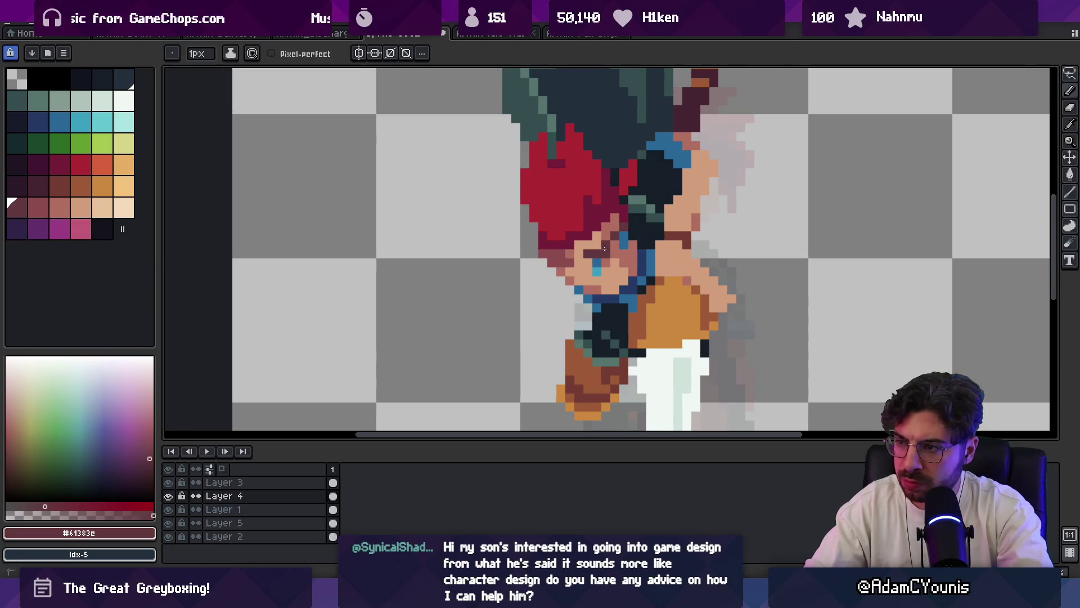
alt+click(604, 250)
scroll(584, 227, down, 5)
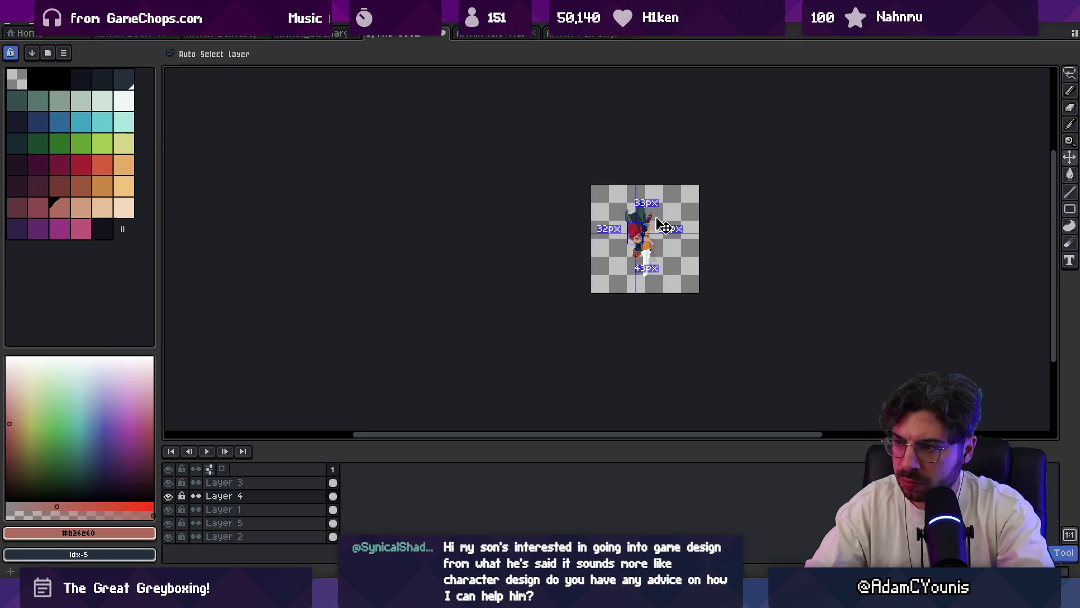
scroll(647, 225, up, 5)
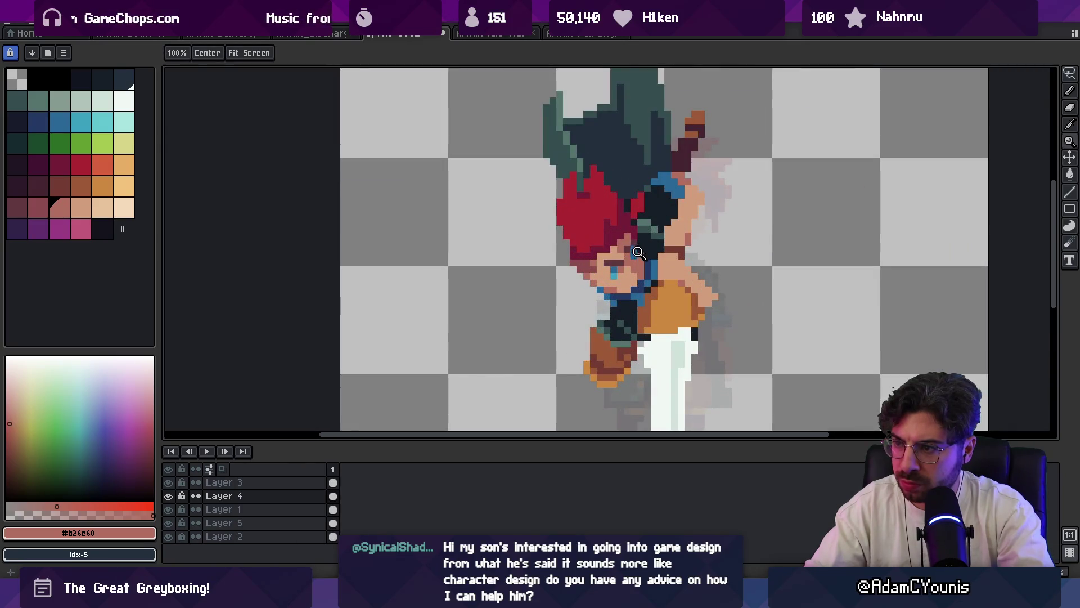
scroll(639, 253, up, 1)
- Draw a 4×7 rectangular selection around the eye
key(m)
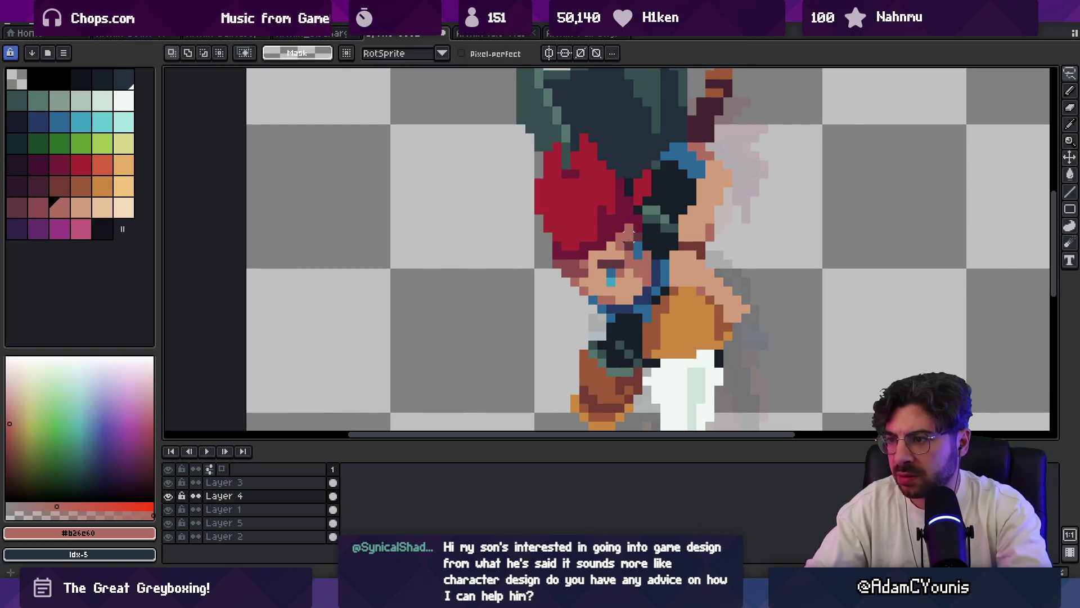
key(b)
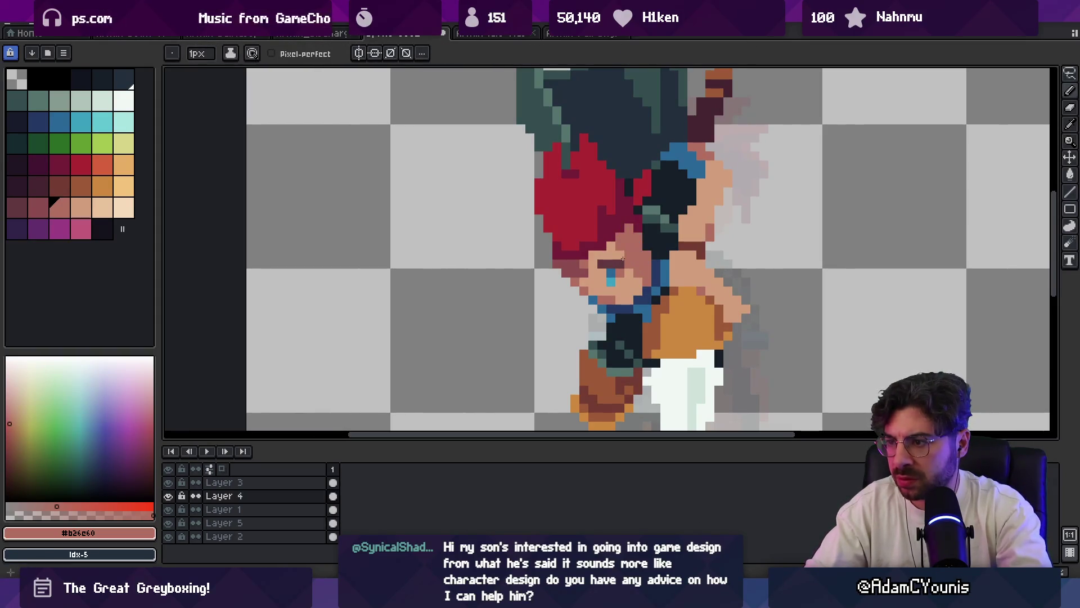
key(m)
drag(604, 239, 645, 307)
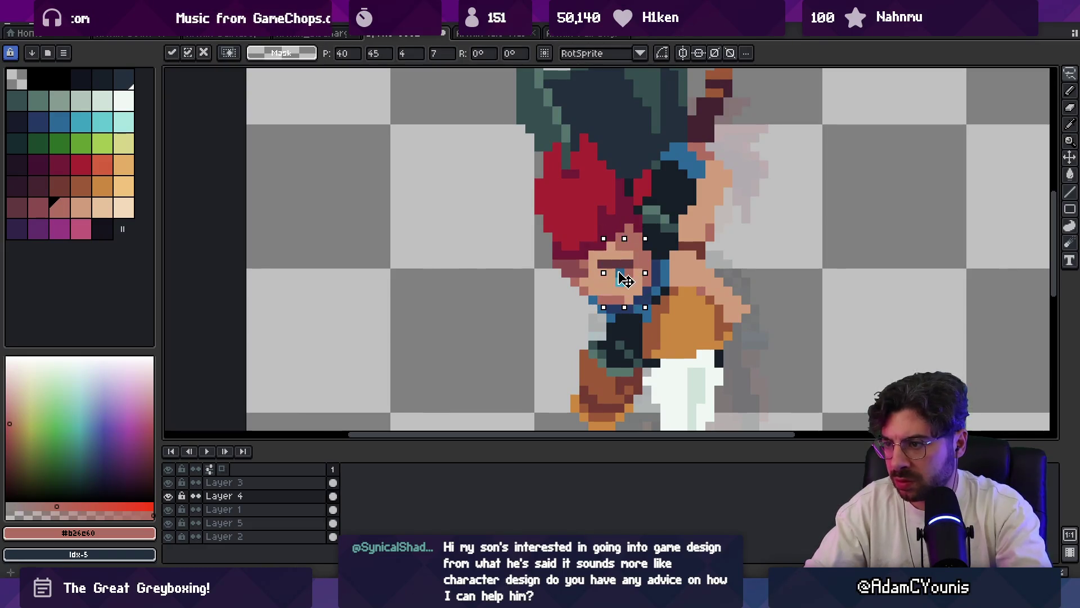
- Sample the skin tone and the dark red-brown from the face with the eyedropper
key(i)
click(619, 264)
key(z)
scroll(644, 276, down, 5)
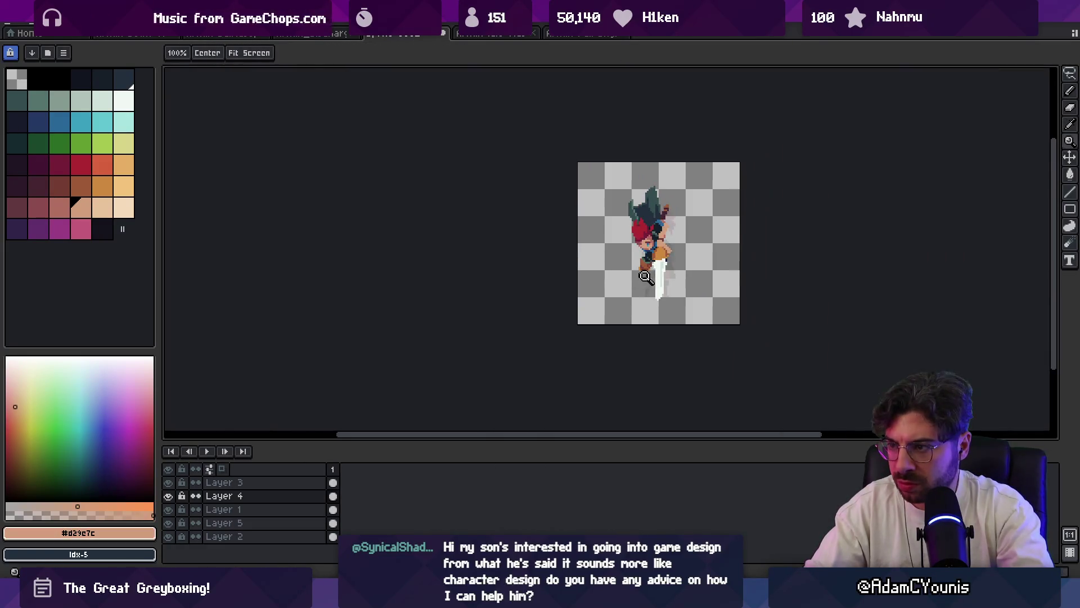
scroll(654, 227, up, 5)
key(i)
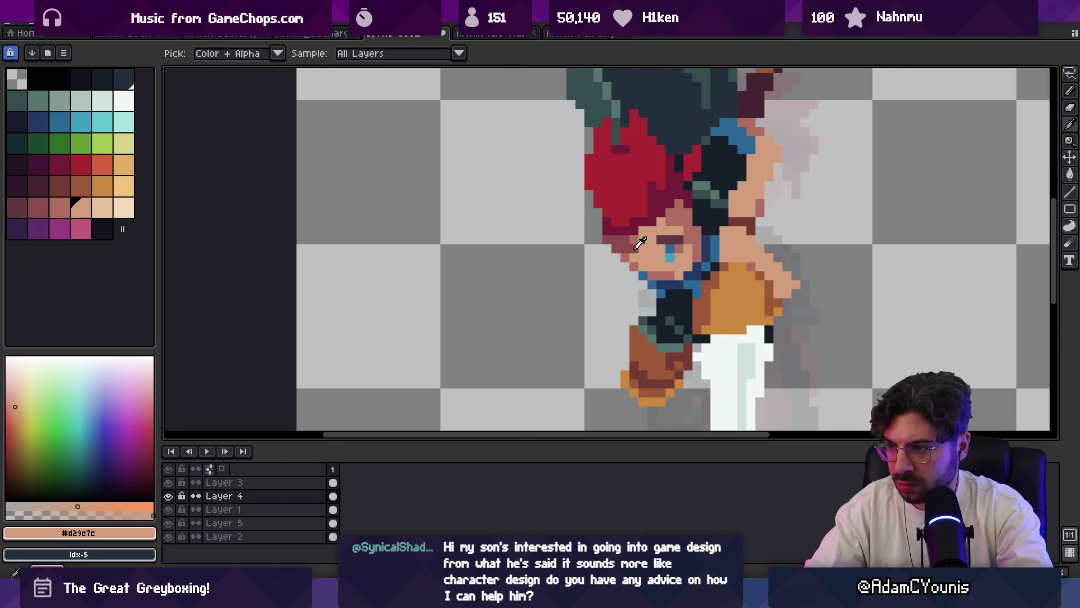
click(644, 257)
- With the 1px Pencil, pick skin #d29c7c, shade #b26c60 and eyebrow brown #61383c
key(b)
alt+click(640, 263)
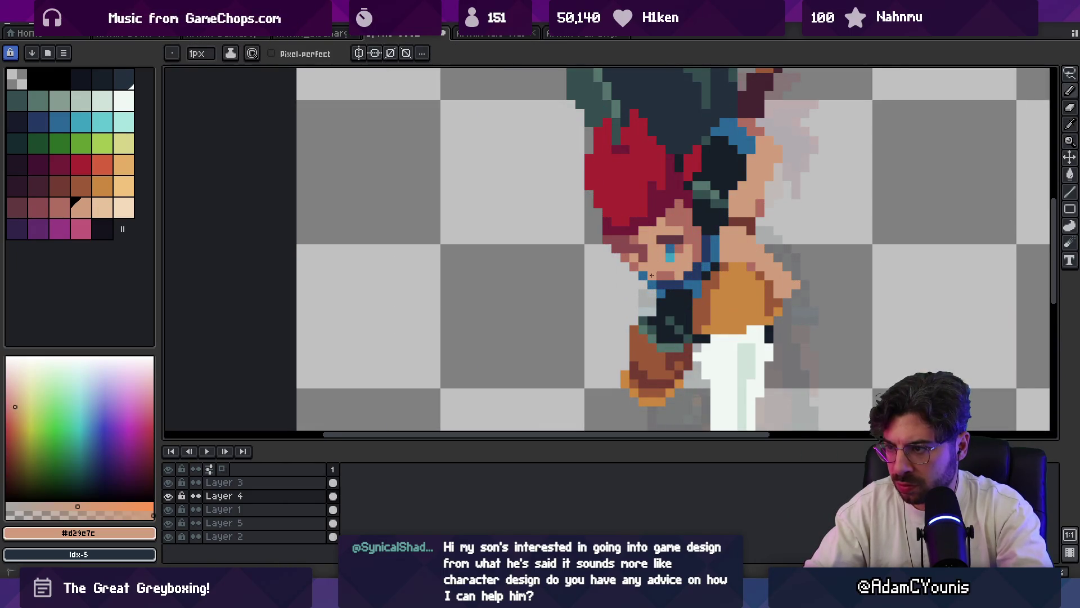
alt+click(690, 272)
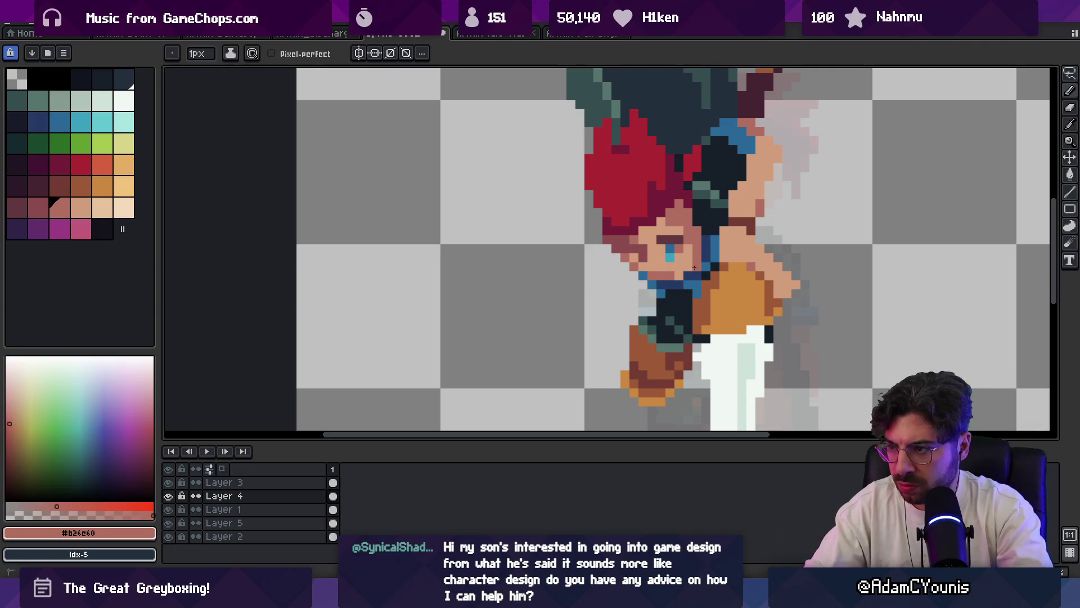
alt+click(677, 235)
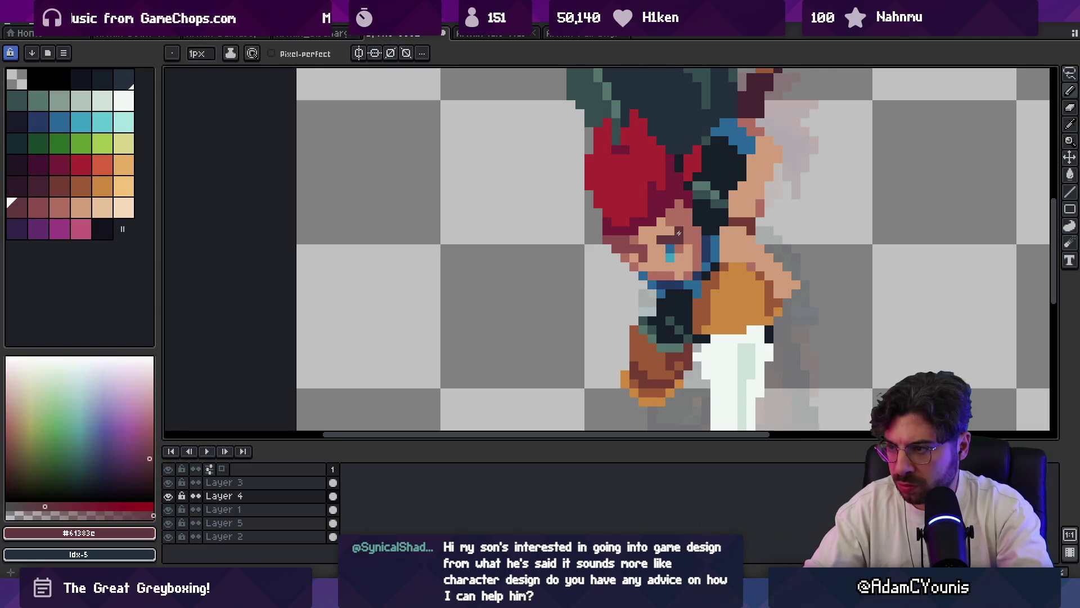
alt+click(679, 233)
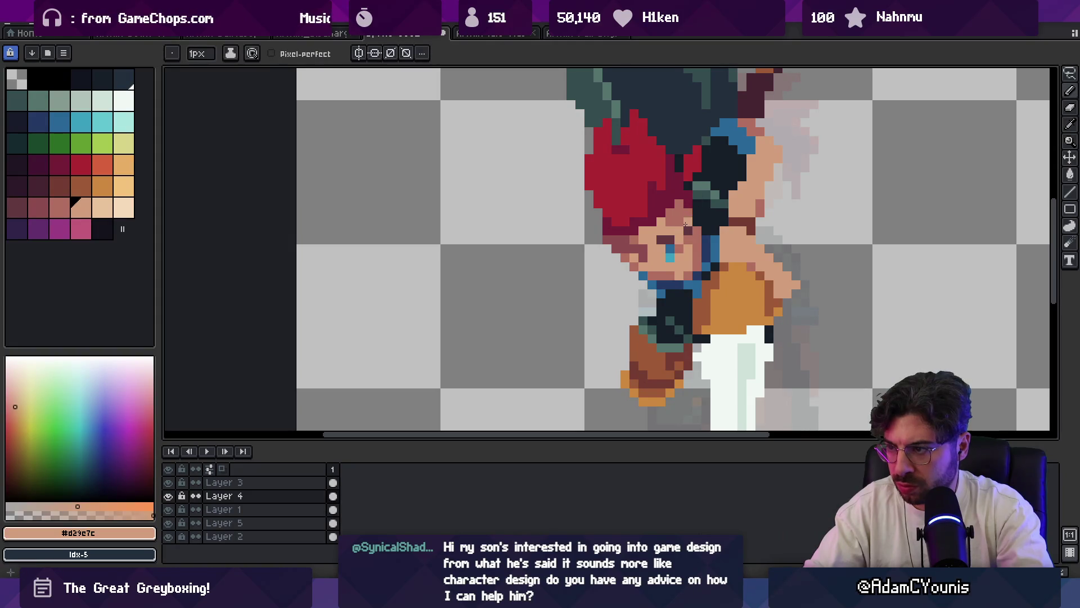
alt+click(692, 215)
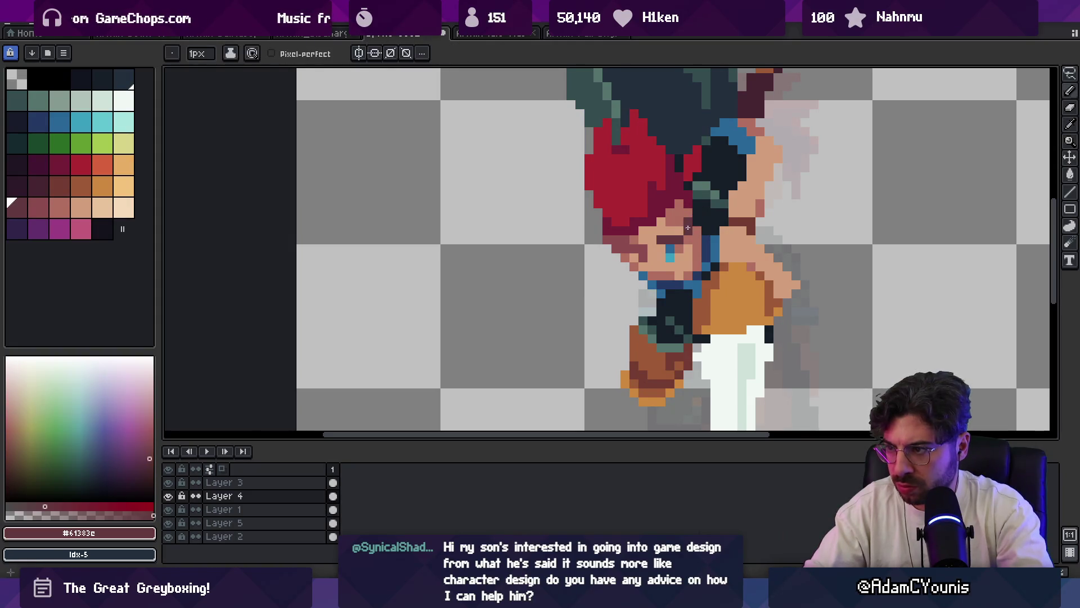
- Sample the dark brown #61383c and the eye blue #296797 from the sprite
key(z)
scroll(709, 196, down, 5)
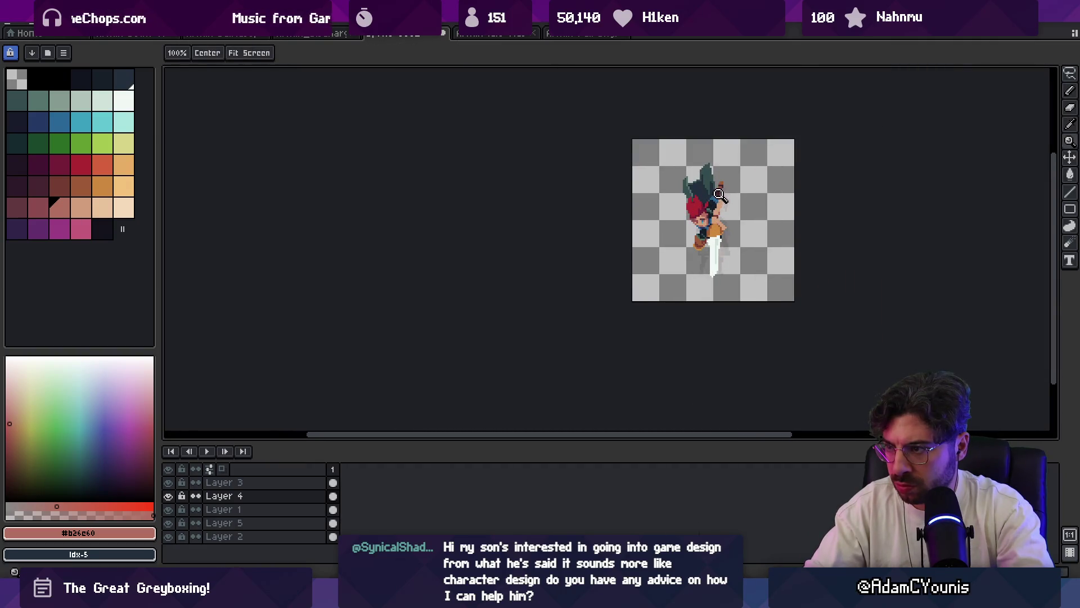
key(v)
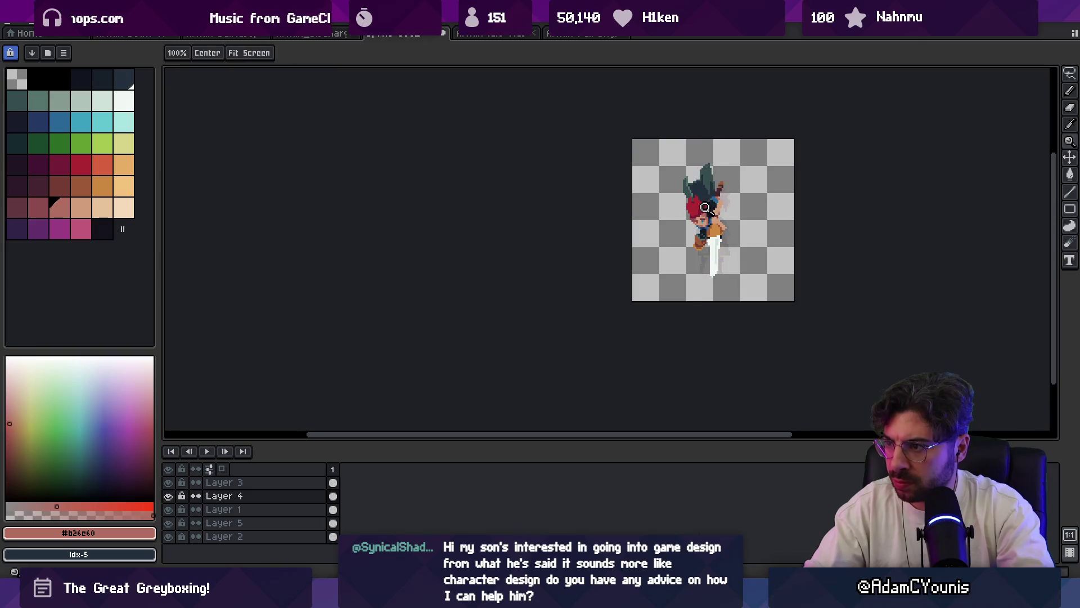
scroll(725, 202, up, 2)
key(z)
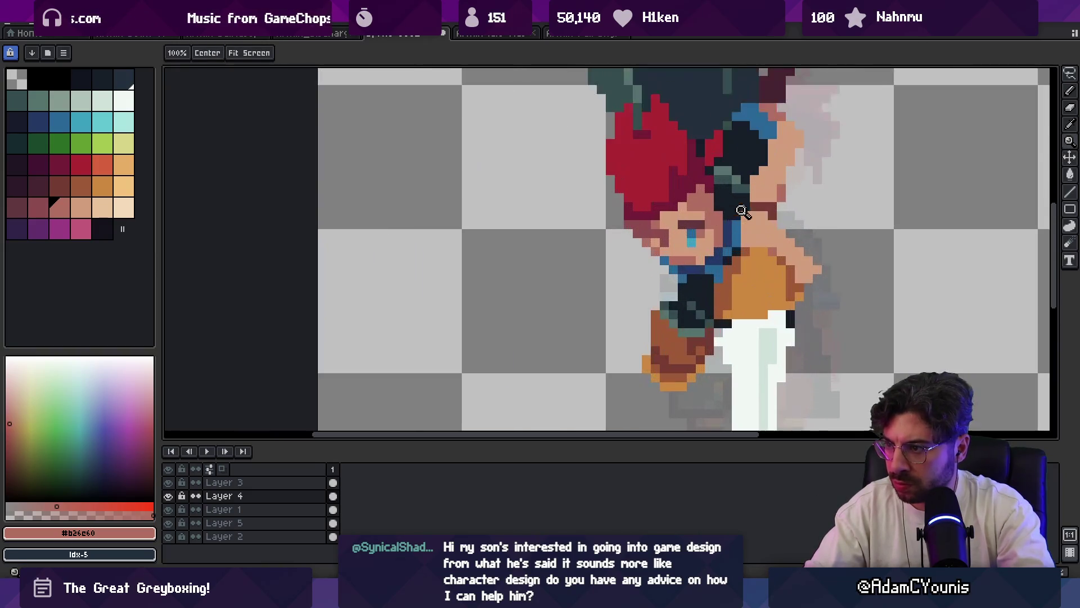
scroll(705, 227, up, 2)
key(m)
key(b)
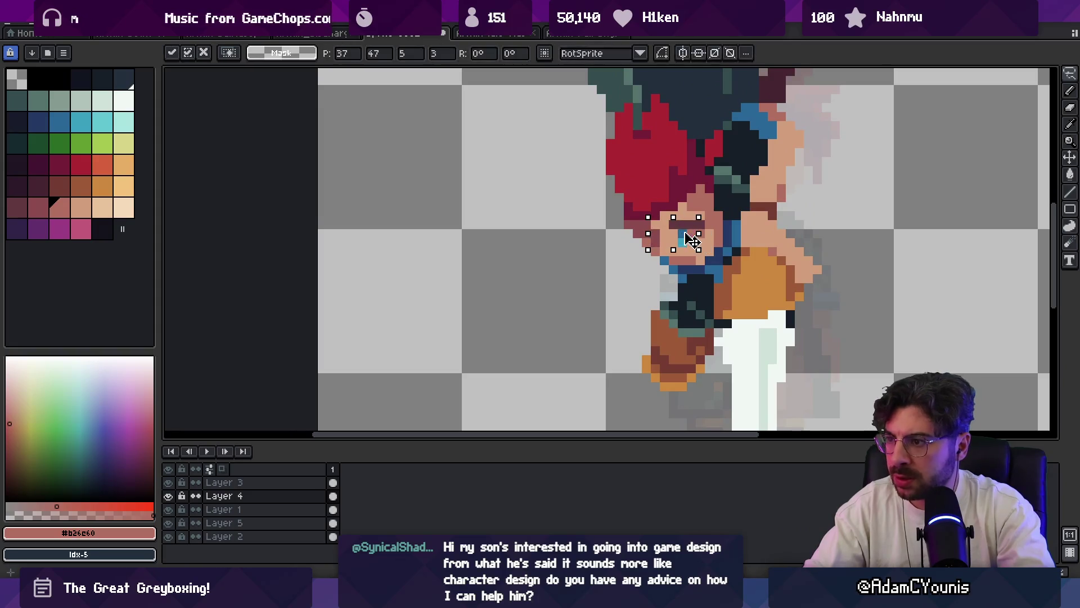
alt+click(709, 217)
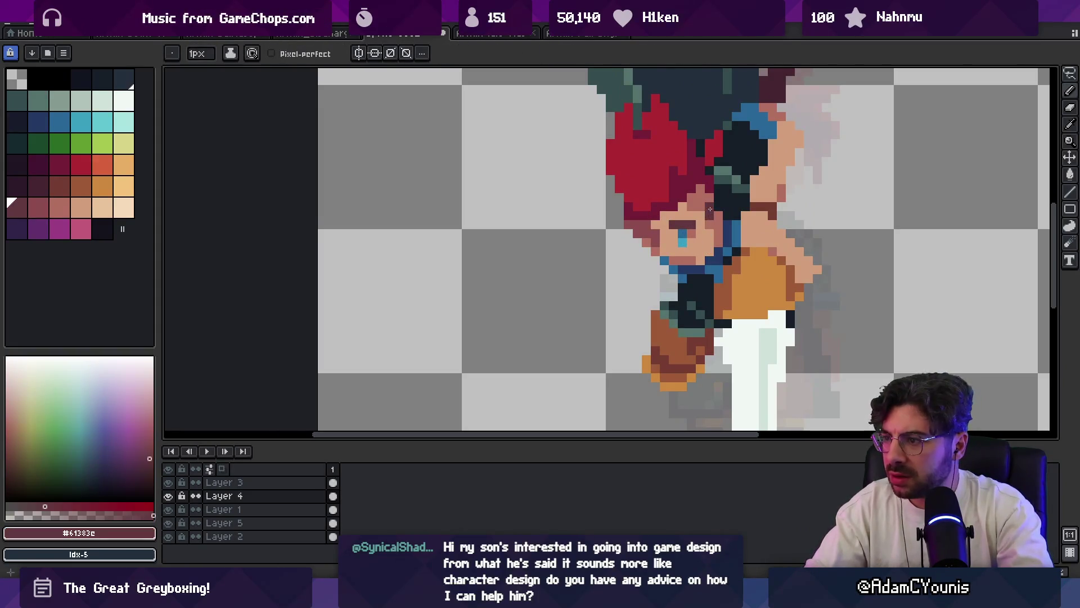
alt+click(692, 229)
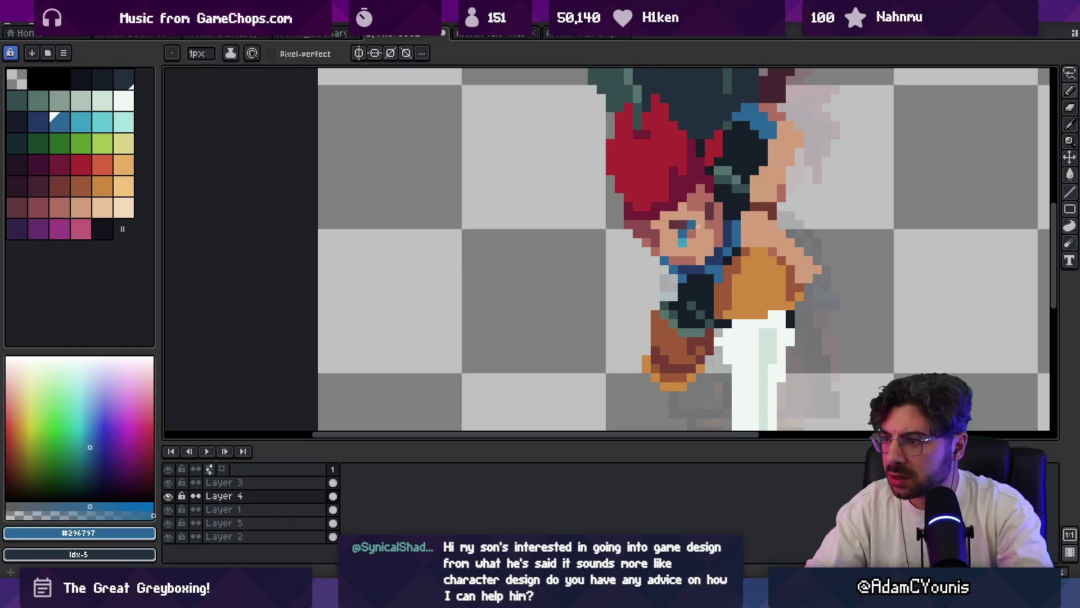
- Sample the darker skin shade and the skin tone #d29c7c from the face
key(z)
scroll(710, 224, down, 4)
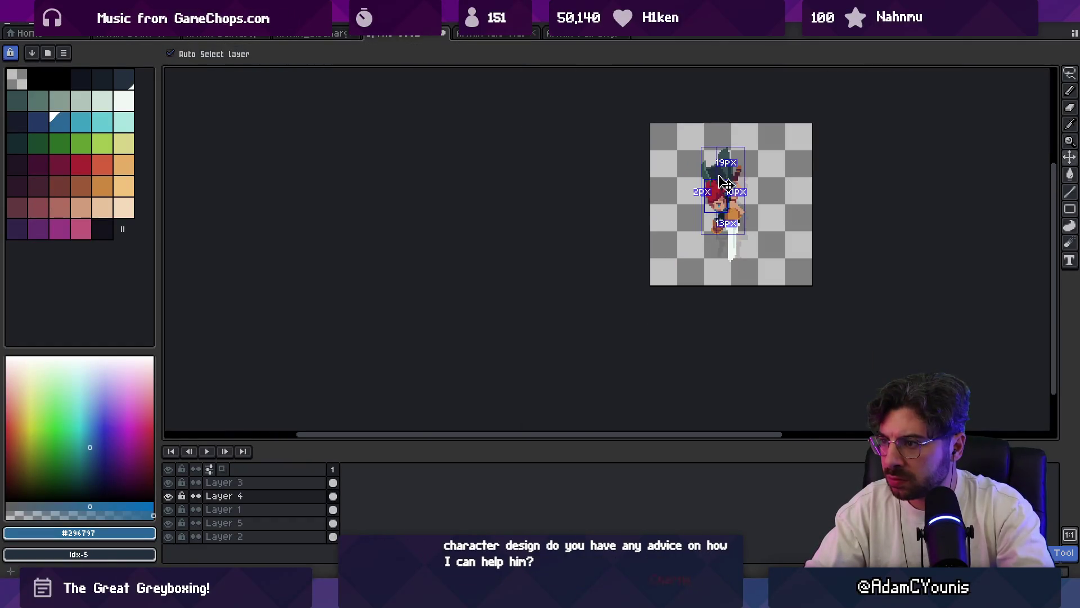
scroll(735, 185, up, 4)
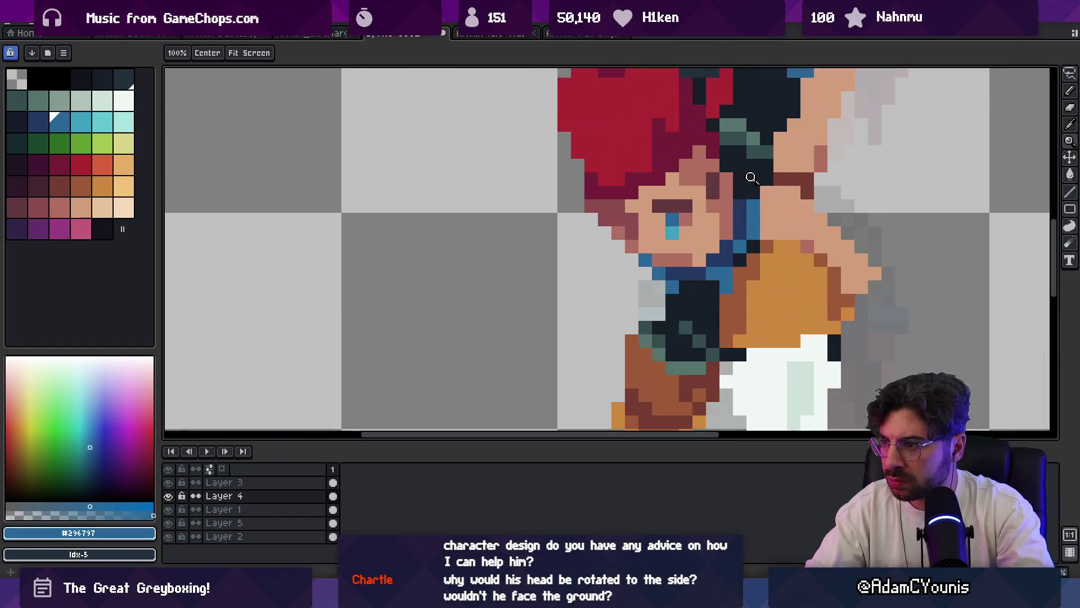
alt+click(699, 178)
key(z)
scroll(717, 185, down, 4)
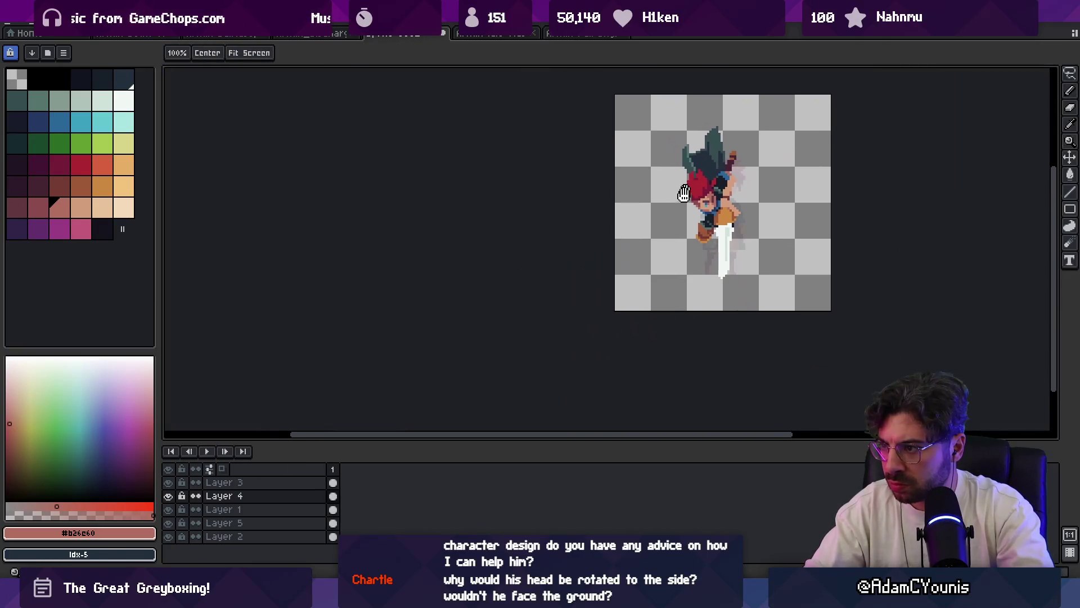
scroll(718, 189, up, 4)
key(m)
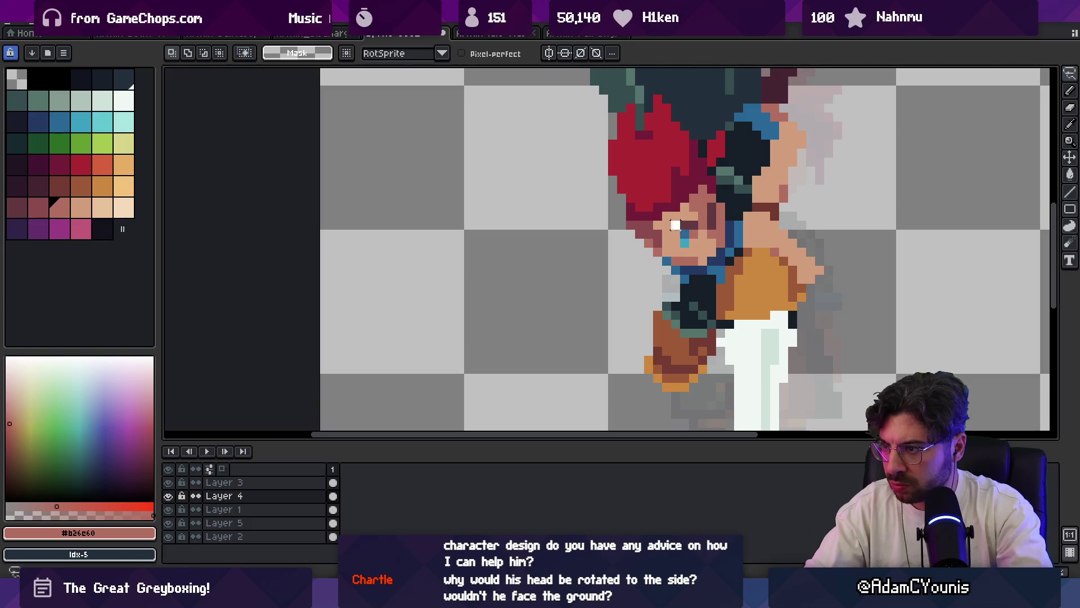
alt+click(710, 218)
key(z)
scroll(712, 217, down, 4)
scroll(731, 208, up, 5)
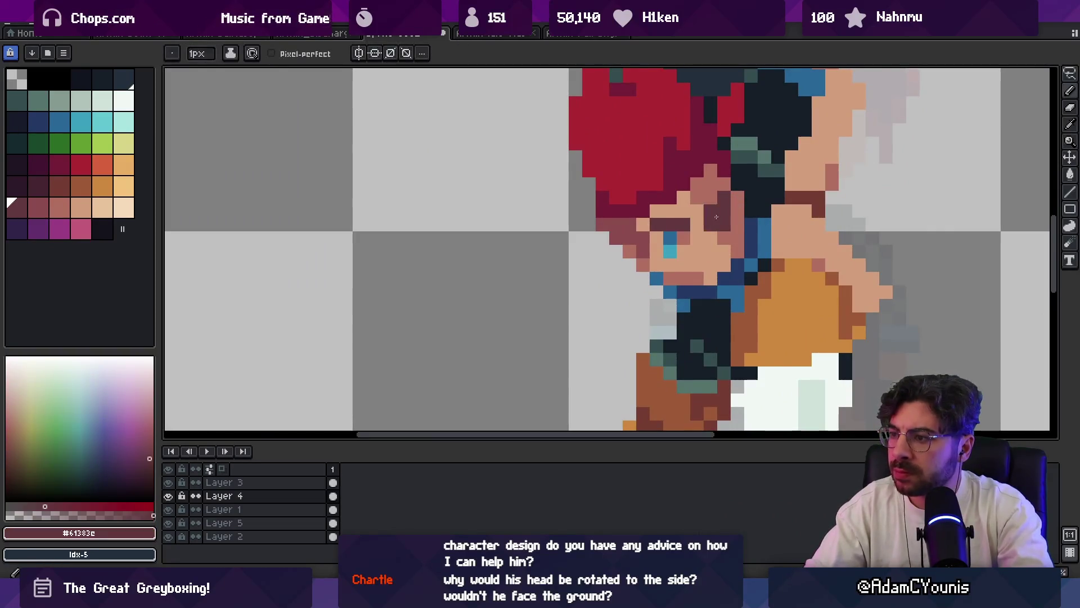
- Paint a cyan #3ba1bf pixel beside the right eye and shift that eye up one pixel
key(b)
alt+click(682, 238)
click(722, 229)
alt+click(670, 252)
click(722, 225)
key(m)
drag(700, 248, 731, 200)
key(Up)
- Paint over the extra cyan eye pixel with skin tone #d29c7c
alt+click(710, 250)
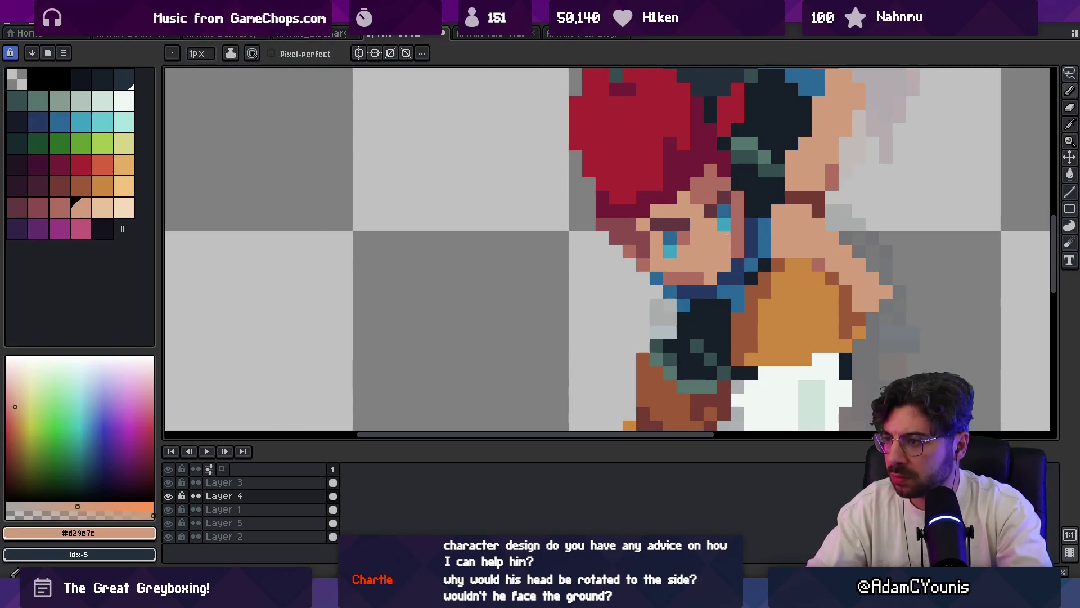
key(z)
scroll(705, 218, down, 3)
scroll(742, 209, up, 5)
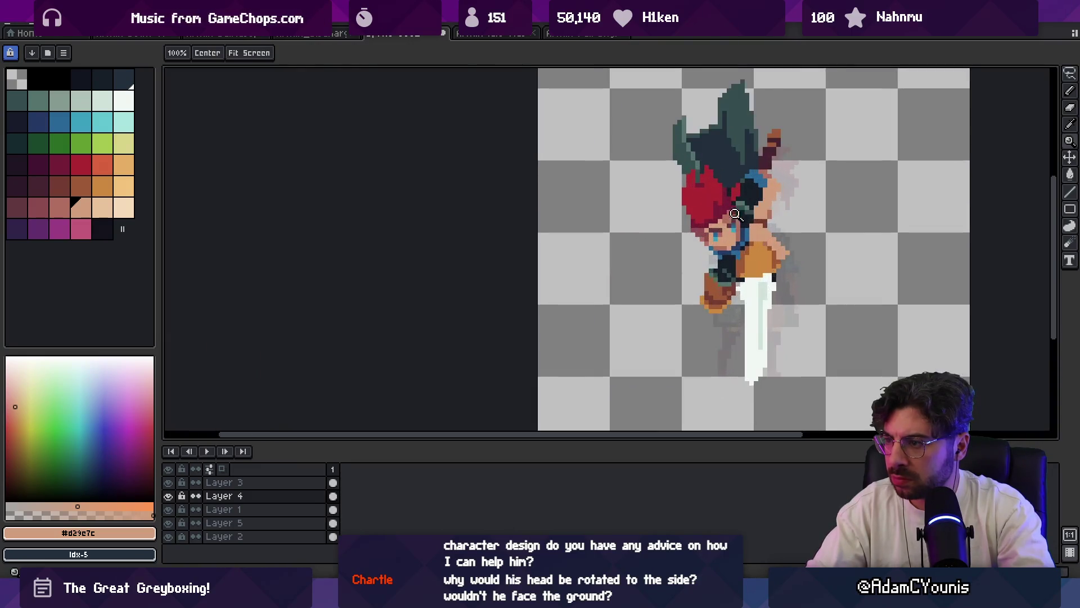
key(b)
alt+click(697, 265)
right_click(707, 260)
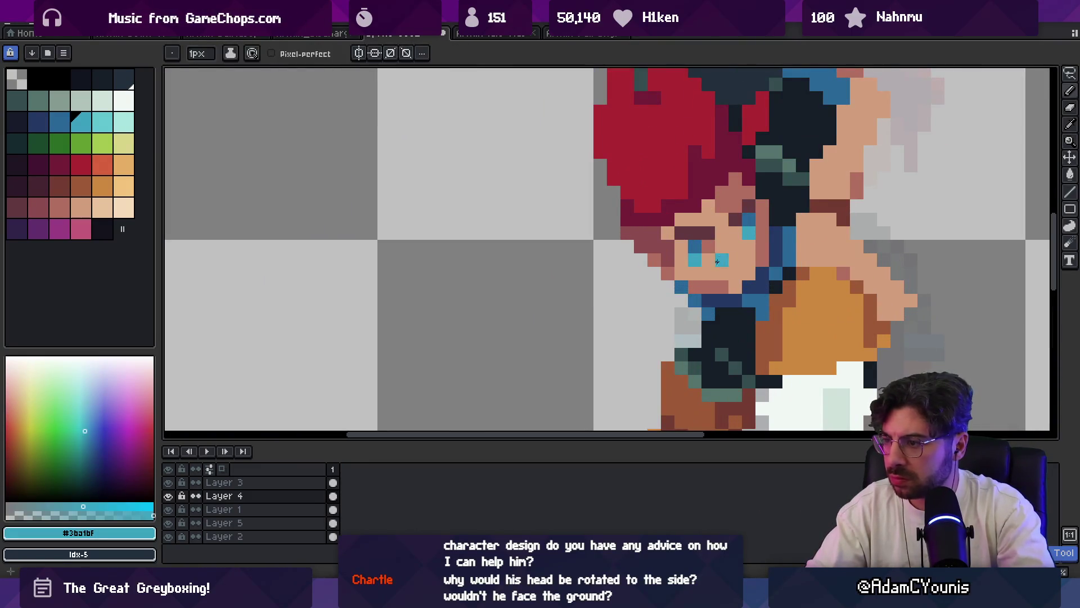
- Shade the mouth and cheek row with #b26c60, then lighten two mouth pixels with #d29c7c
alt+click(714, 286)
drag(680, 274, 747, 275)
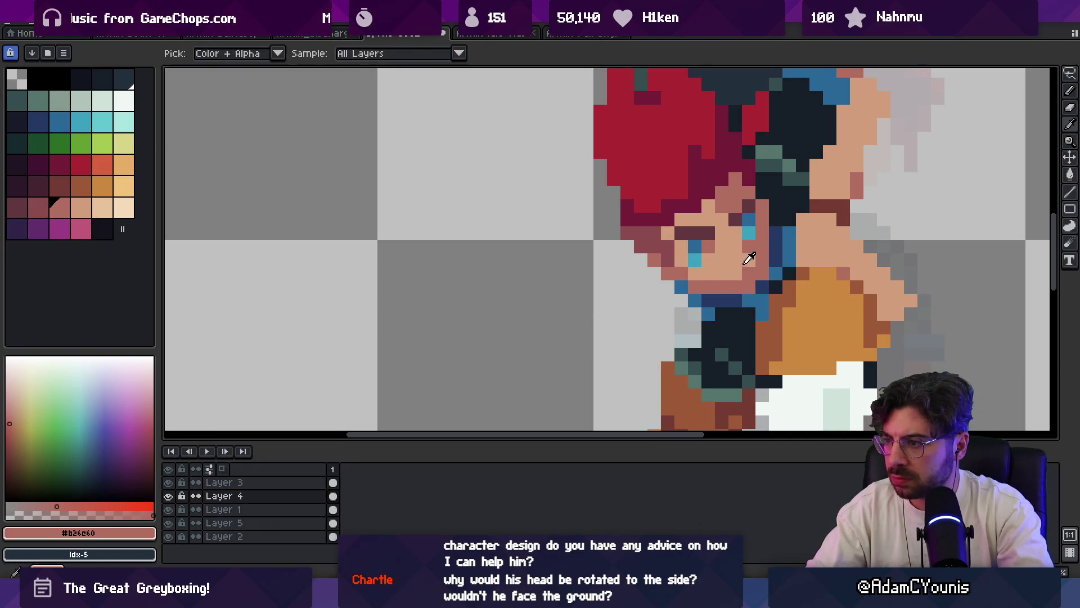
alt+click(750, 258)
click(739, 281)
click(721, 286)
key(z)
scroll(707, 284, down, 5)
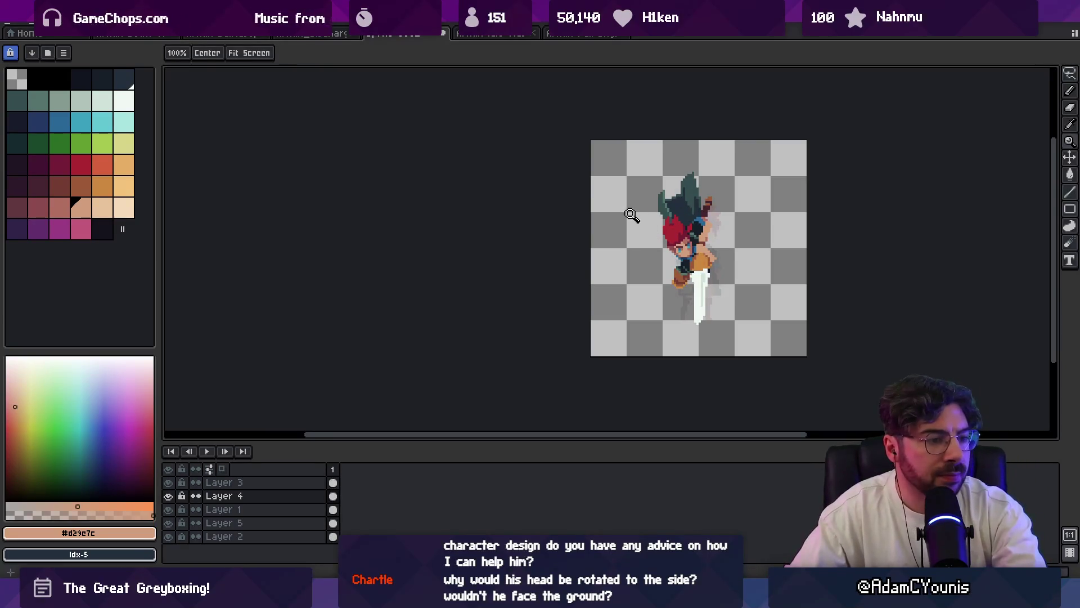
scroll(653, 247, up, 3)
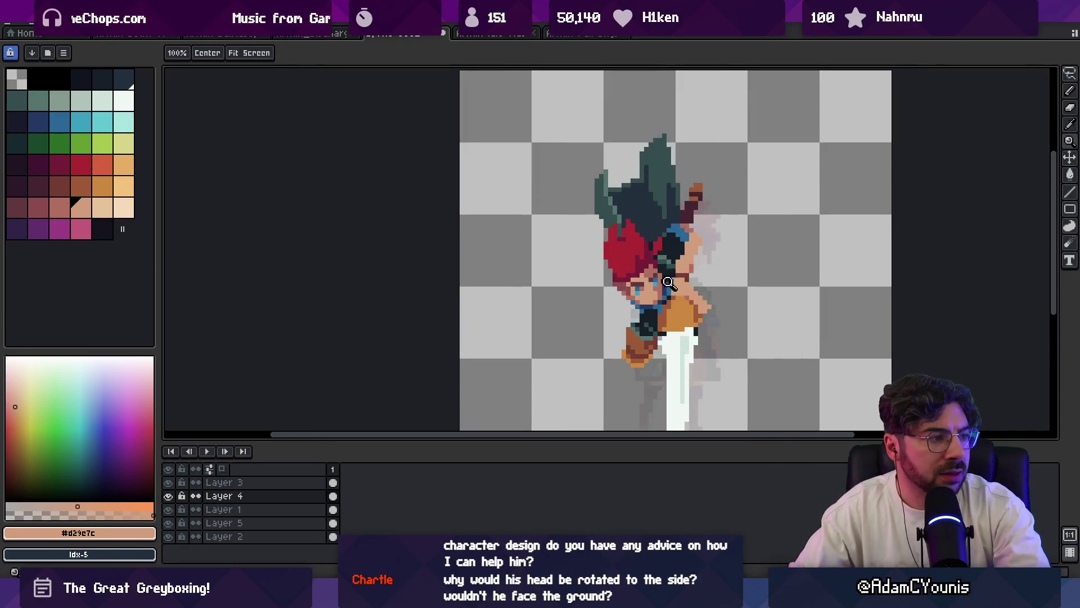
scroll(667, 282, up, 2)
- Draw light #F1F8F5 strokes beside the sword
key(i)
click(592, 226)
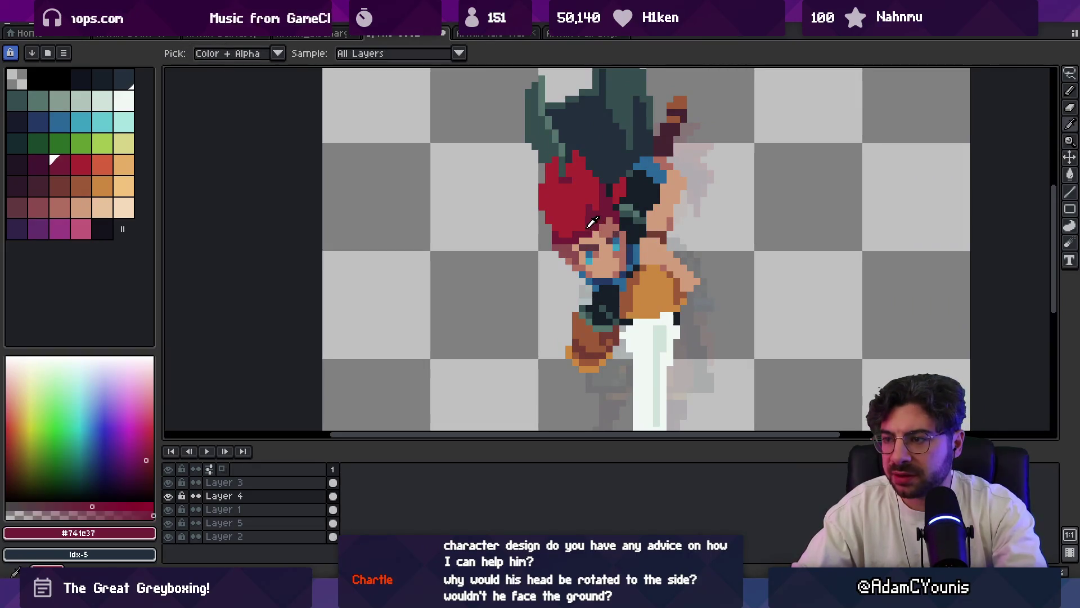
alt+click(669, 326)
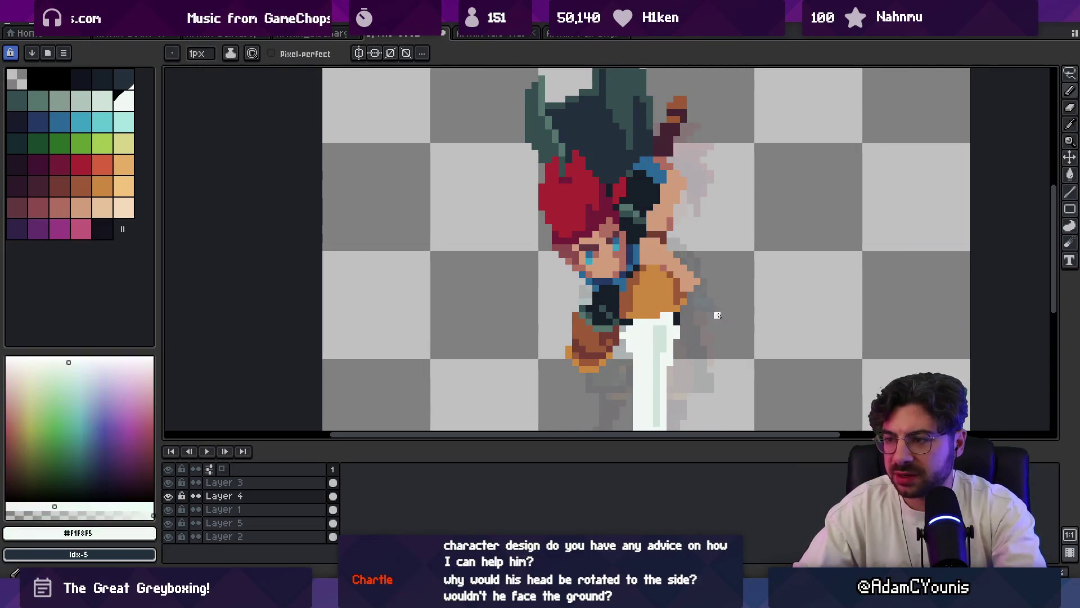
mouse_move(713, 318)
mouse_down()
mouse_move(778, 366)
mouse_move(689, 292)
mouse_up()
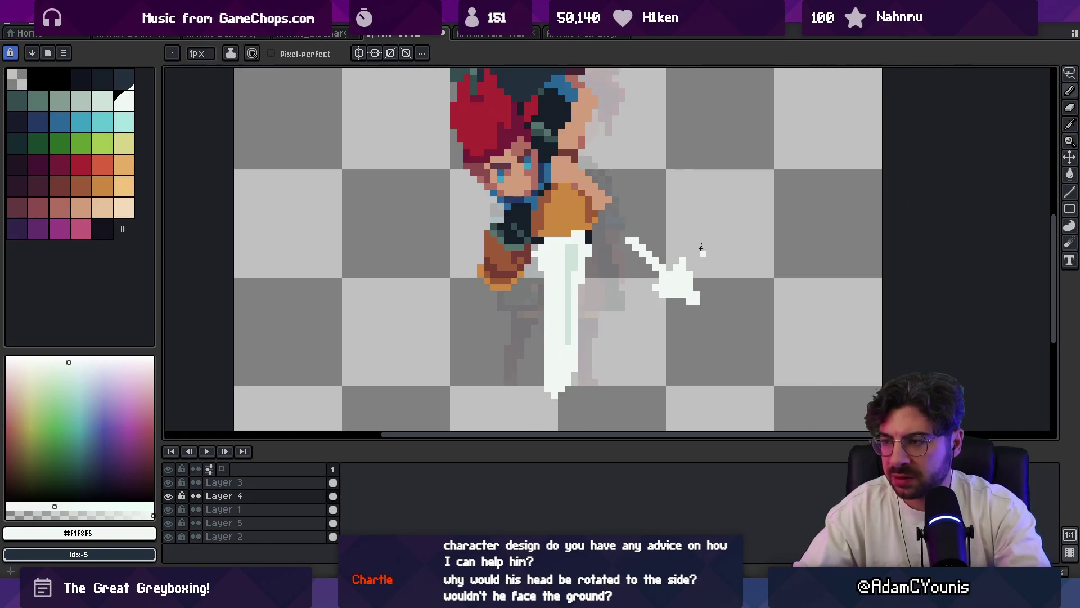
drag(661, 164, 680, 228)
drag(648, 353, 636, 378)
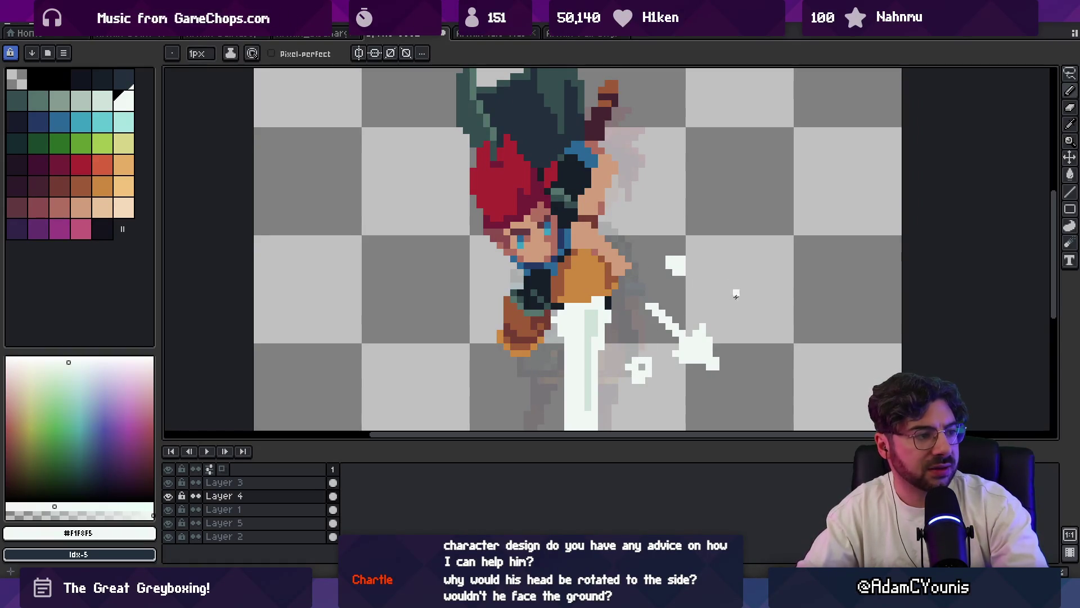
- Sketch trial white slash strokes to the right of the sword with the 1px pencil
key(b)
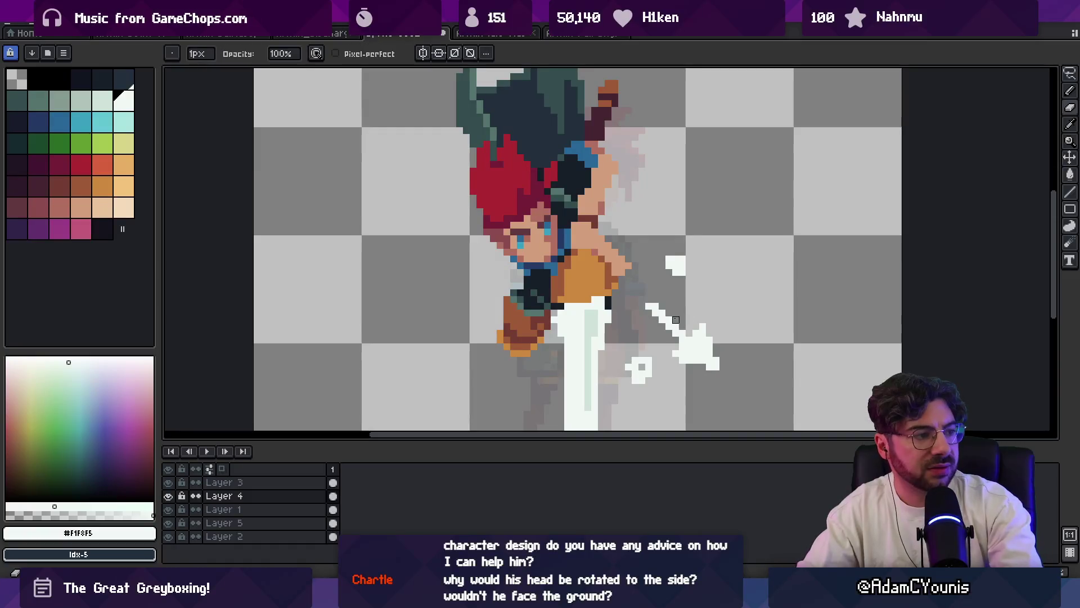
key(p)
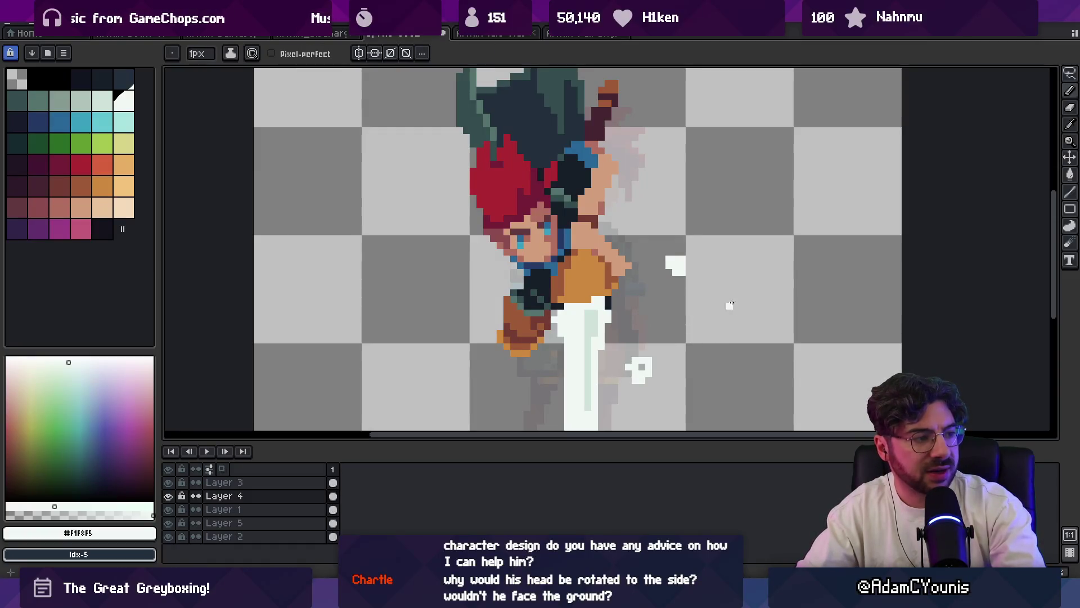
drag(731, 304, 644, 400)
key(ctrl+z)
key(ctrl+z)
key(ctrl+z)
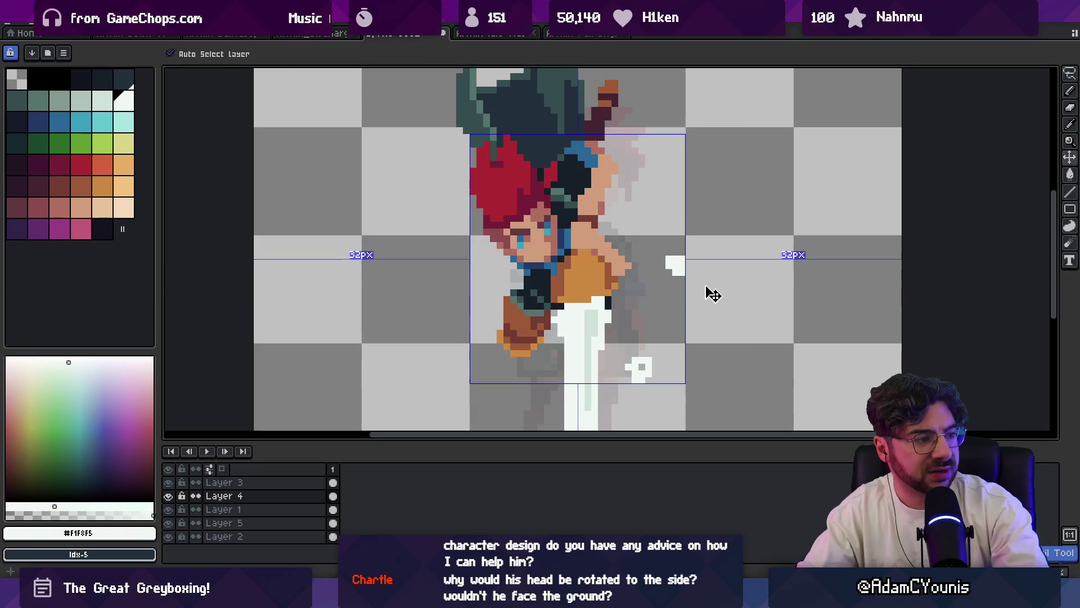
mouse_move(647, 323)
mouse_down()
mouse_move(651, 309)
mouse_move(716, 352)
mouse_up()
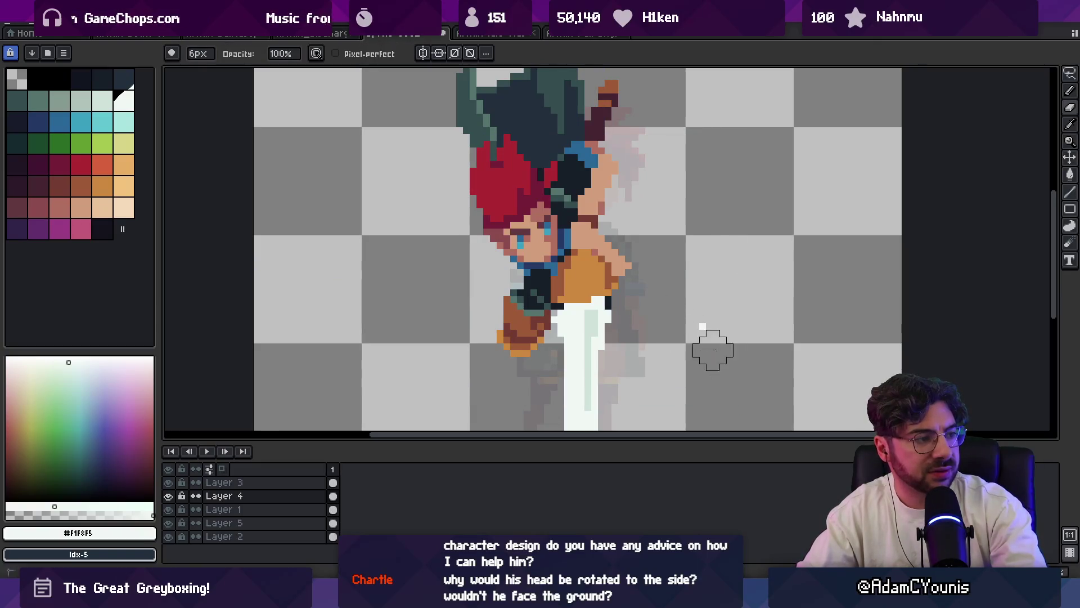
mouse_move(669, 309)
mouse_down()
mouse_move(653, 371)
mouse_move(675, 352)
mouse_up()
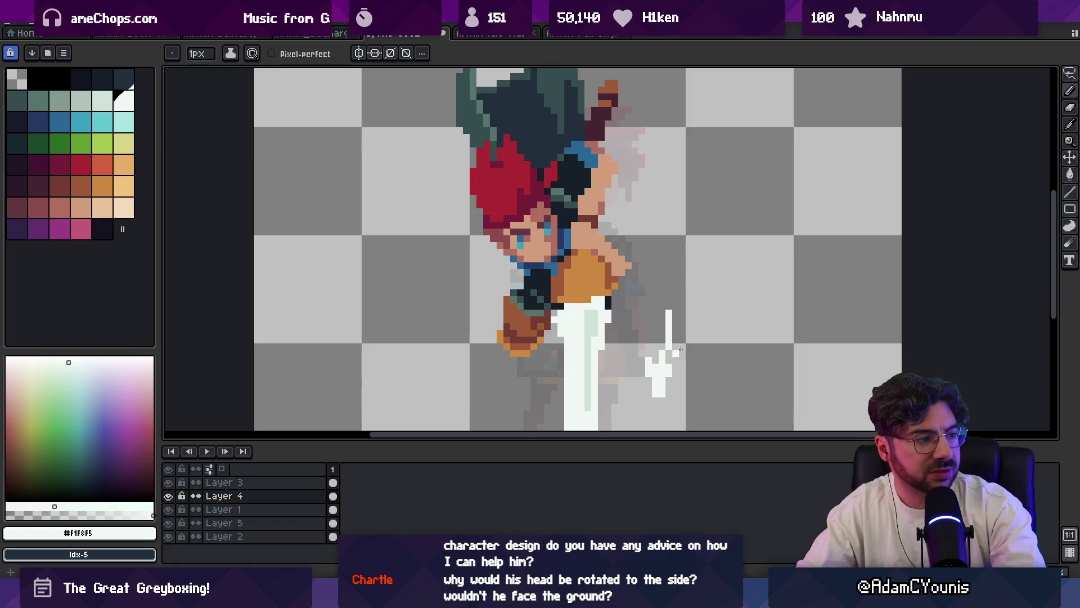
mouse_move(682, 291)
mouse_down()
mouse_move(721, 339)
mouse_move(704, 346)
mouse_up()
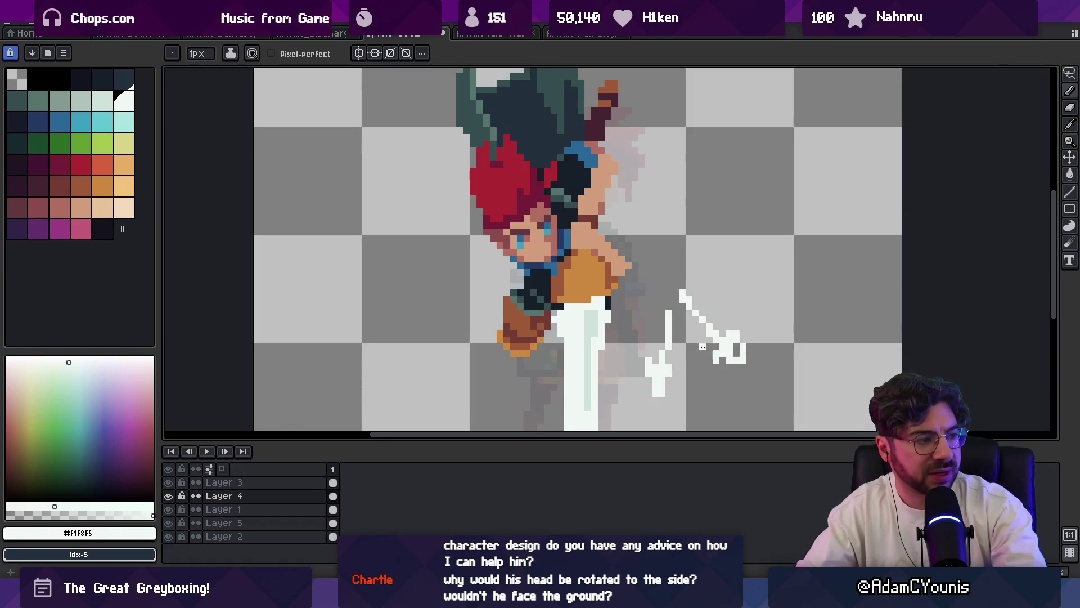
click(695, 359)
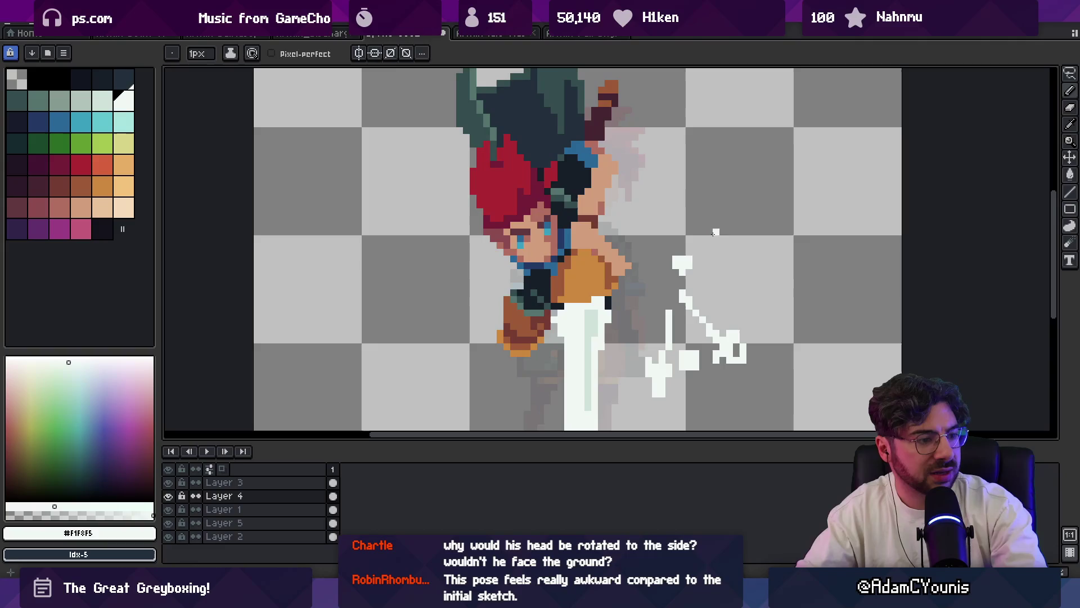
- Erase the white trial strokes and zoom out to view the whole sprite
key(e)
mouse_move(700, 282)
mouse_down()
mouse_move(665, 350)
mouse_move(723, 332)
mouse_move(675, 381)
mouse_up()
key(z)
right_click(717, 297)
right_click(717, 295)
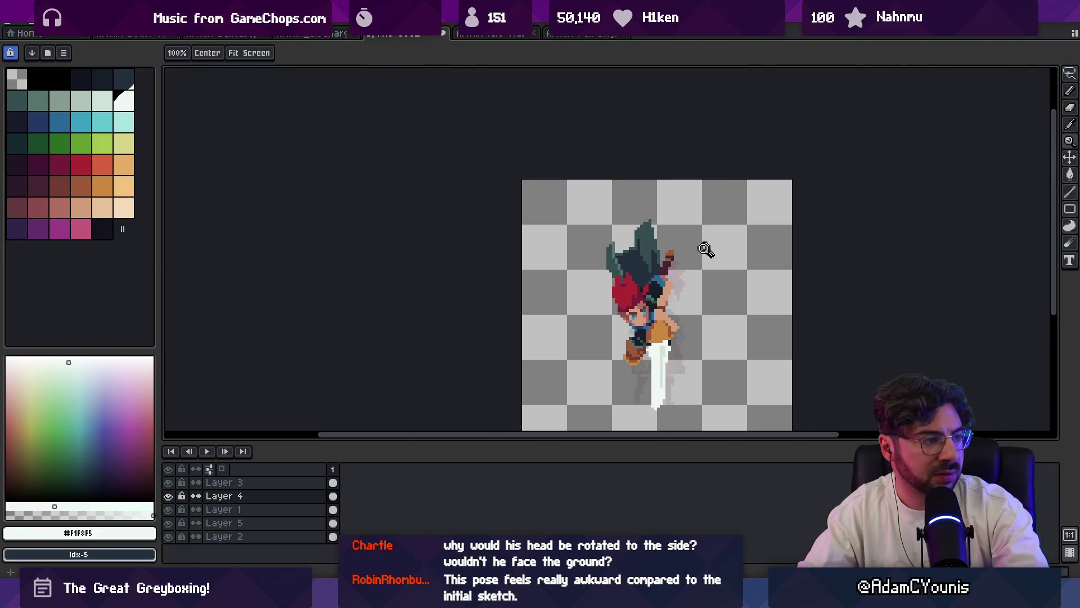
right_click(700, 249)
click(677, 312)
click(678, 312)
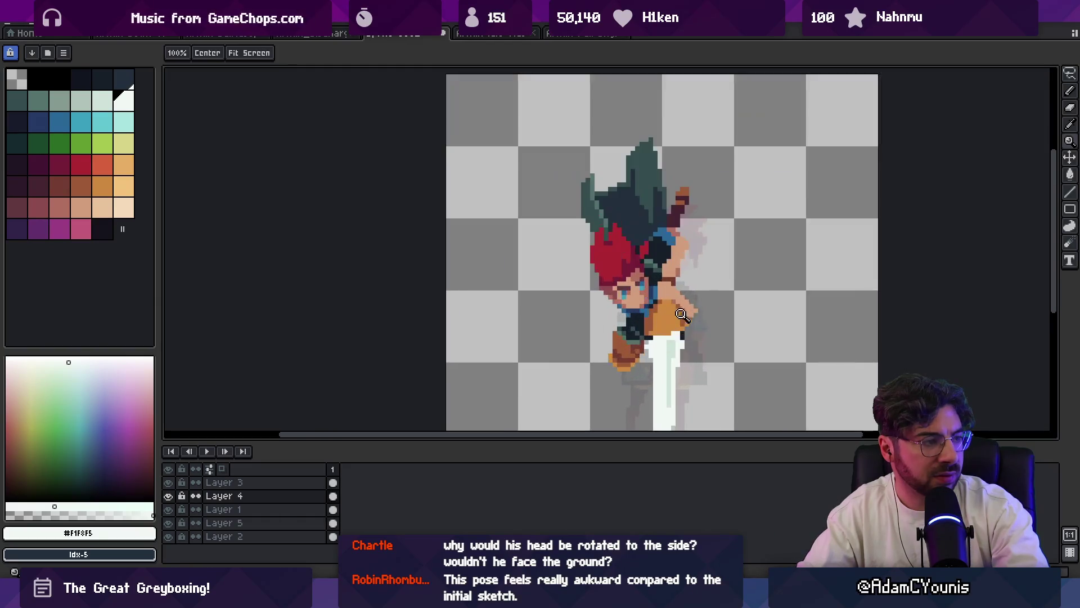
key(v)
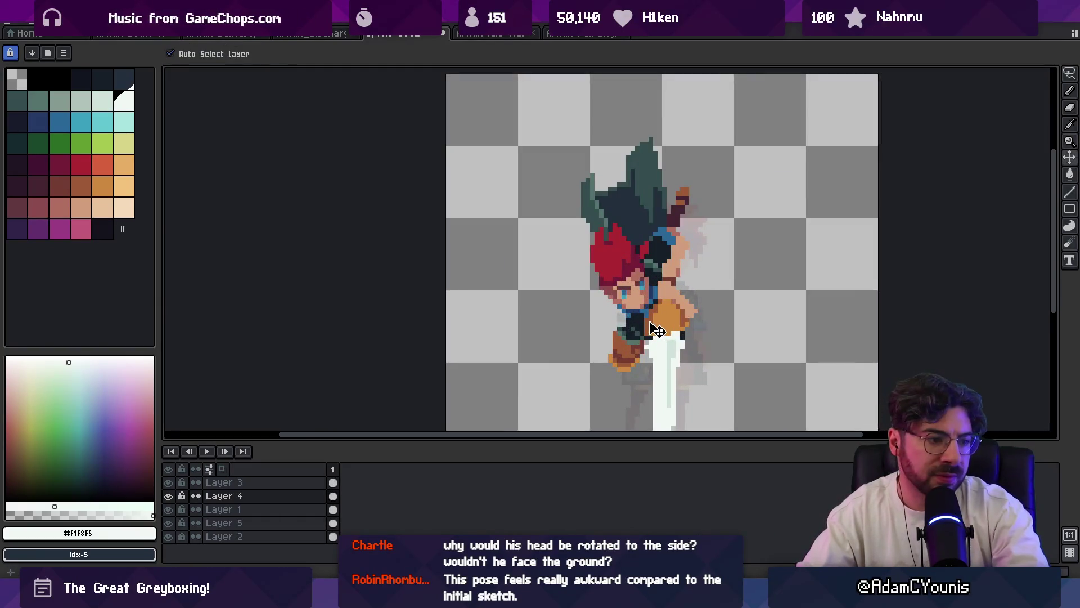
click(641, 356)
scroll(637, 366, up, 1)
key(q)
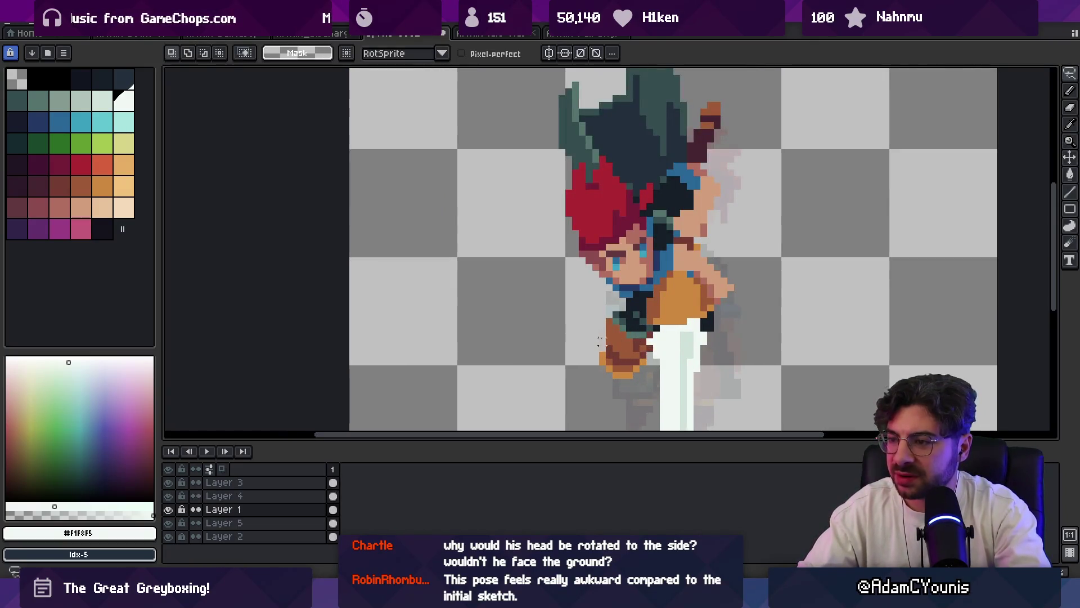
ctrl+click(635, 288)
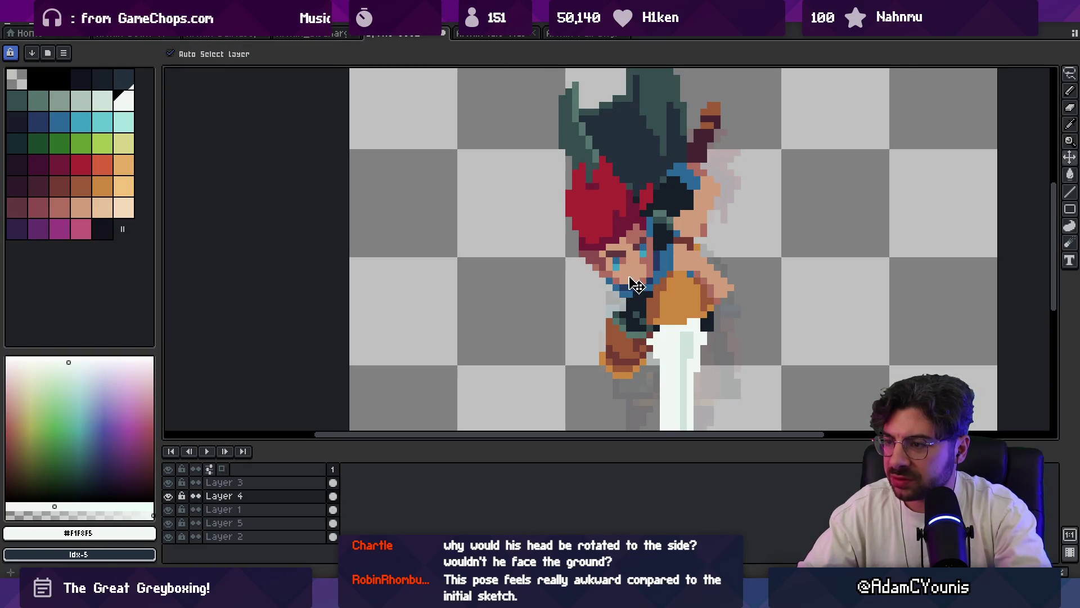
alt+click(658, 265)
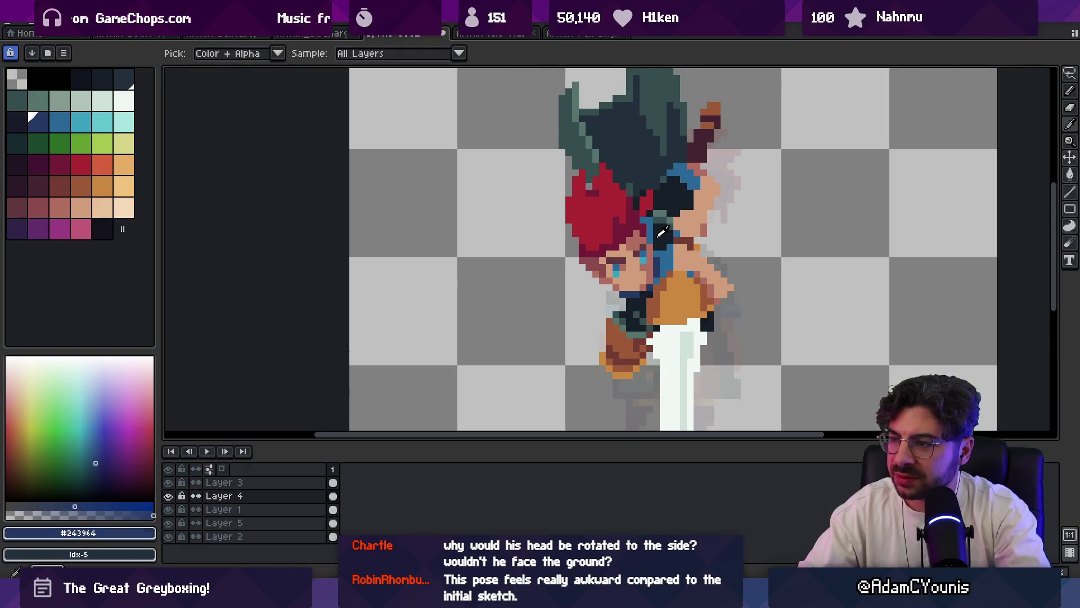
key(b)
key(z)
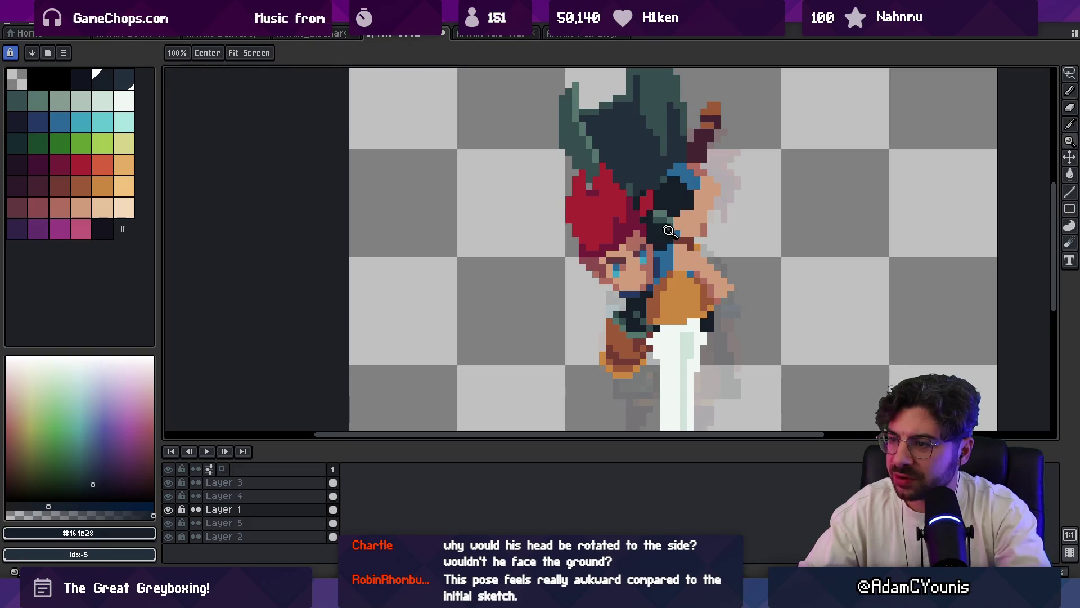
scroll(655, 220, down, 4)
scroll(680, 197, down, 1)
scroll(699, 231, up, 1)
scroll(699, 231, up, 1)
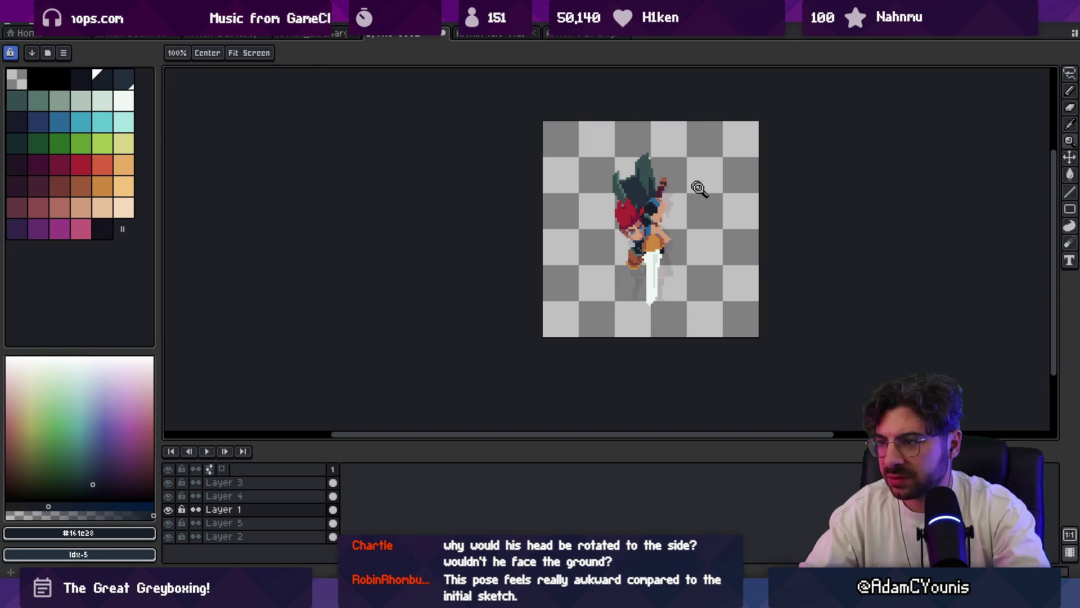
scroll(667, 220, up, 1)
key(m)
scroll(614, 262, up, 1)
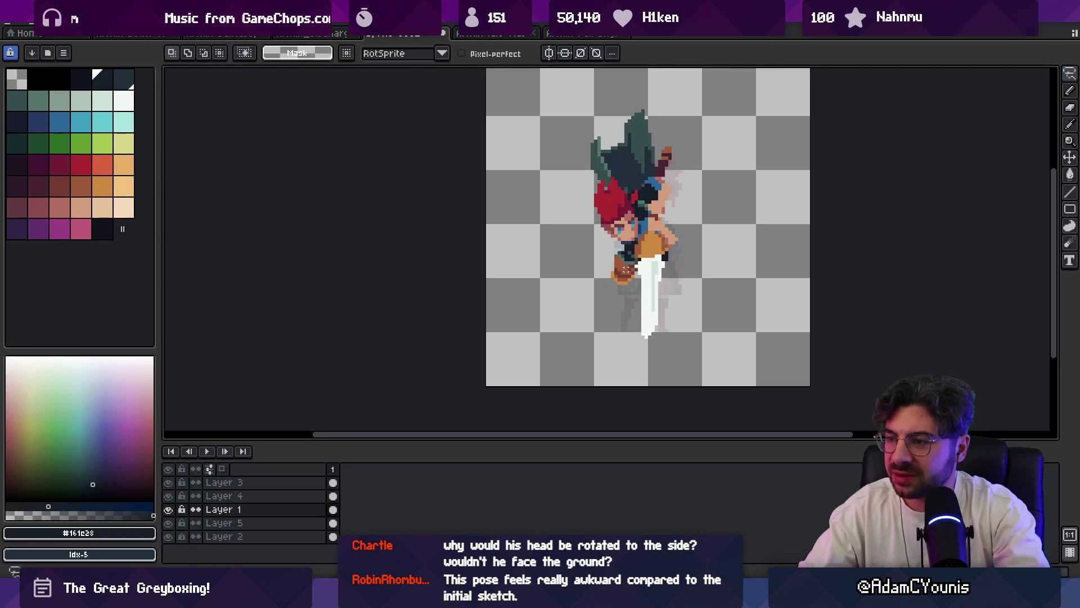
drag(619, 302, 630, 309)
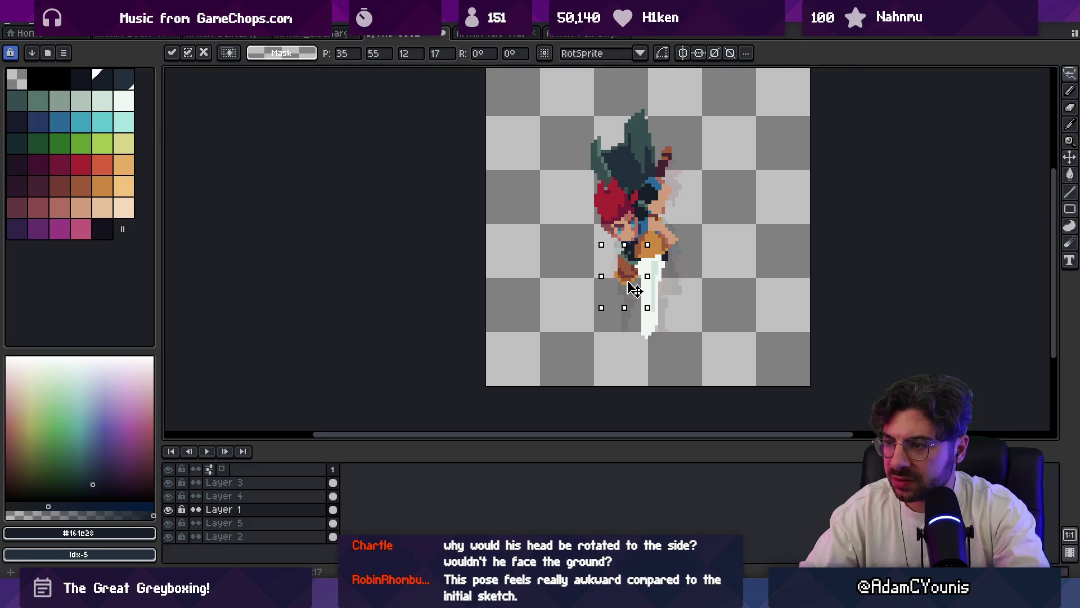
key(Return)
key(ctrl+Up)
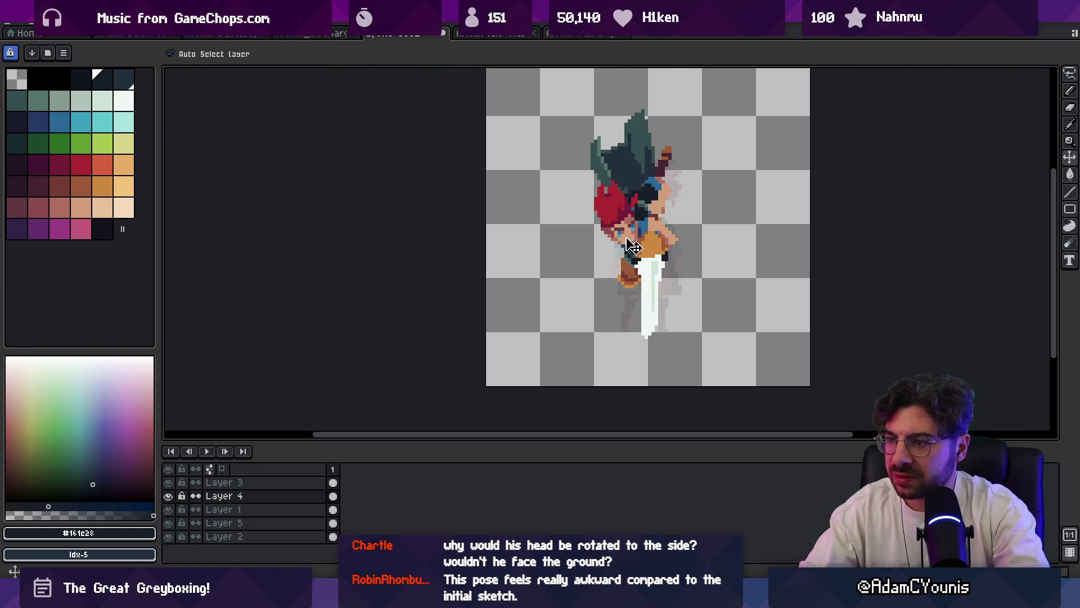
key(z)
click(667, 218)
click(647, 220)
key(m)
key(ctrl+Down)
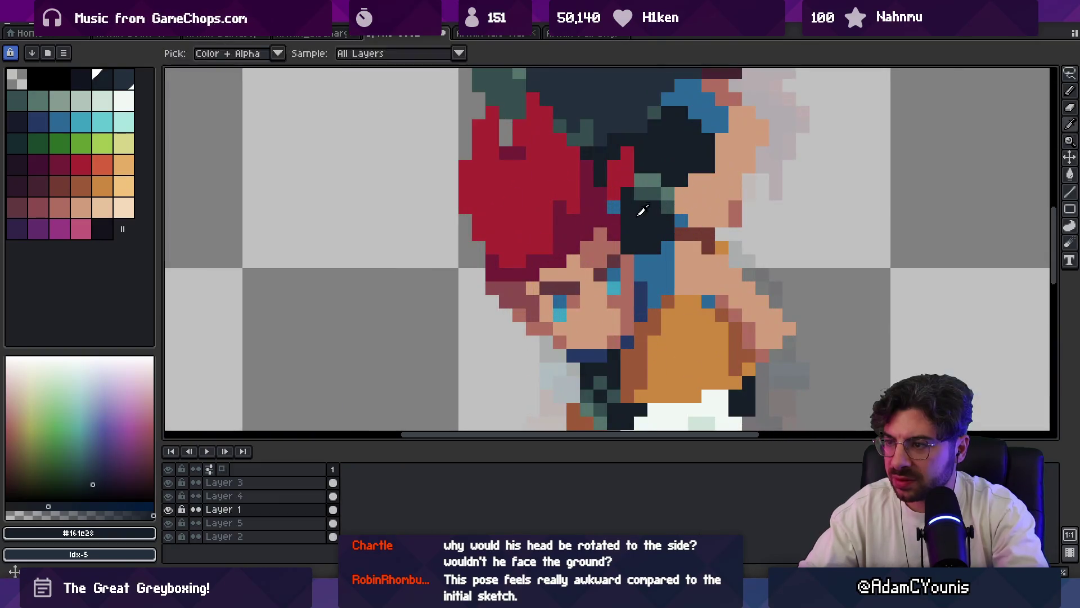
key(z)
scroll(612, 246, down, 5)
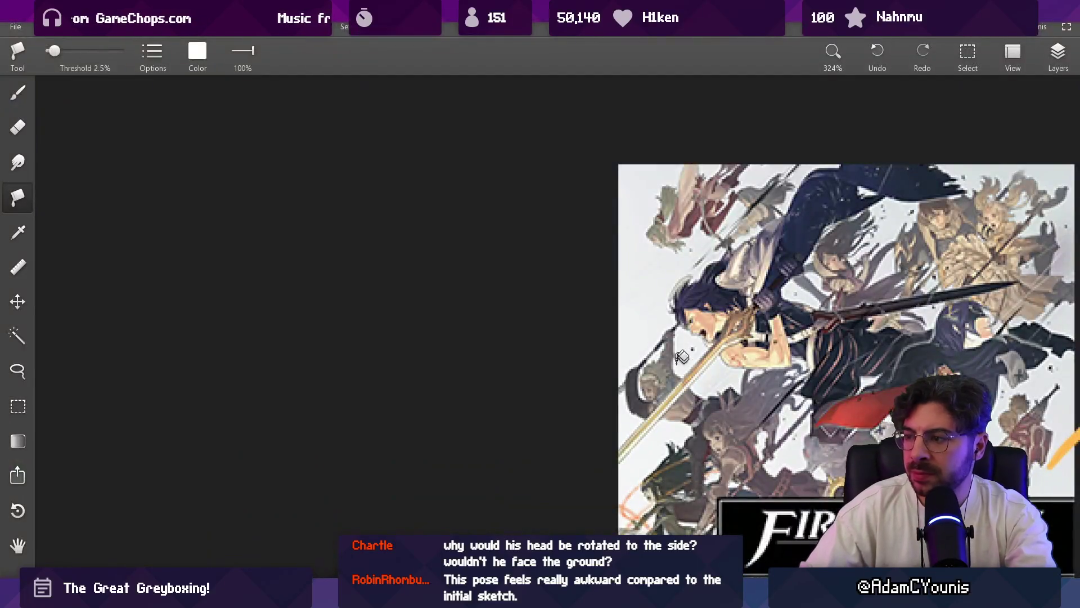
scroll(682, 357, down, 10)
scroll(562, 270, right, 5)
scroll(739, 281, up, 10)
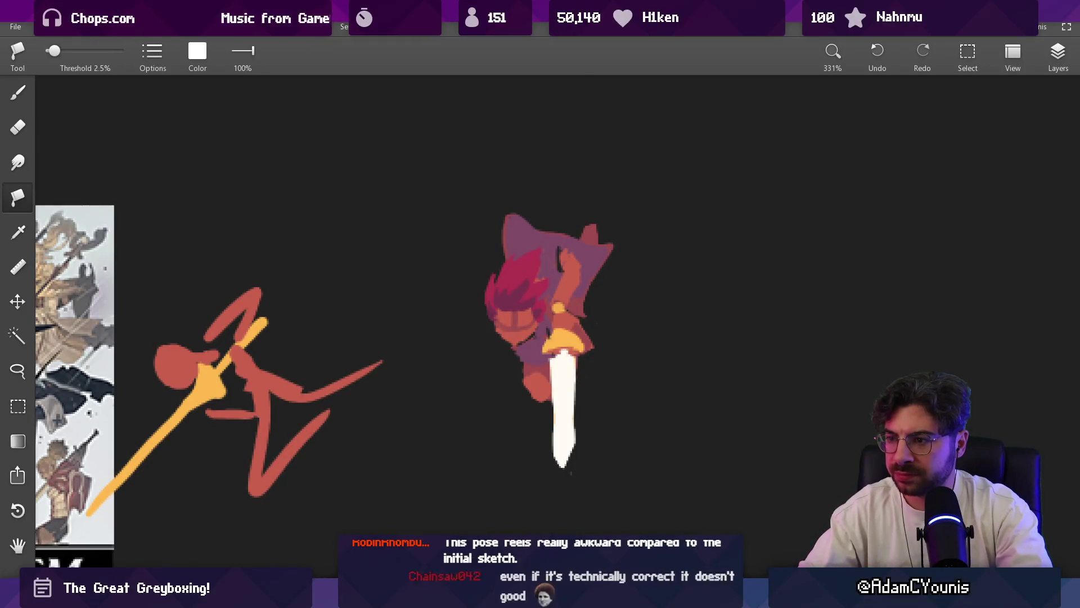
click(664, 598)
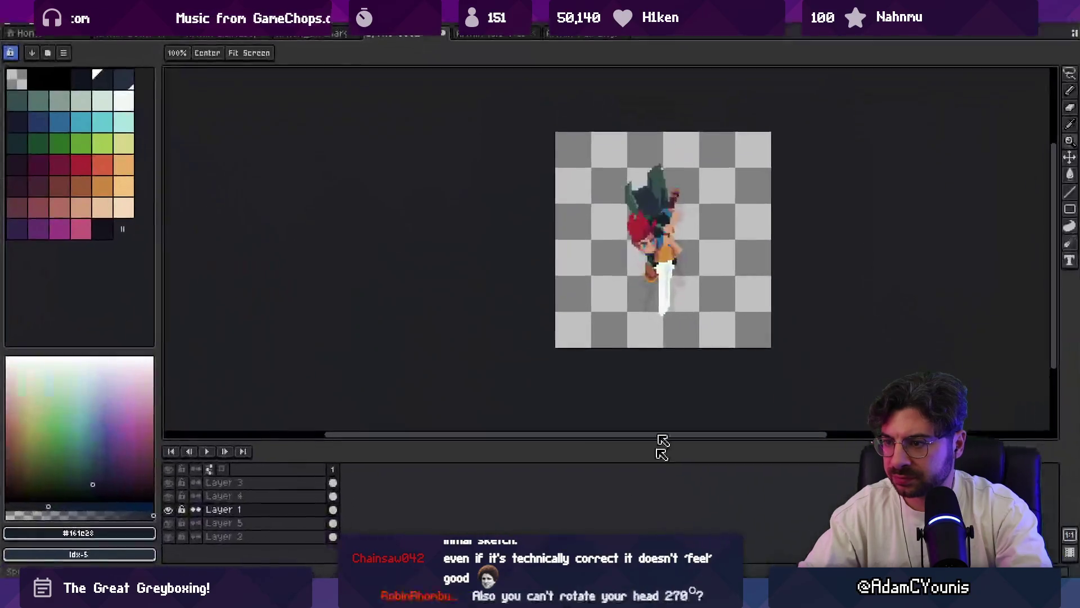
- Zoom in, select the head layer, and paint a dark brownish-red pixel on the hair
scroll(643, 242, up, 2)
scroll(645, 305, up, 1)
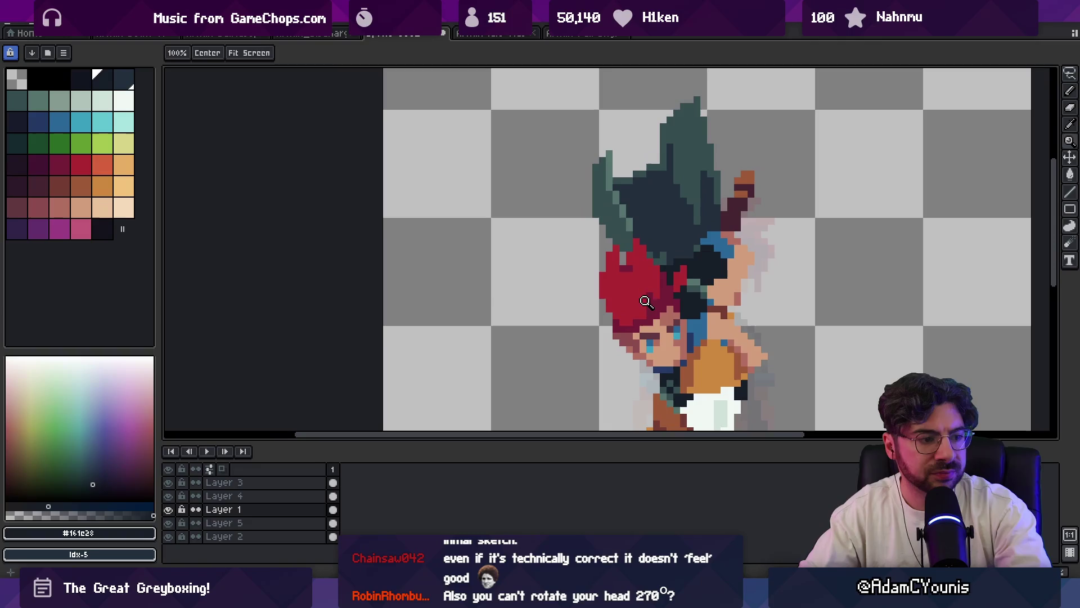
scroll(642, 290, up, 1)
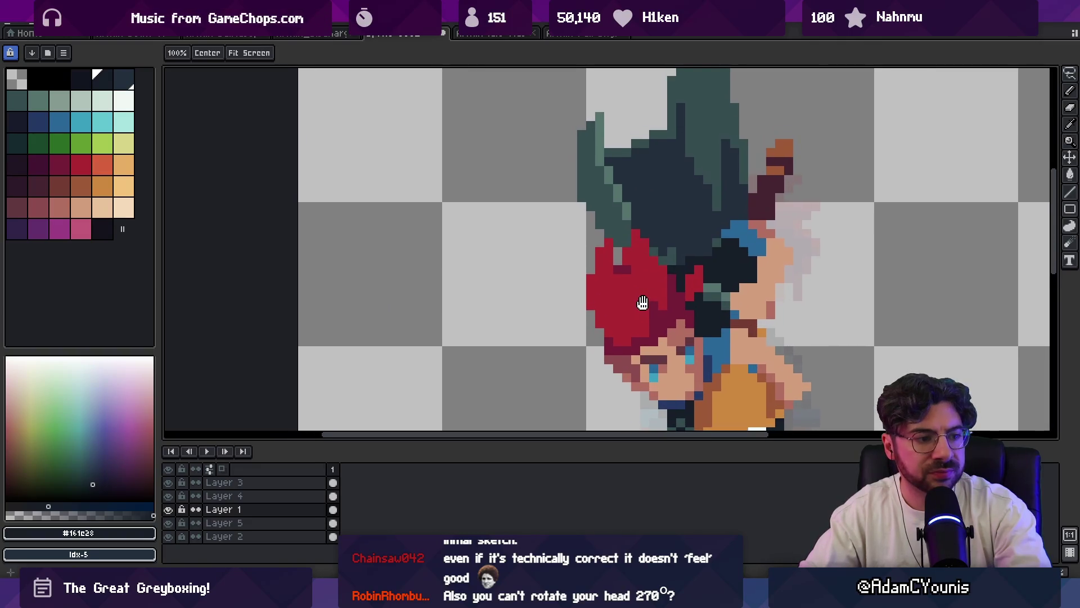
key(v)
click(678, 336)
key(b)
alt+click(689, 336)
click(698, 337)
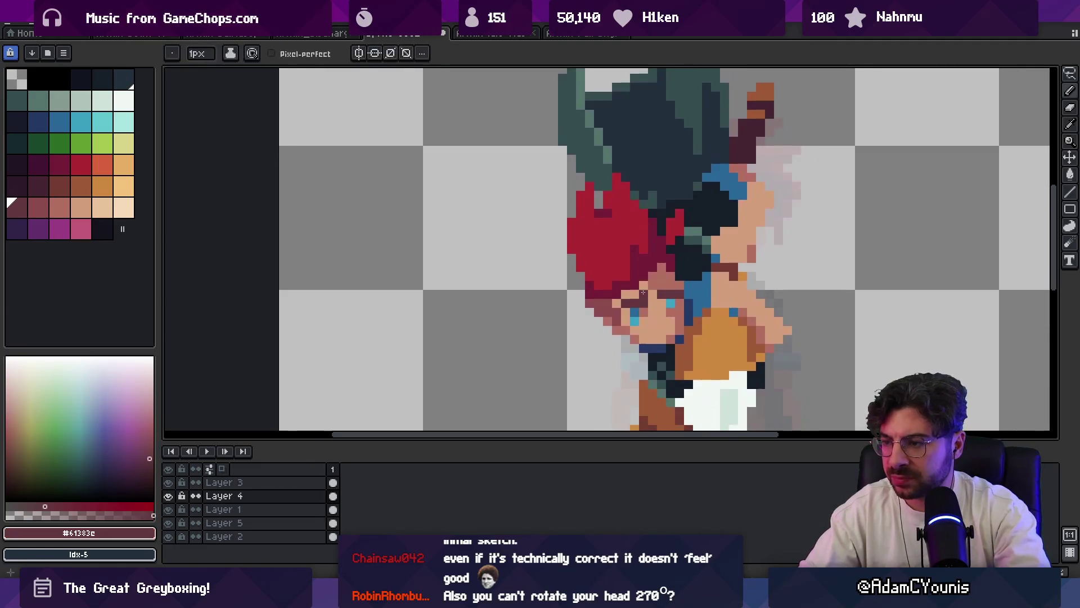
- Lasso the red hair on Layer 4 and delete it
scroll(594, 312, down, 1)
key(m)
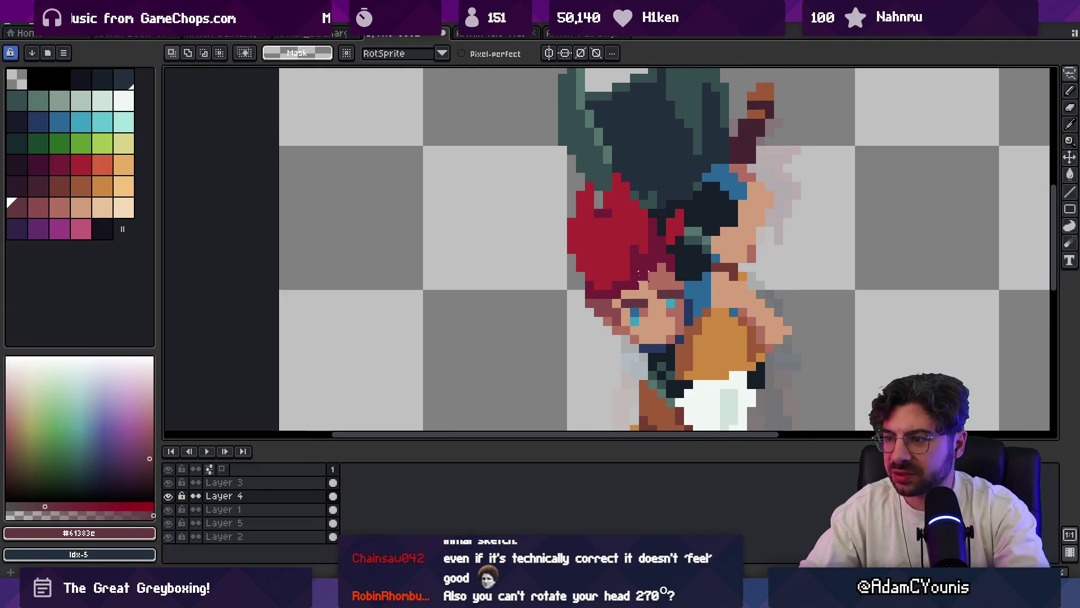
mouse_move(579, 156)
mouse_down()
mouse_move(530, 265)
mouse_move(639, 349)
mouse_move(583, 180)
mouse_up()
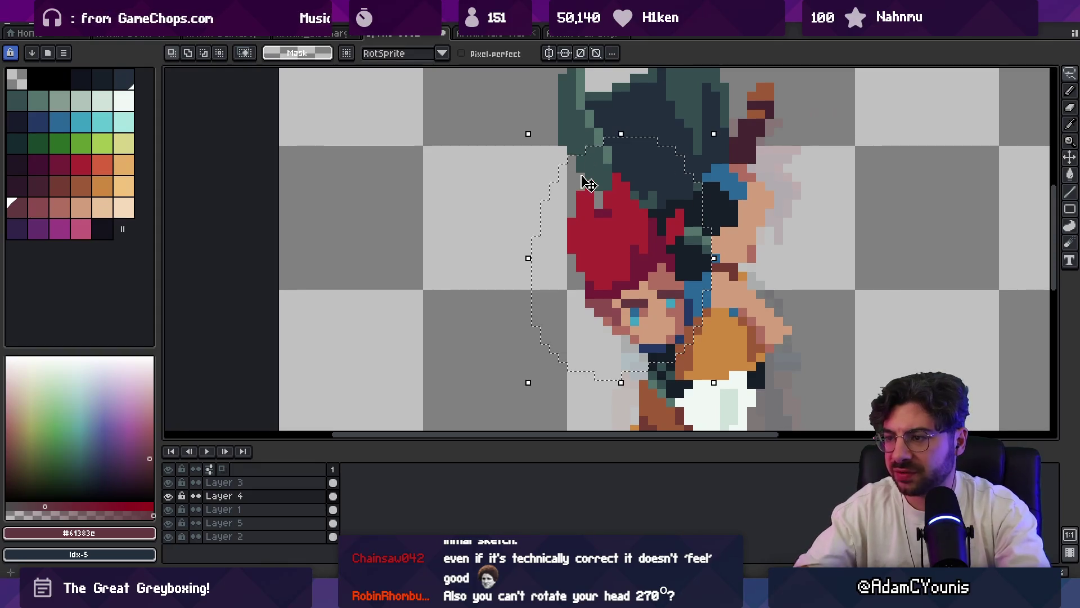
key(Delete)
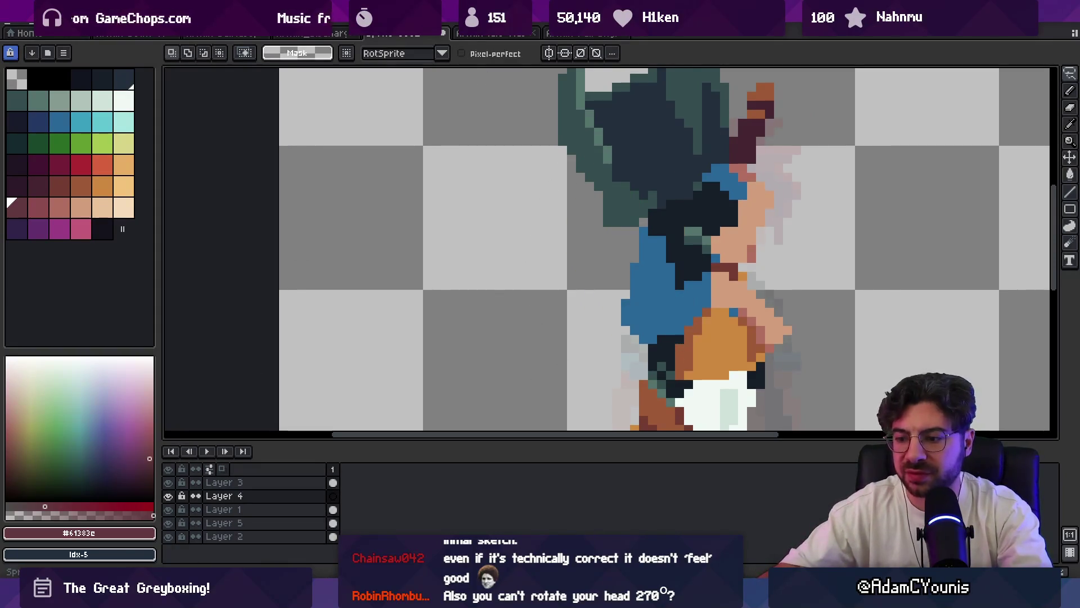
key(alt+Tab)
- Open Armin Down Air.aseprite via an Everything search for 'down air.ase', then close it
text(down air)
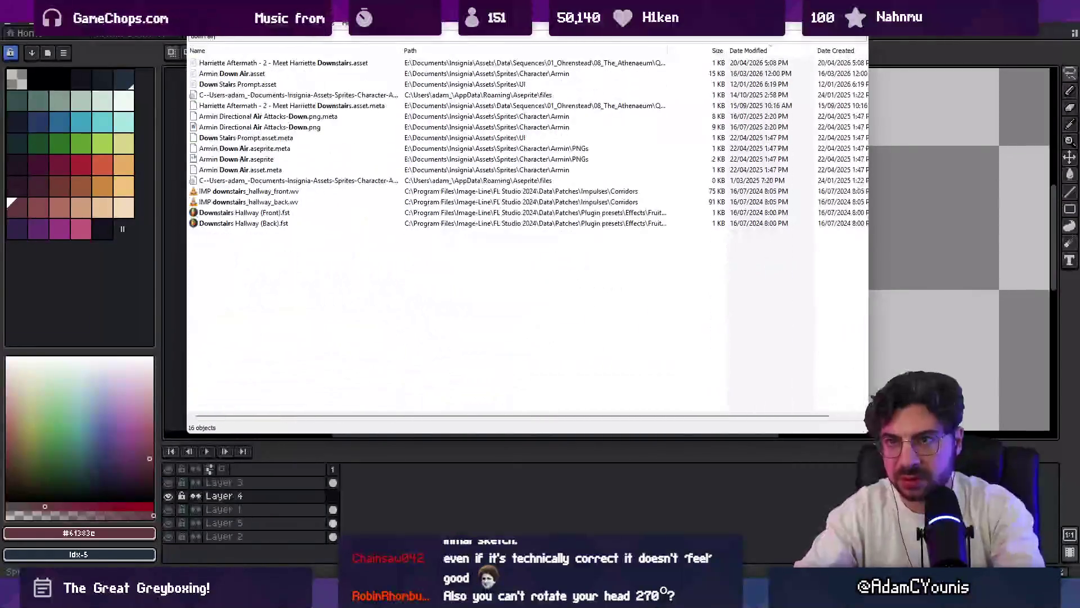
text(.ase)
key(Down)
key(Return)
scroll(615, 250, up, 2)
key(ctrl+w)
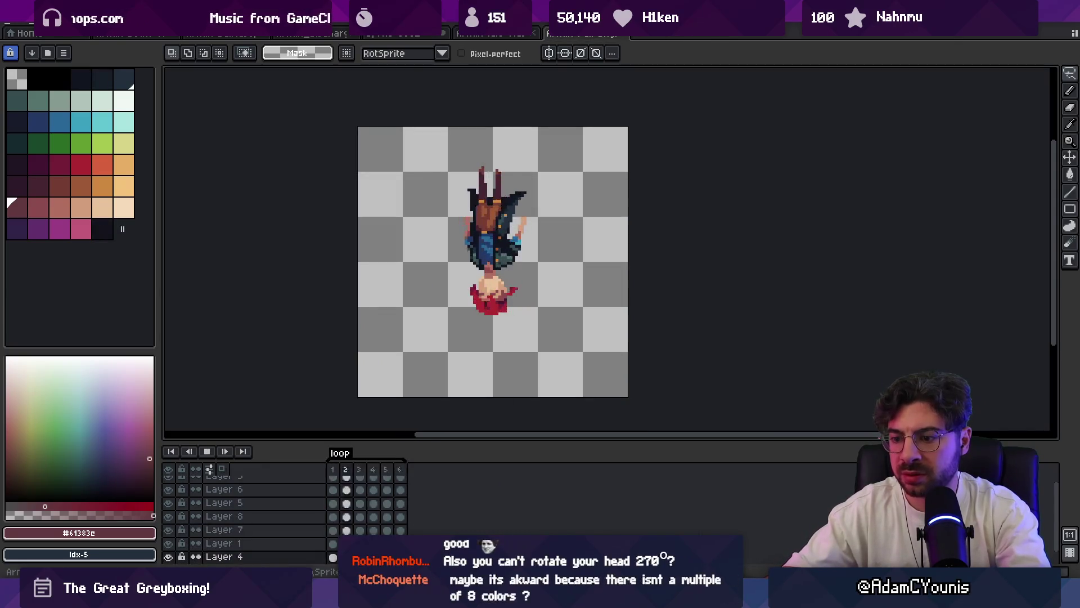
- Open Armin Directional Air Attacks.aseprite by searching 'direction', and select frames 7-17
key(alt+Tab)
text(ai)
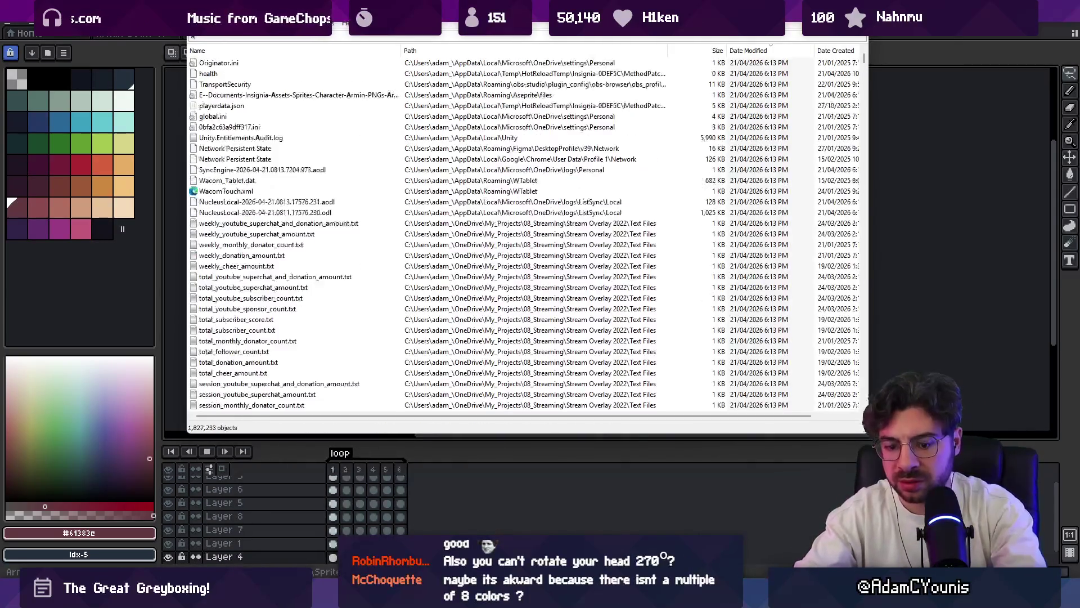
key(BackSpace)
key(BackSpace)
text(dire)
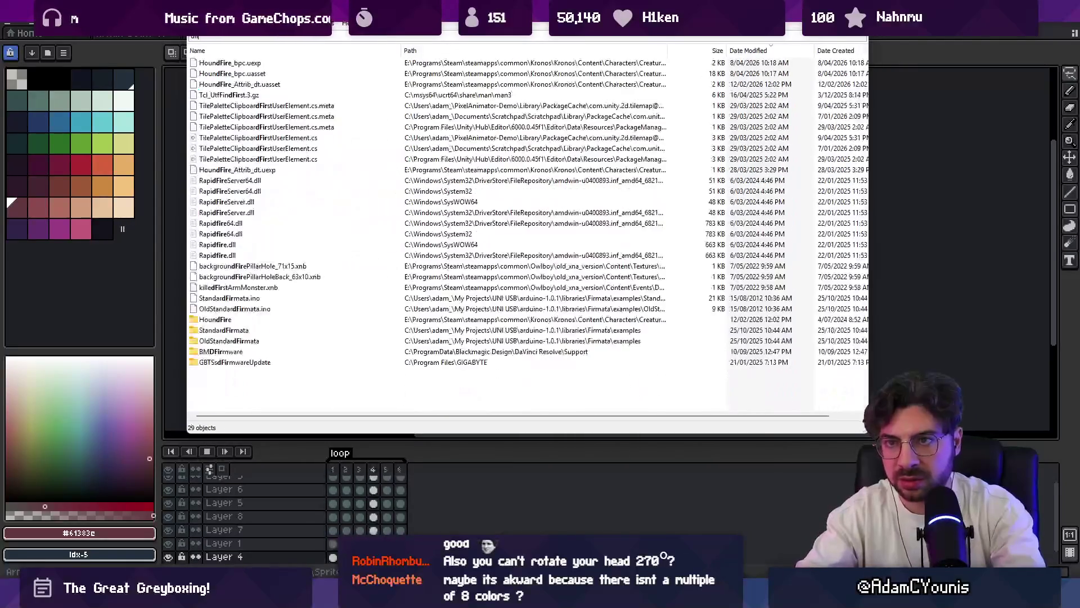
text(ctional .ase)
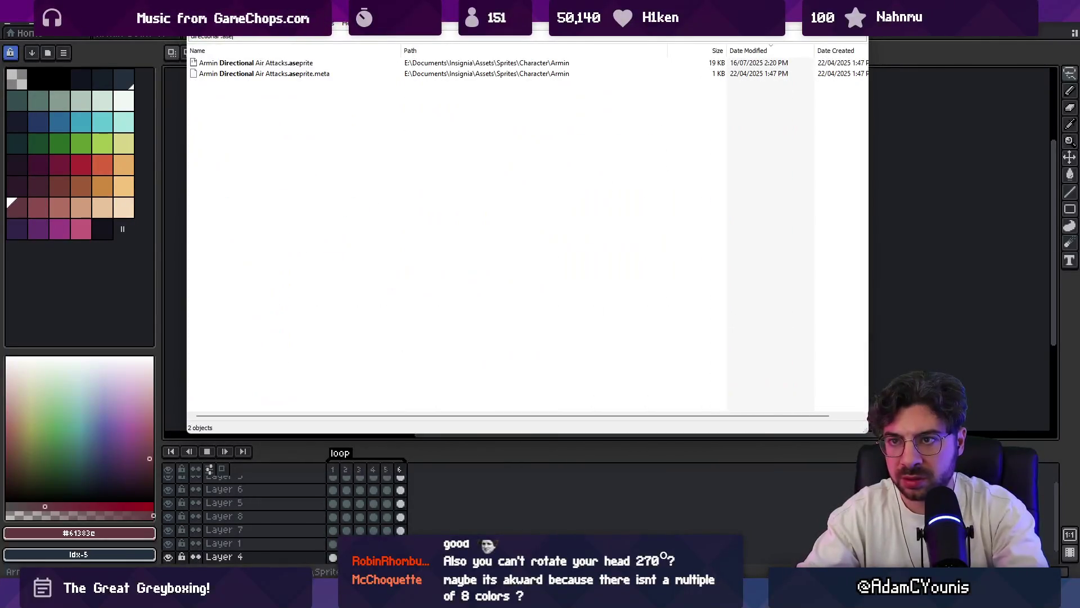
key(Down)
key(Return)
mouse_move(413, 482)
mouse_down()
mouse_move(574, 472)
mouse_move(560, 472)
mouse_up()
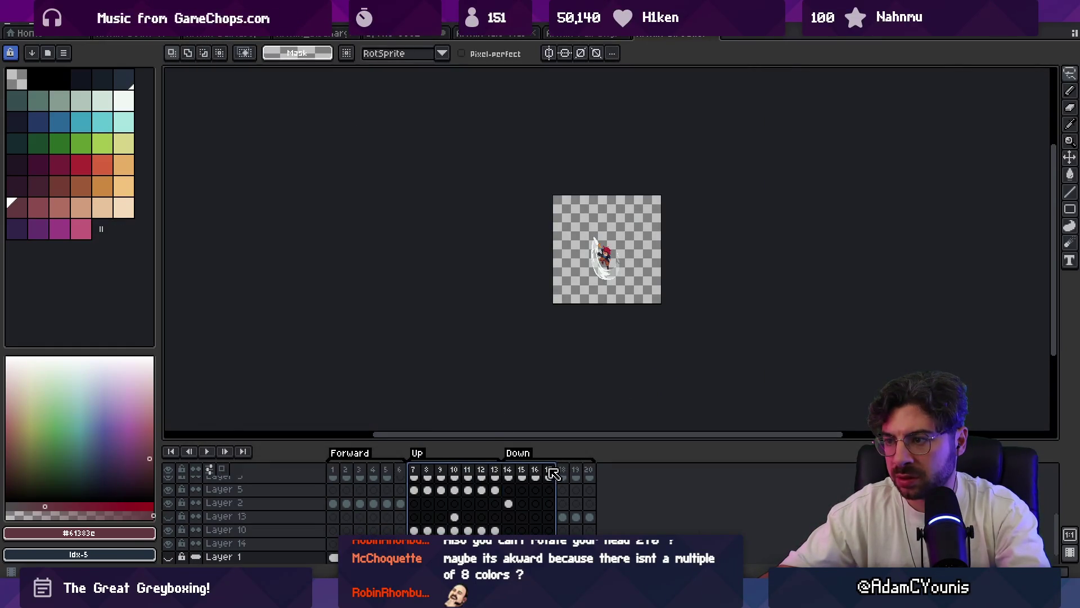
- Zoom in and go to frame 16 of the Down animation
click(551, 474)
key(plus)
key(plus)
key(plus)
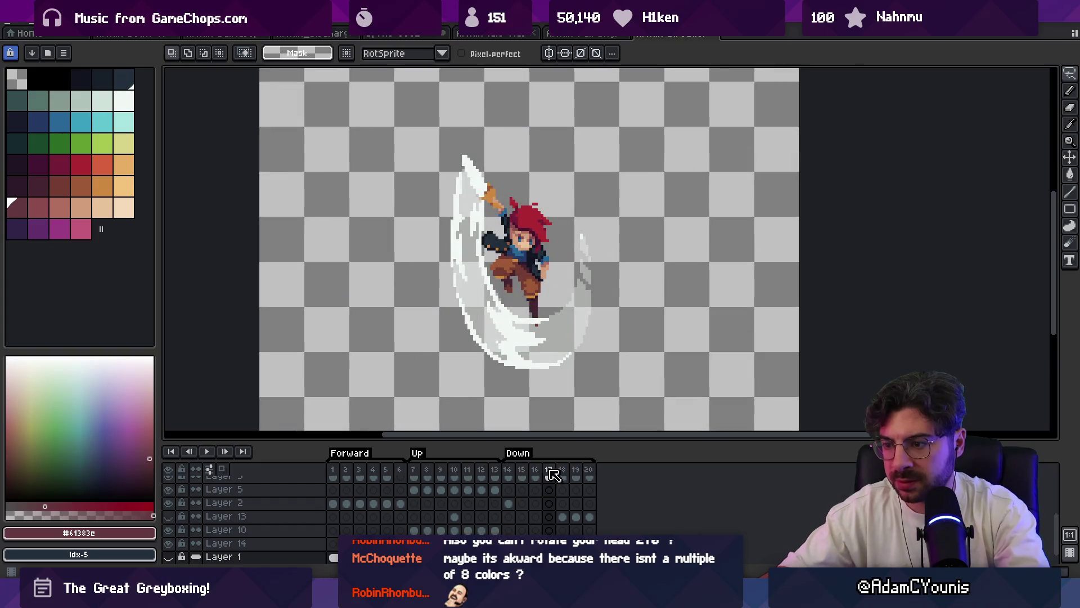
click(535, 473)
shift+click(527, 472)
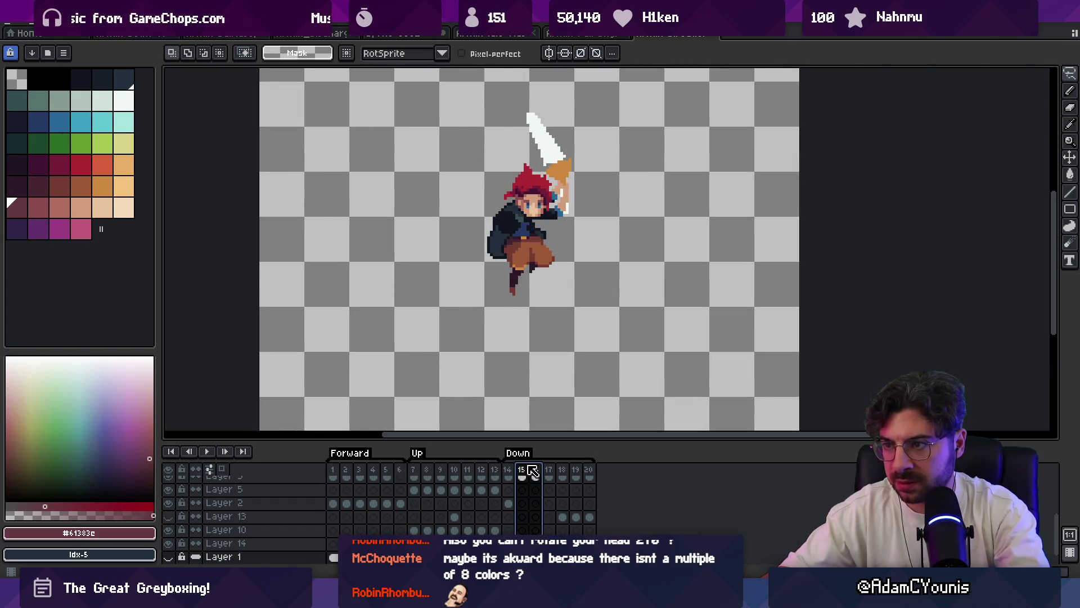
key(v)
key(plus)
click(535, 475)
mouse_move(548, 475)
mouse_down()
mouse_move(622, 472)
mouse_move(541, 474)
mouse_up()
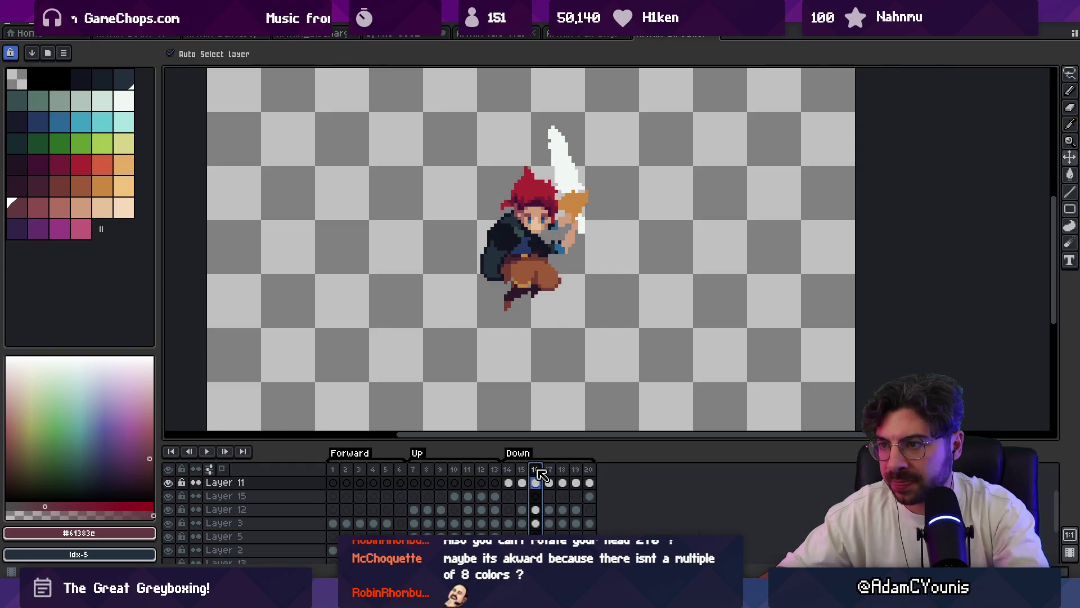
- Copy the red-haired head and drag it up on frame 16
click(541, 215)
key(ctrl+a)
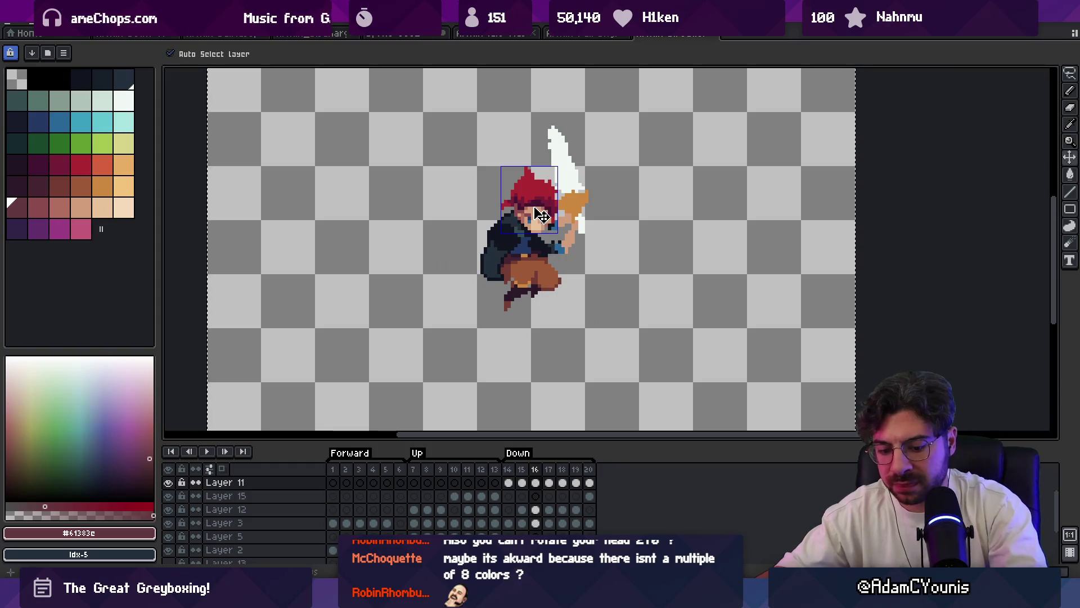
drag(549, 203, 549, 171)
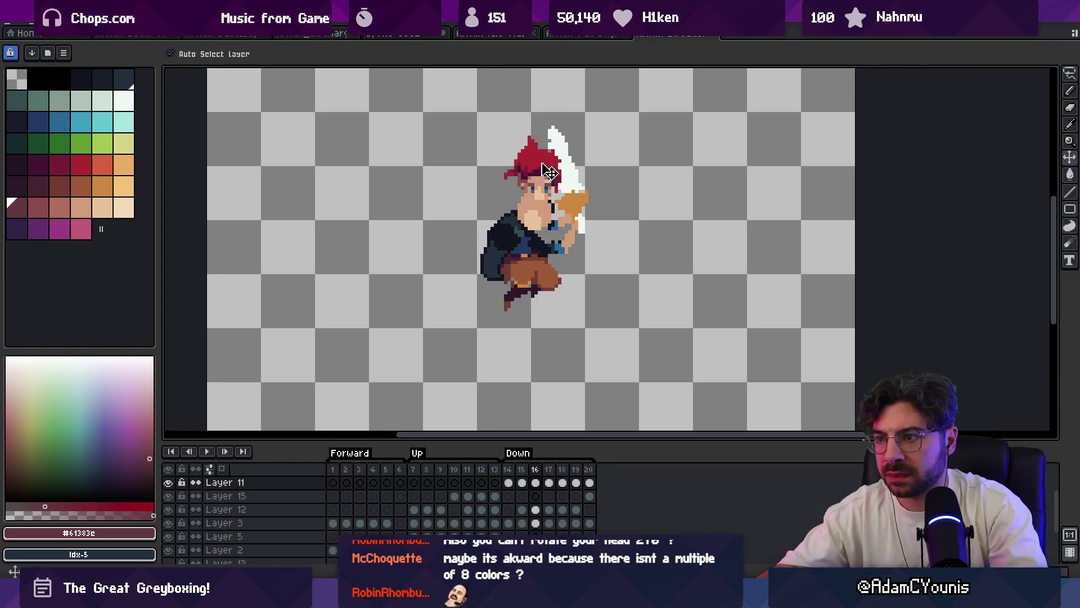
key(ctrl+shift+Tab)
key(ctrl+shift+Tab)
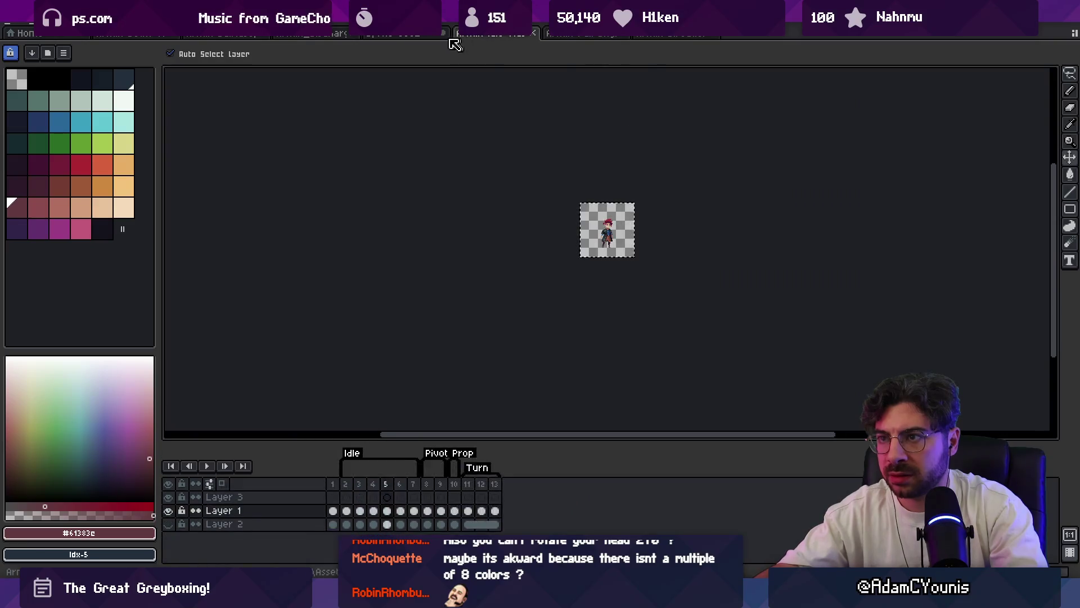
key(ctrl+shift+Tab)
key(ctrl+shift+Tab)
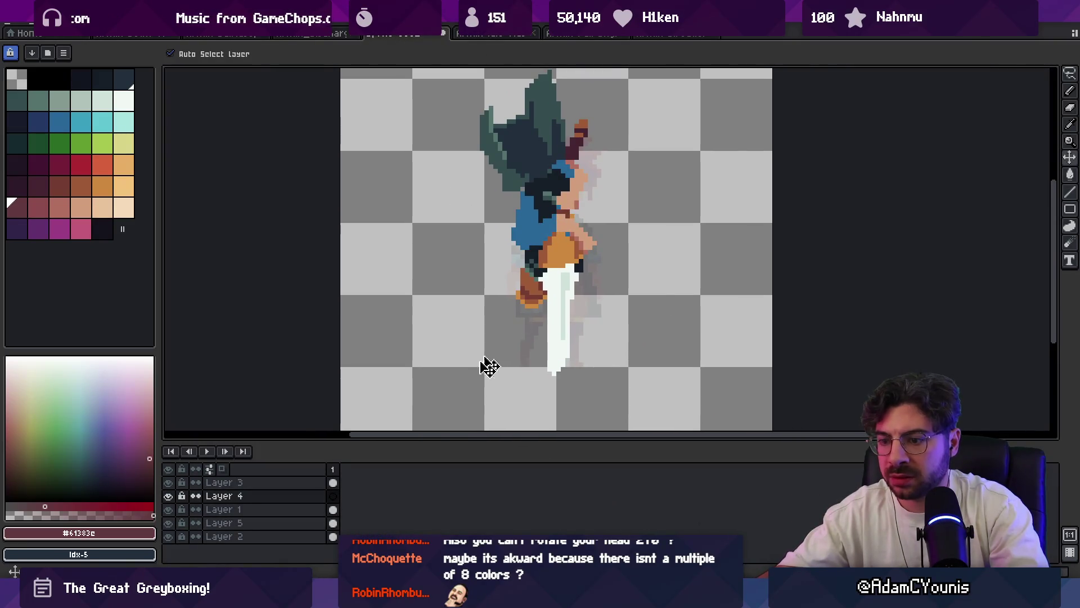
- Paste the red-haired head onto the character's head, commit it, and zoom into the face
key(ctrl+v)
drag(760, 415, 509, 207)
key(Return)
key(z)
click(592, 219)
click(557, 231)
- Sample the face's skin and rose shades, then nudge the pasted head into position
key(v)
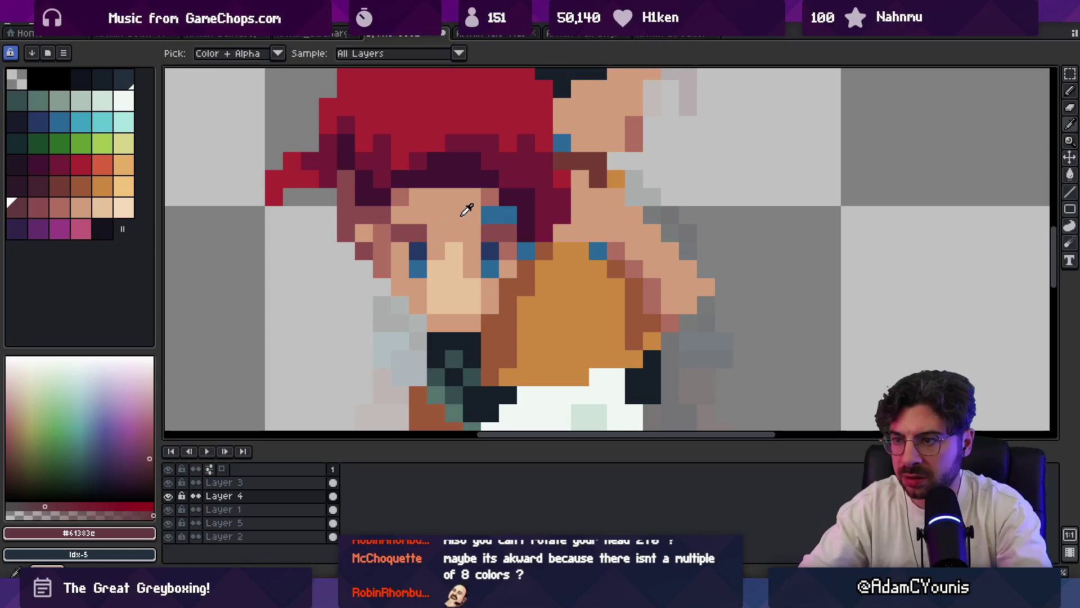
alt+click(475, 214)
alt+click(490, 197)
key(z)
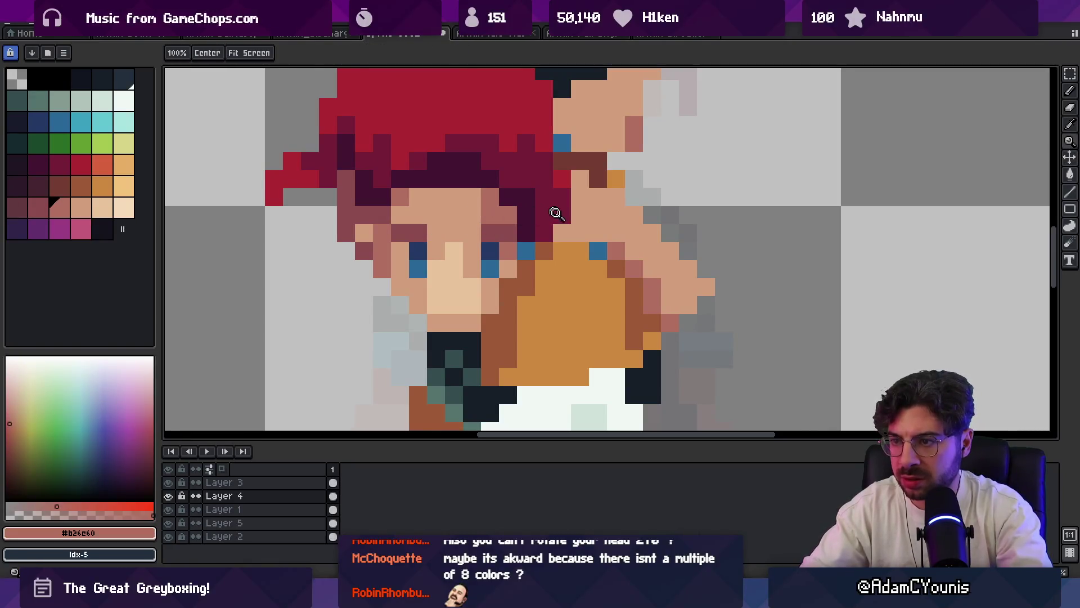
scroll(554, 194, down, 5)
scroll(566, 190, up, 5)
key(v)
drag(509, 214, 509, 215)
- Select the pasted head's layer and shift the head one pixel left
key(b)
alt+click(542, 164)
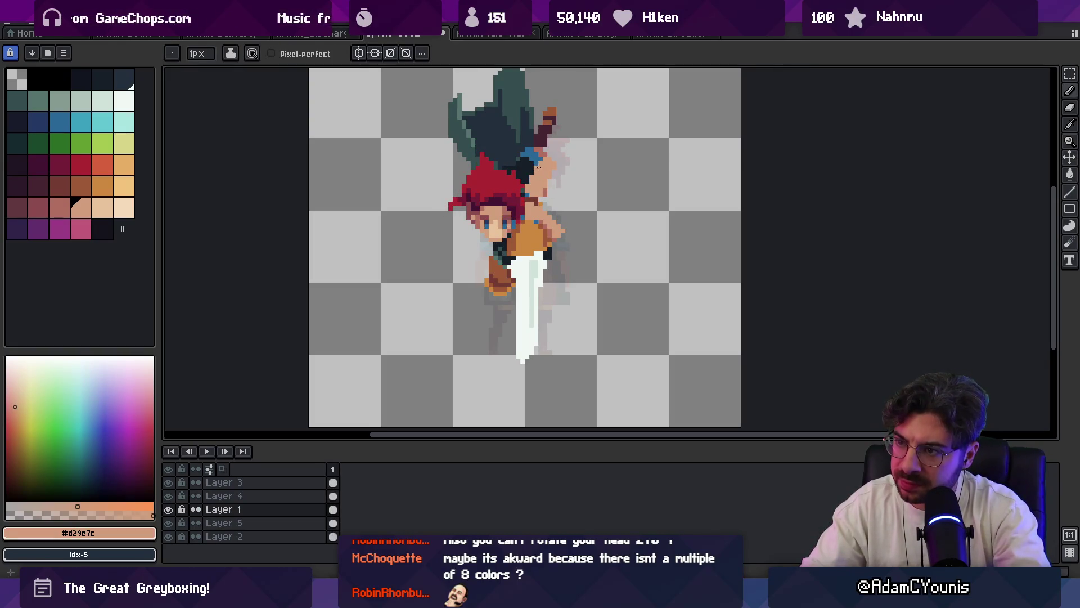
ctrl+click(563, 169)
key(v)
drag(505, 219, 505, 219)
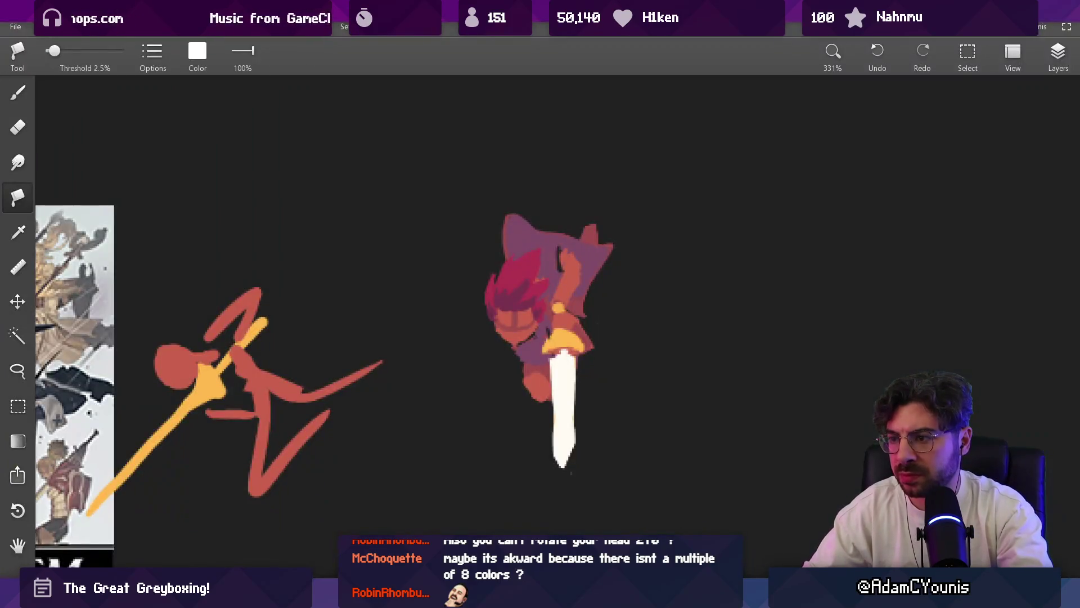
mouse_move(664, 595)
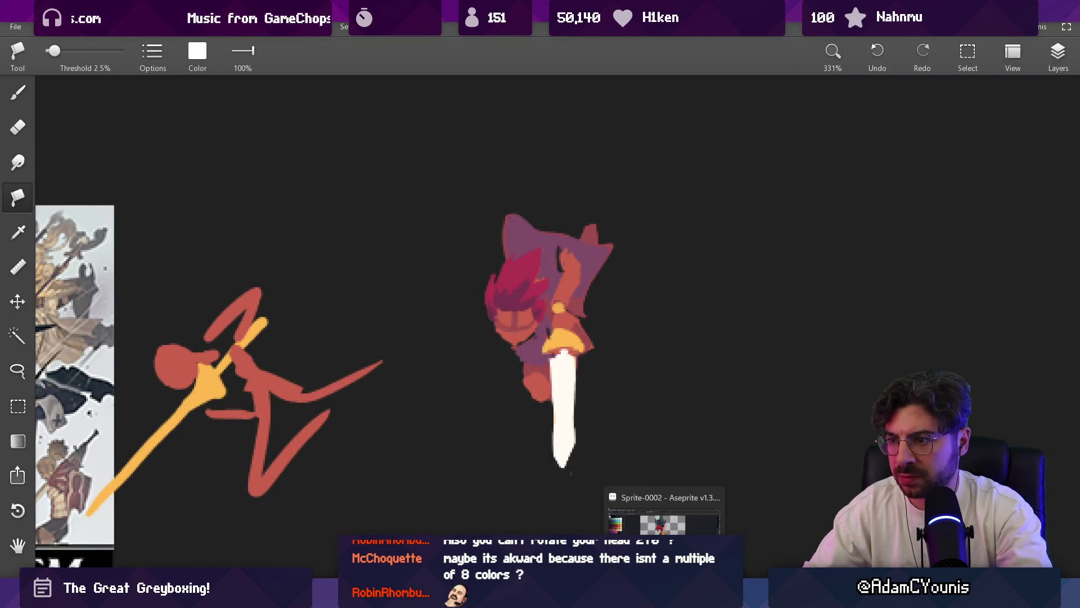
click(663, 515)
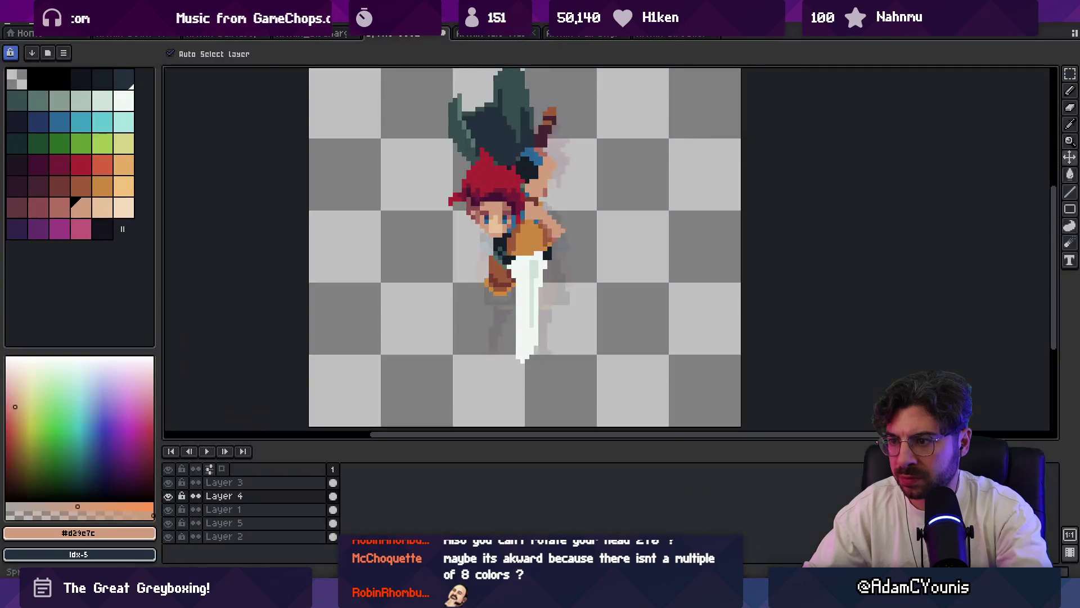
- Select the body layer, sample the near-black outline colour, then choose the layer under the shoulder
click(530, 186)
key(i)
scroll(535, 179, up, 3)
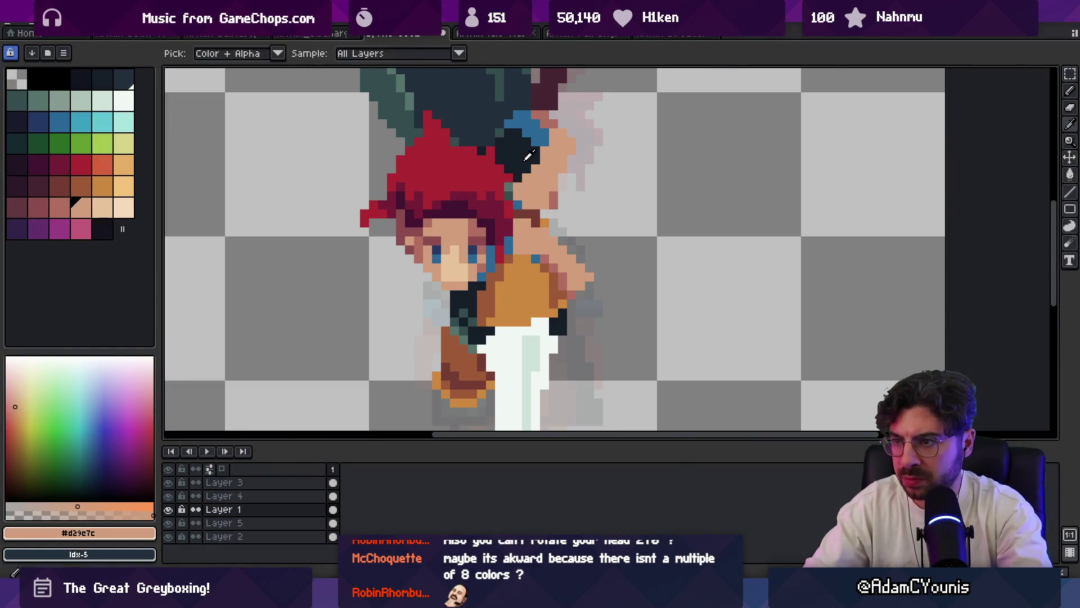
click(535, 179)
key(v)
click(526, 198)
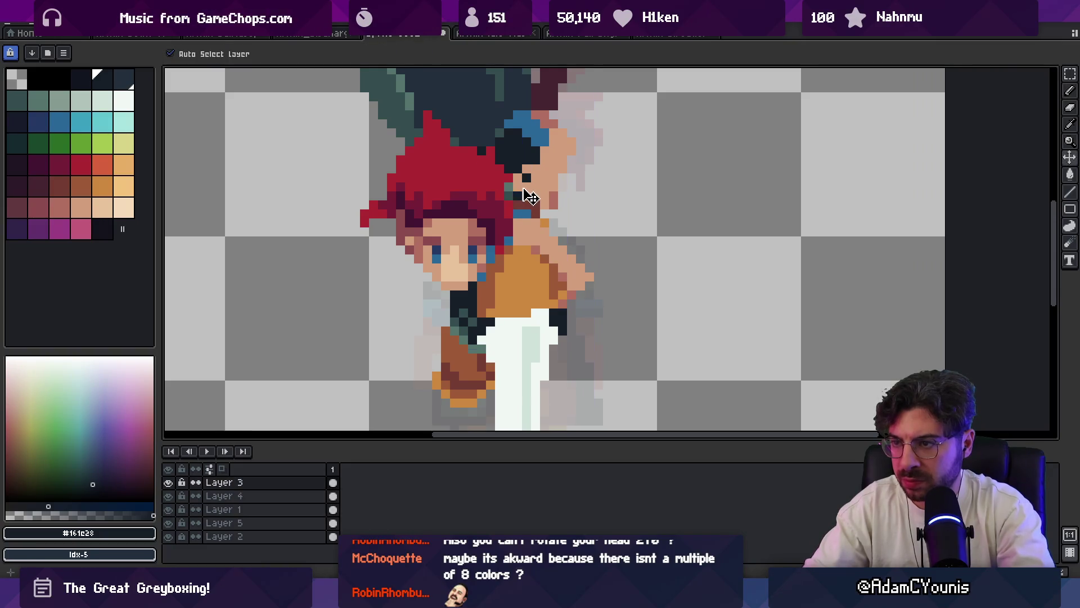
key(b)
- Sample the rose face shade, then the light skin tone #d29e7c, and zoom out
key(i)
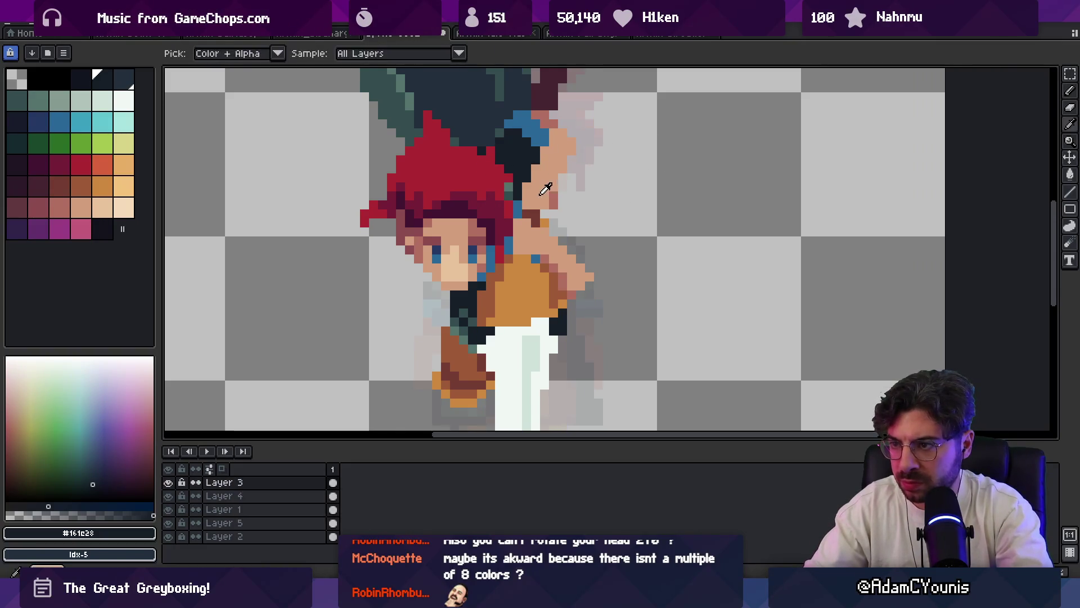
click(553, 199)
key(b)
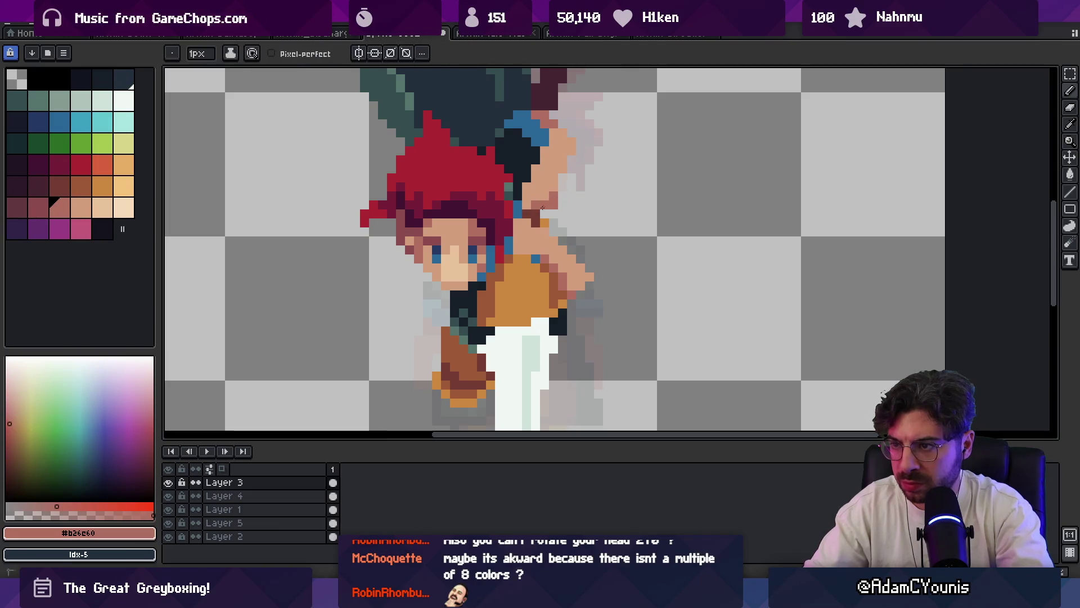
alt+click(548, 186)
scroll(560, 187, down, 1)
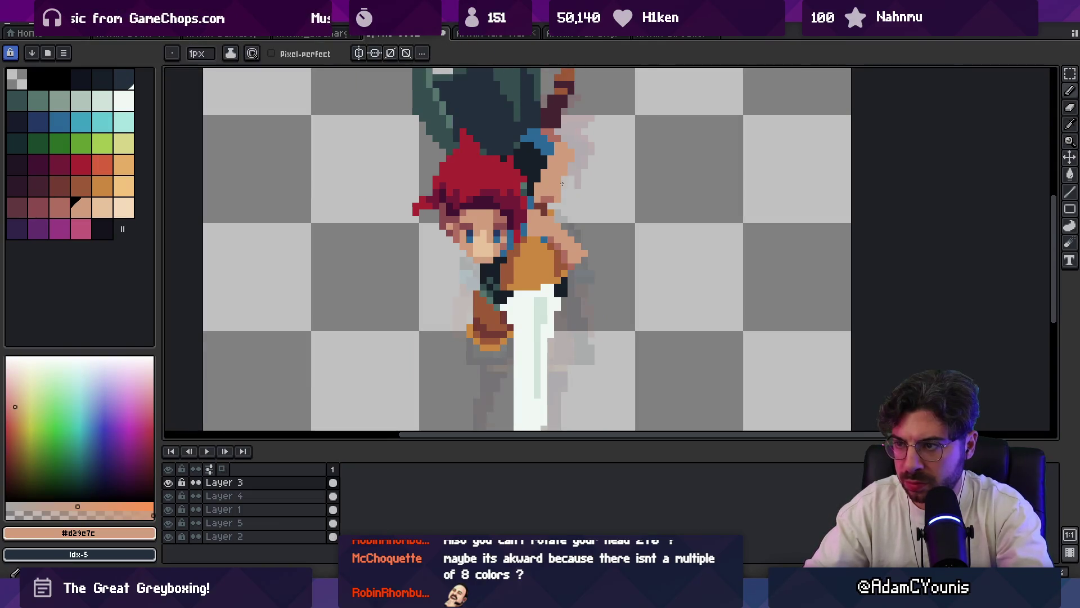
key(z)
scroll(573, 147, down, 5)
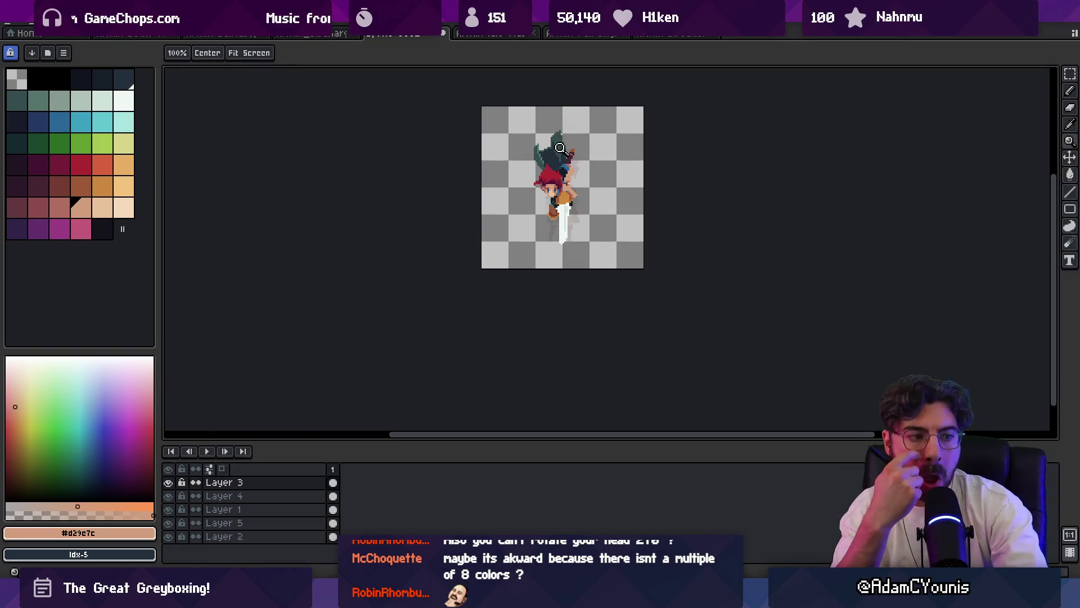
- Zoom in and pick dark navy #161c28 as the Pencil colour on Layer 1
scroll(563, 215, up, 1)
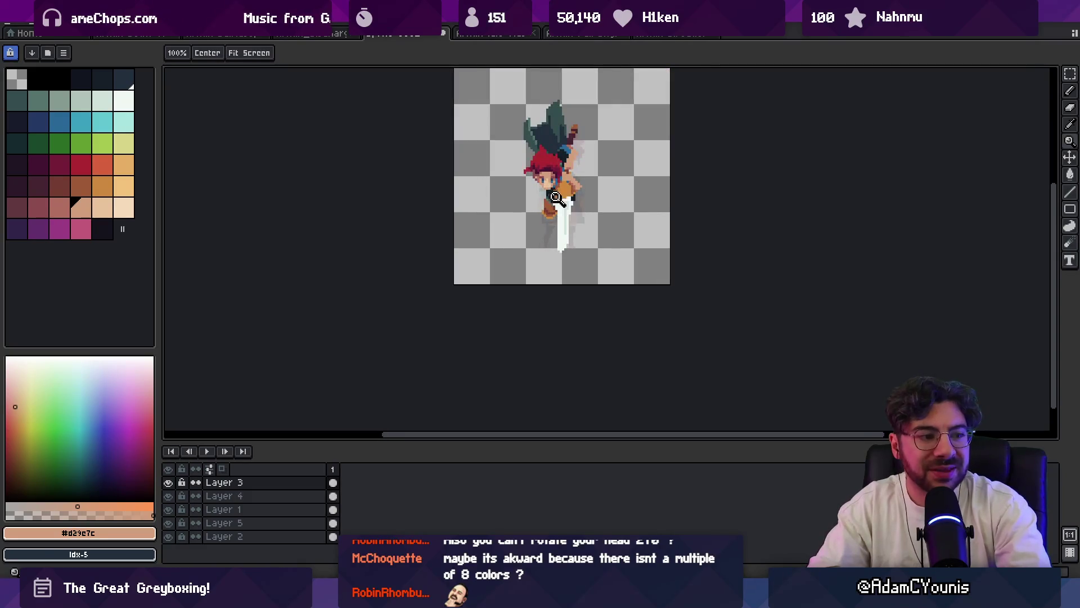
scroll(544, 194, up, 2)
key(b)
ctrl+click(544, 199)
alt+click(545, 200)
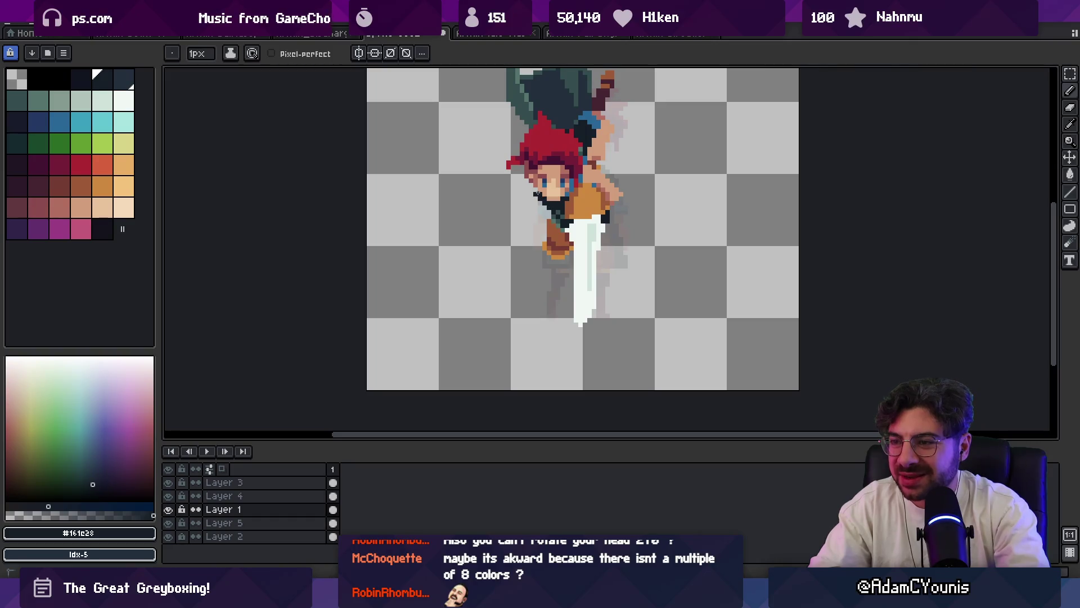
key(b)
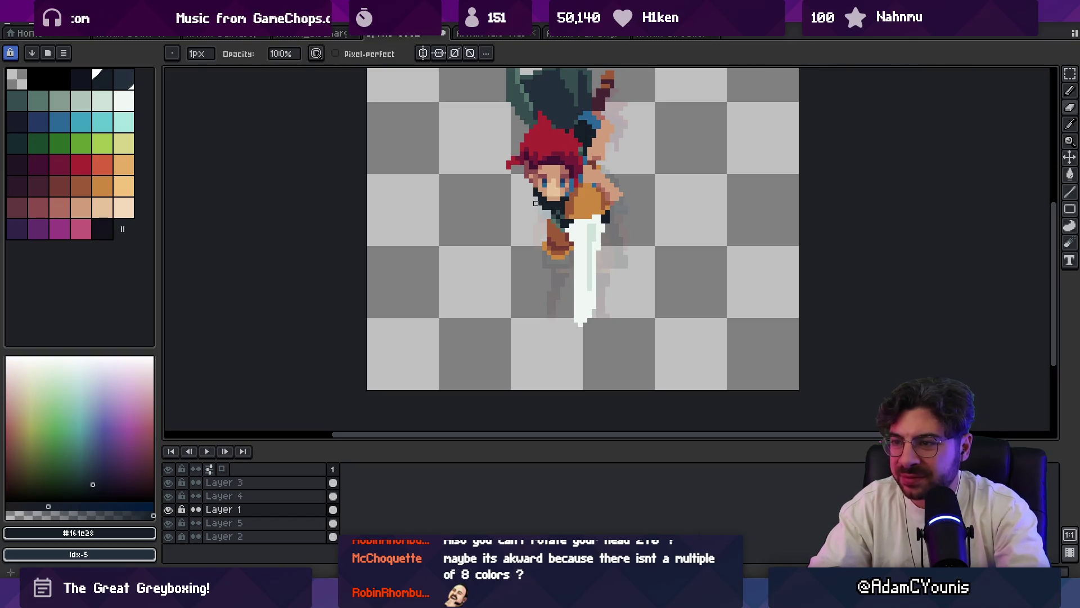
- Compare the sprite with the Sketchbook reference sketch, then return to Aseprite
key(z)
scroll(591, 151, down, 5)
scroll(596, 144, up, 1)
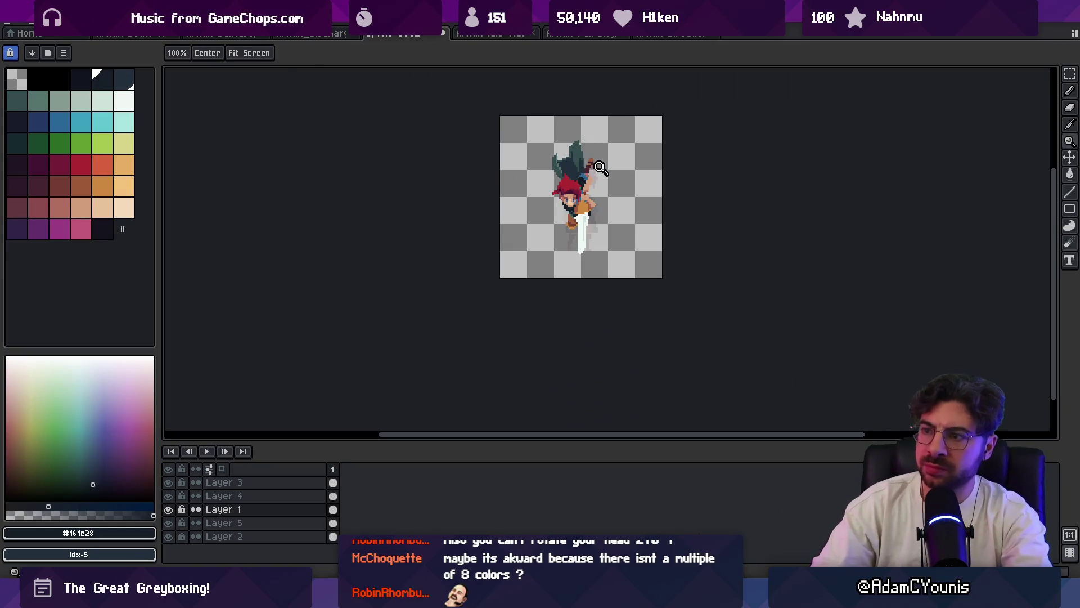
key(alt+Tab)
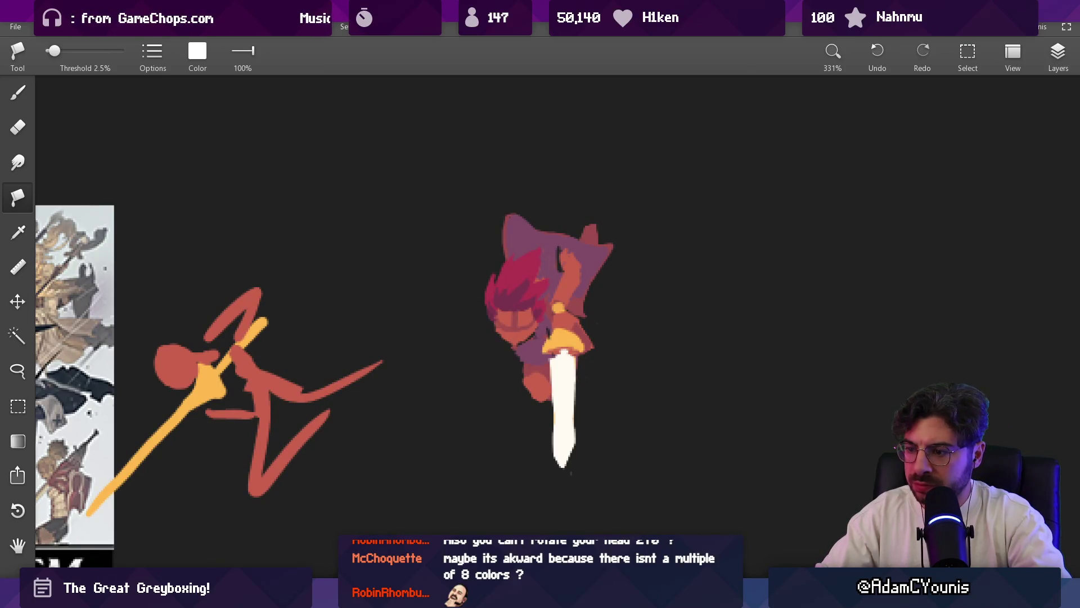
key(alt+Tab)
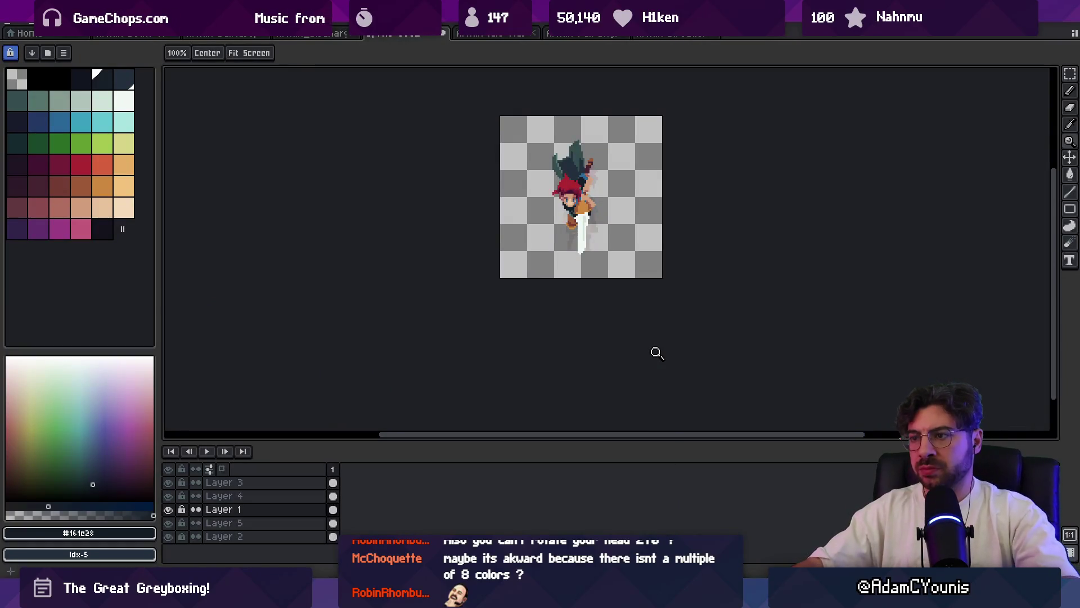
- Select the hair block above the forehead on Layer 4 and shift it lower
scroll(562, 182, up, 5)
mouse_move(560, 143)
mouse_down()
mouse_move(559, 216)
mouse_move(613, 216)
mouse_move(660, 246)
mouse_up()
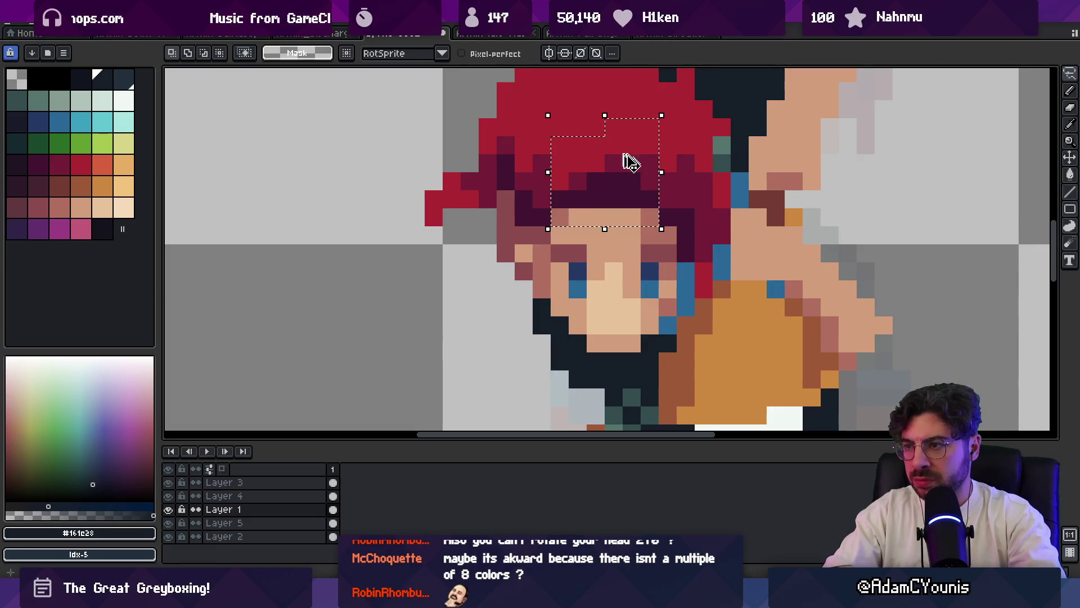
key(ctrl+z)
key(ctrl+z)
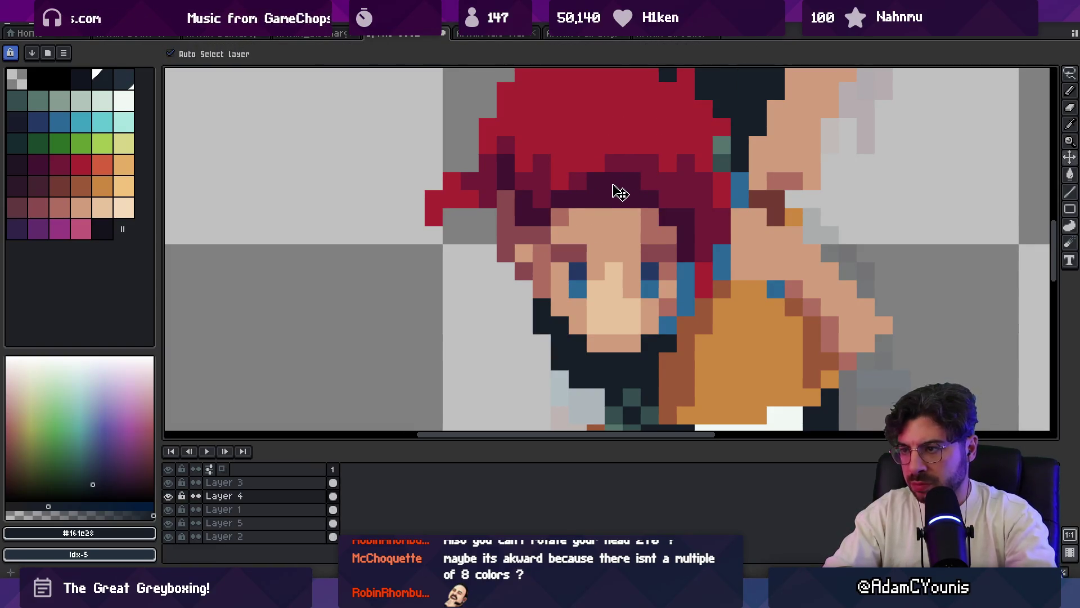
key(ctrl+z)
key(ctrl+y)
key(ctrl+y)
key(ctrl+y)
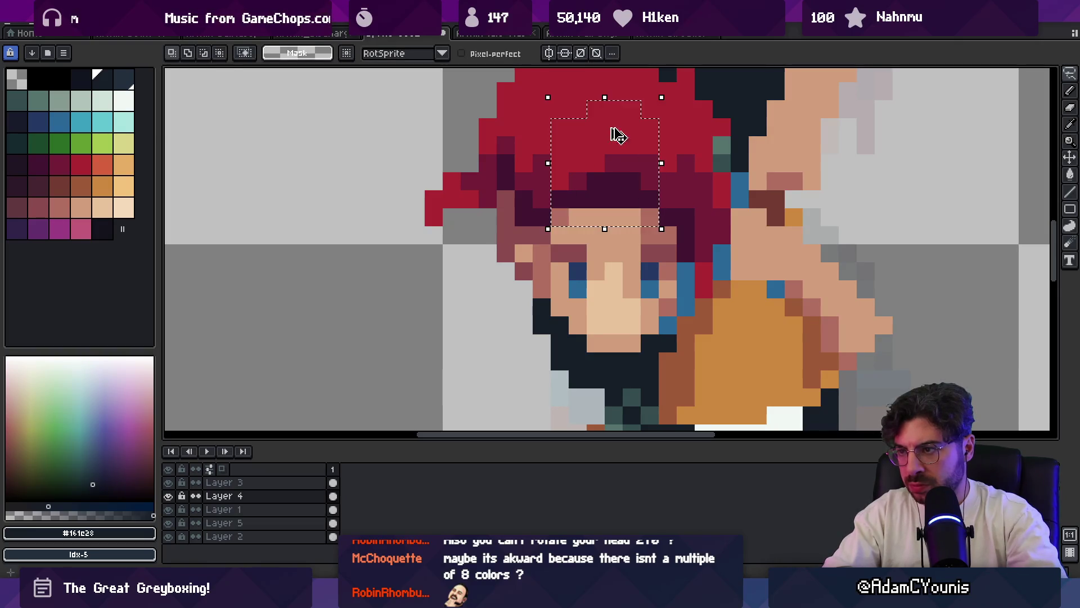
- Pick the darker rose shade #8b4c4c and zoom the canvas out
alt+click(513, 217)
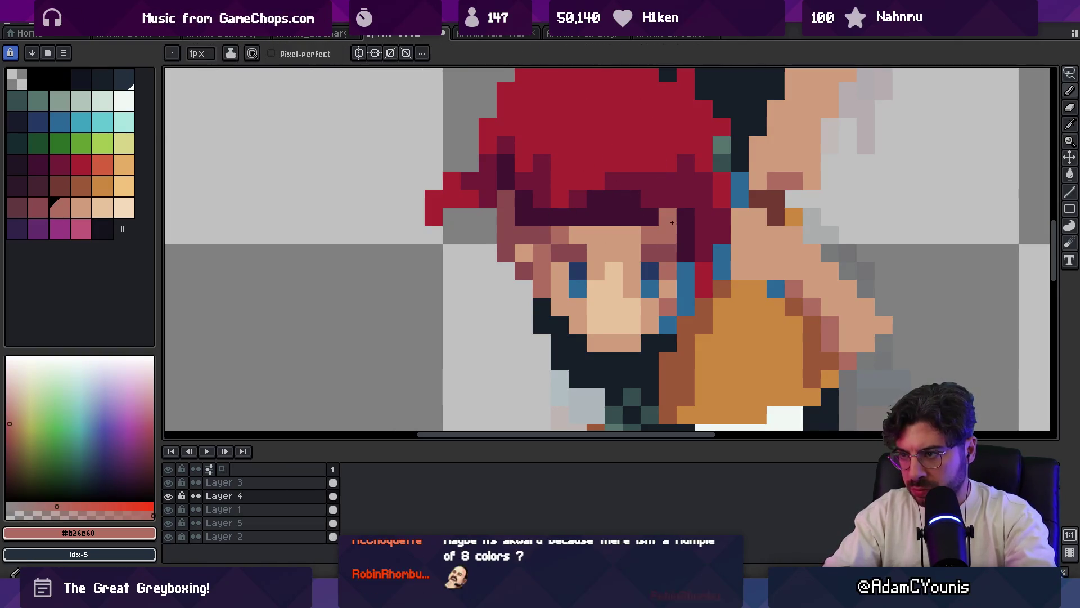
alt+click(512, 218)
key(z)
scroll(567, 207, down, 5)
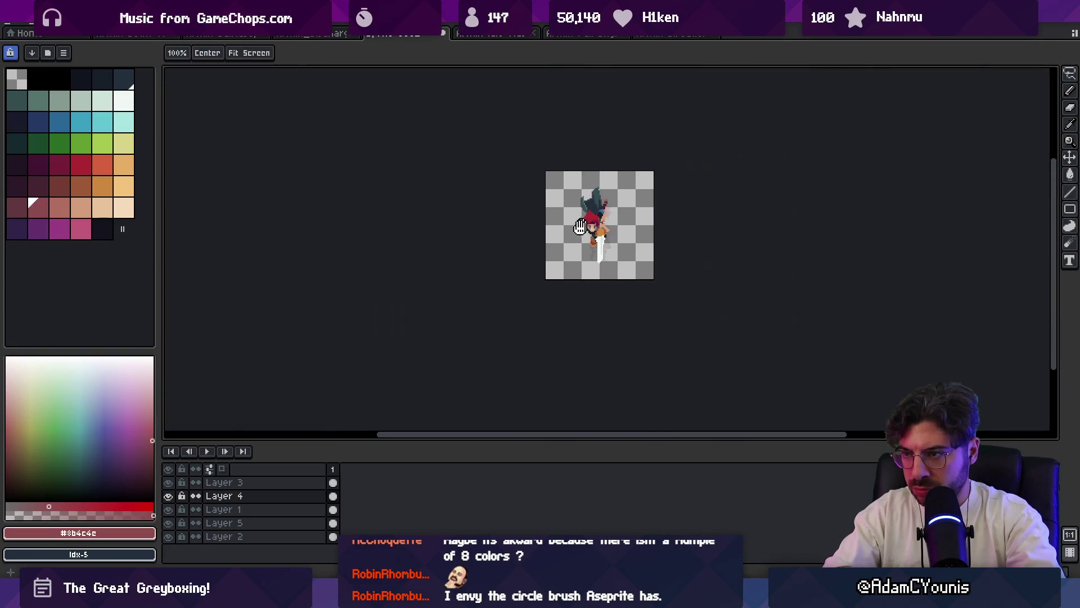
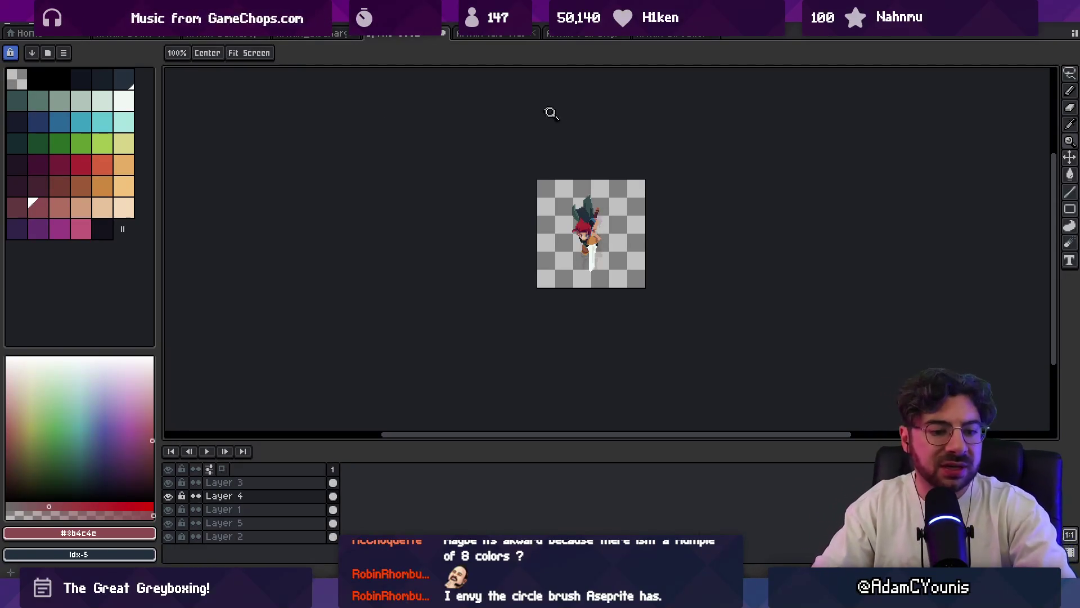
- Zoom in and shift Layer 4's red-haired head slightly up and right
click(603, 207)
click(609, 228)
key(v)
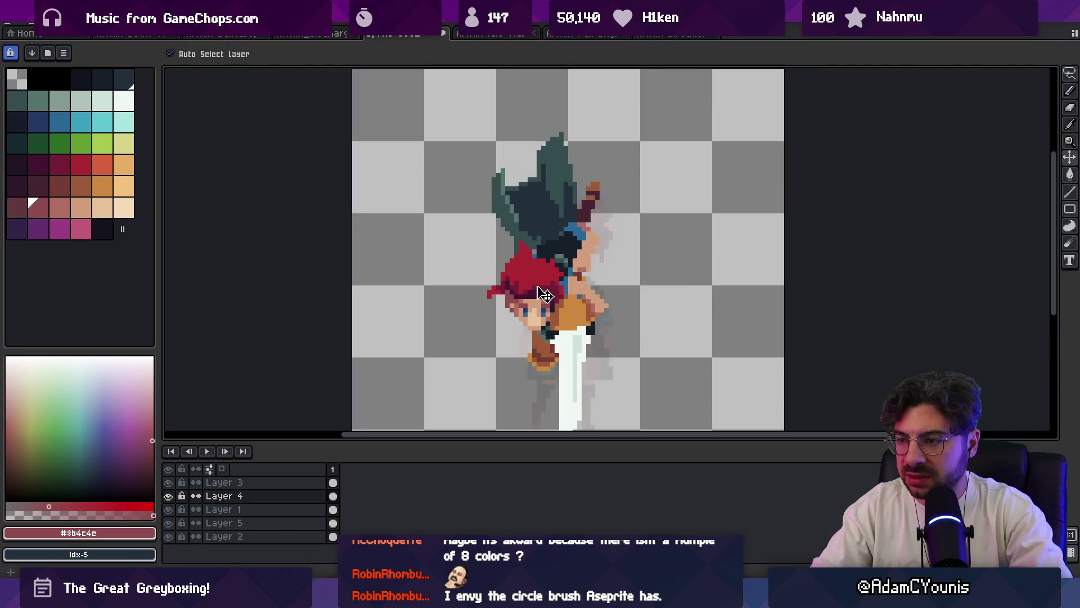
drag(537, 287, 540, 283)
- Mirror the lassoed head horizontally, move it 3 px right and 1 px up, then pick red #ac2833
key(q)
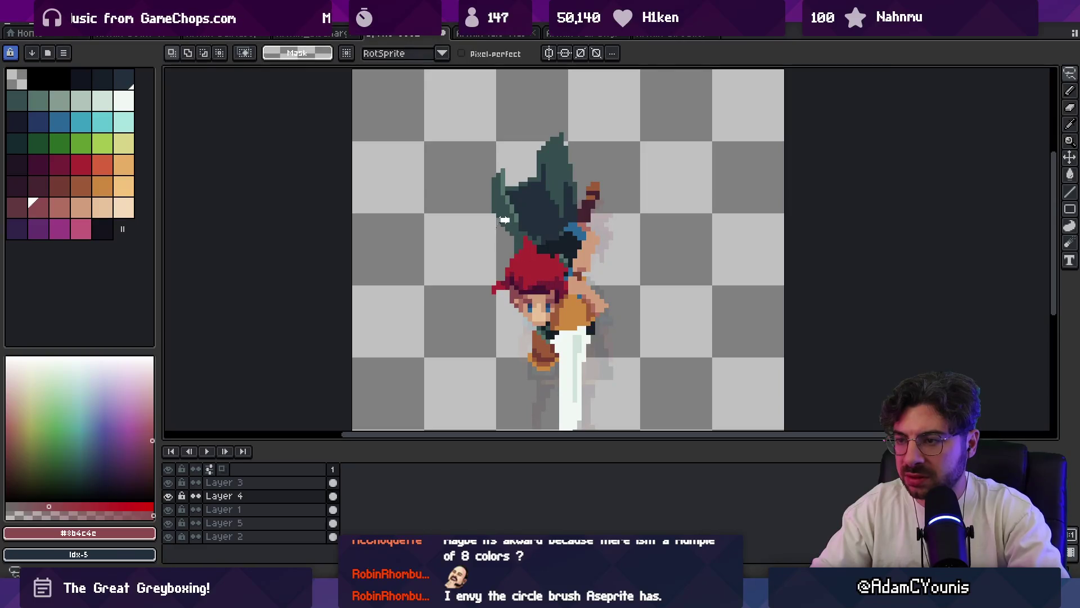
click(35, 23)
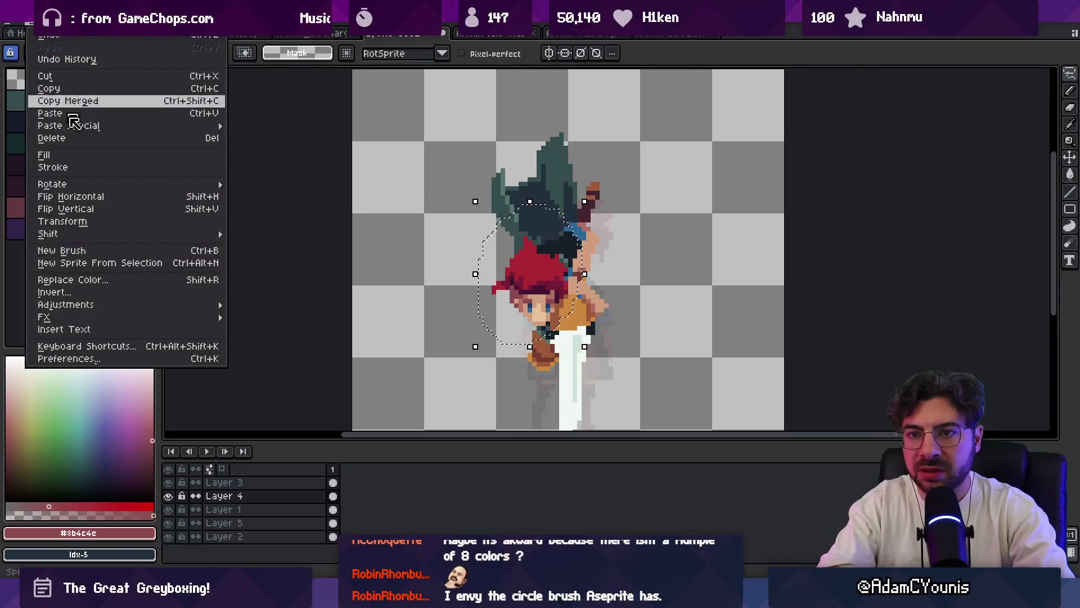
click(84, 196)
drag(514, 269, 528, 269)
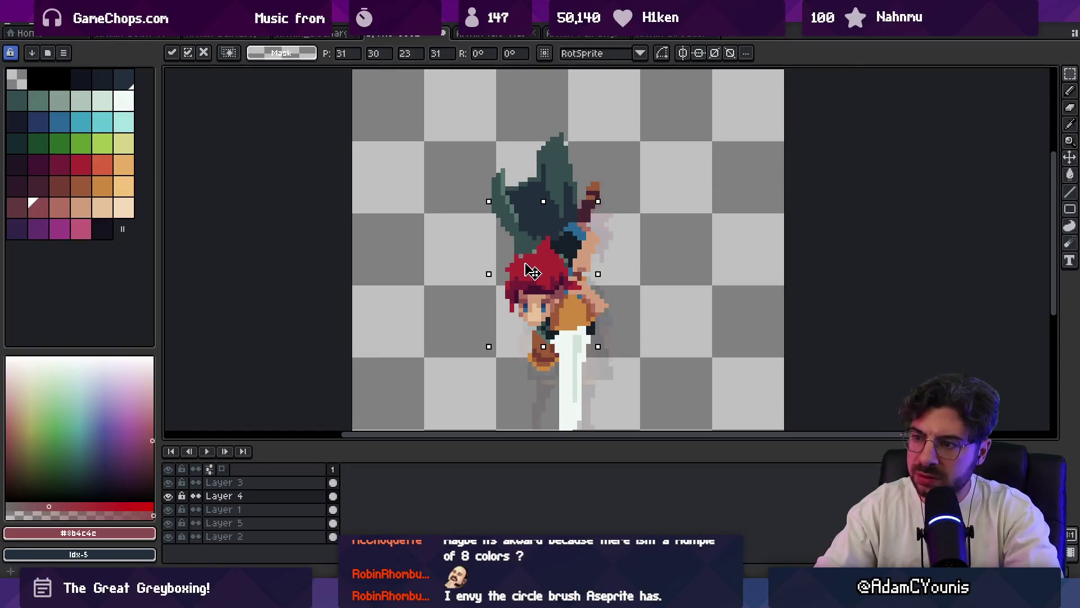
key(Up)
key(Return)
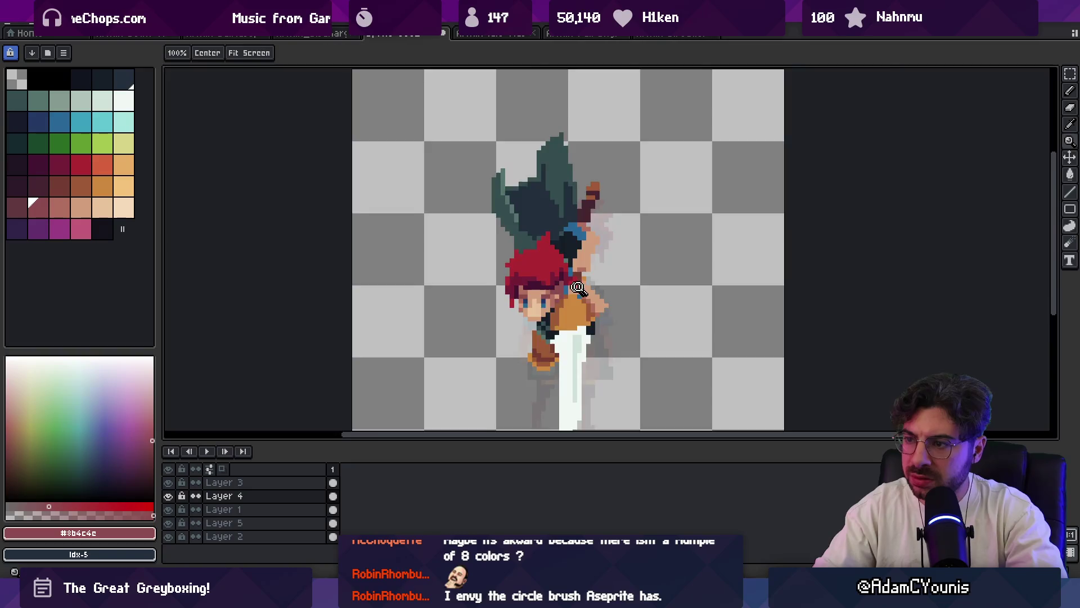
scroll(585, 270, up, 3)
alt+click(585, 270)
- Nudge the head a pixel left and back, then move Layer 4 to the top of the stack
key(b)
key(m)
key(b)
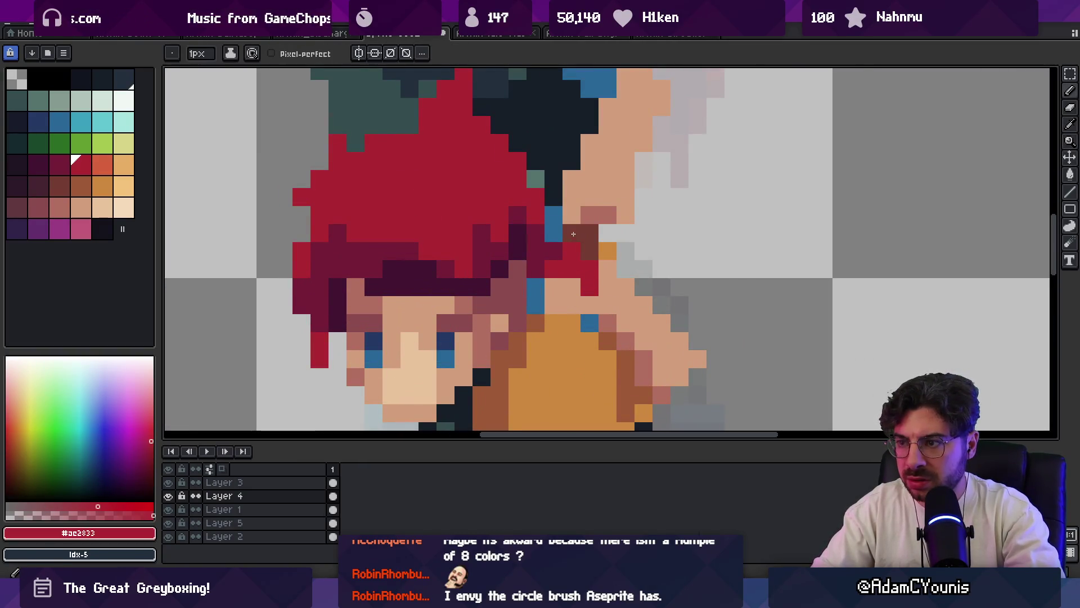
key(m)
key(Left)
key(Right)
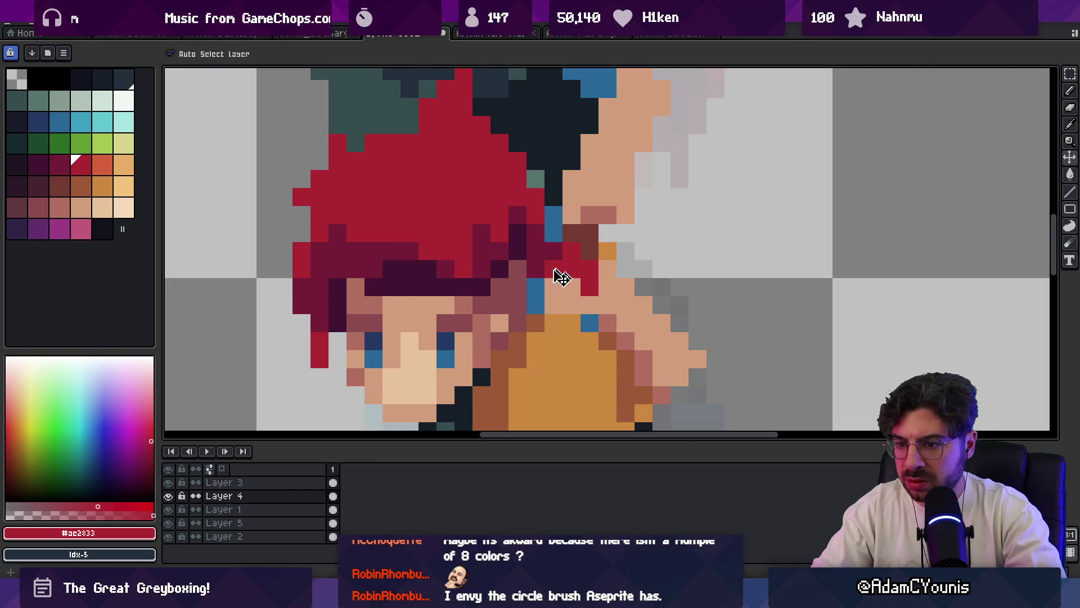
drag(315, 495, 327, 457)
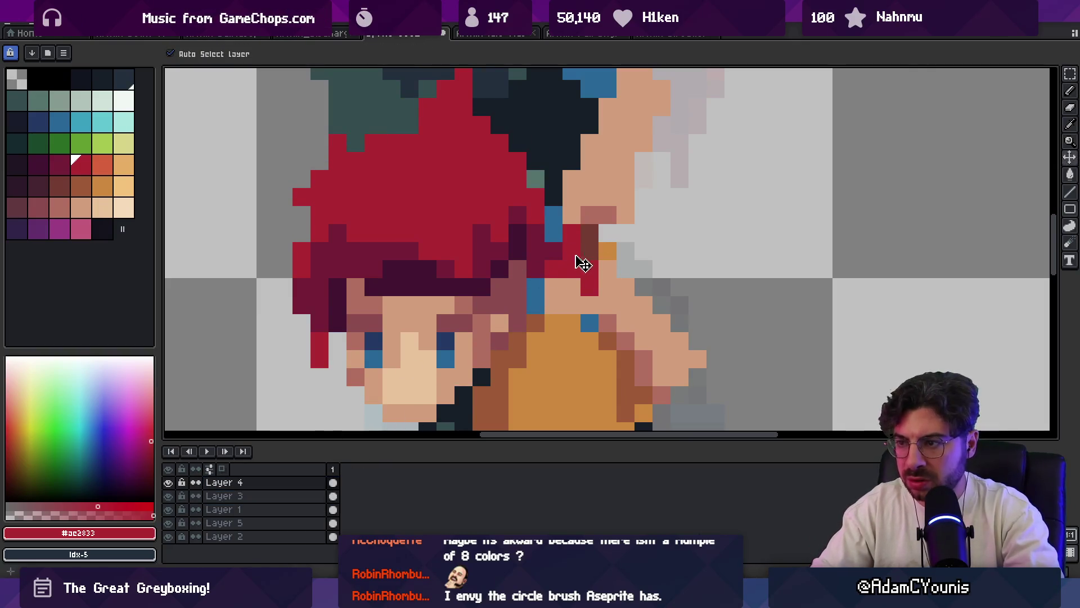
- Paint red #ac2833 pixels along the hair edge and zoom in to check them
right_click(585, 282)
key(p)
click(582, 248)
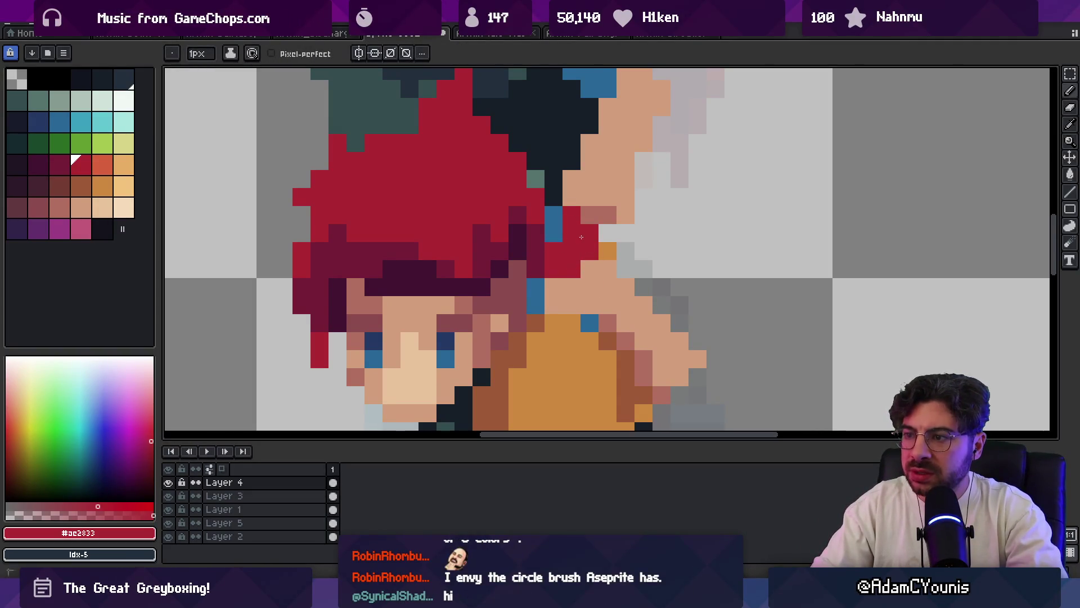
key(z)
key(1)
click(601, 200)
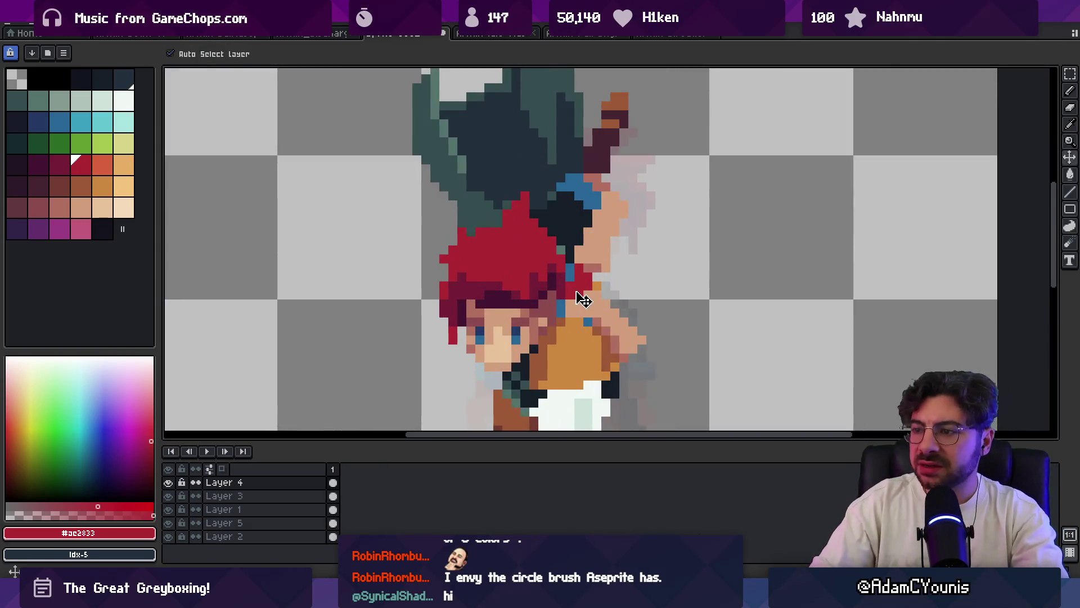
- Shift a small pixel patch beside the hair and paint dark red #741c37 pixels there
key(m)
click(585, 281)
drag(589, 280, 581, 276)
key(b)
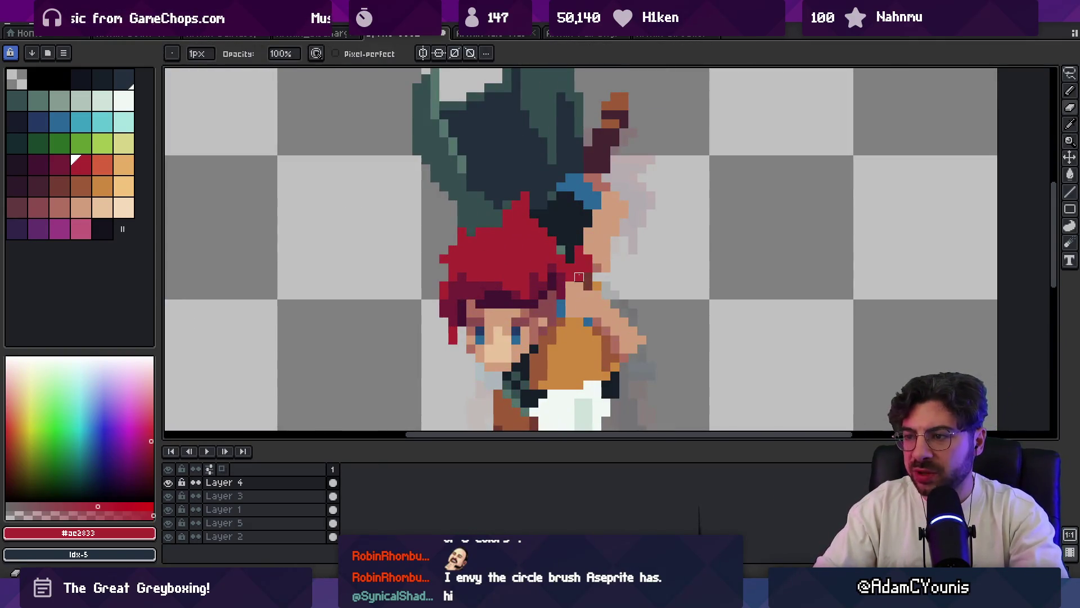
alt+click(557, 275)
click(568, 273)
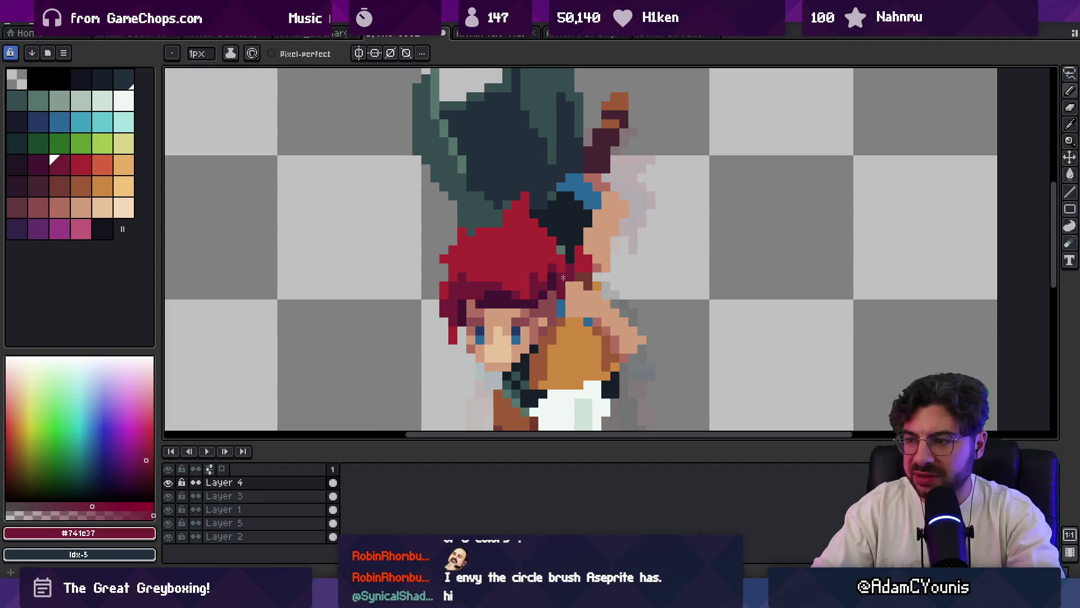
key(z)
key(ctrl+0)
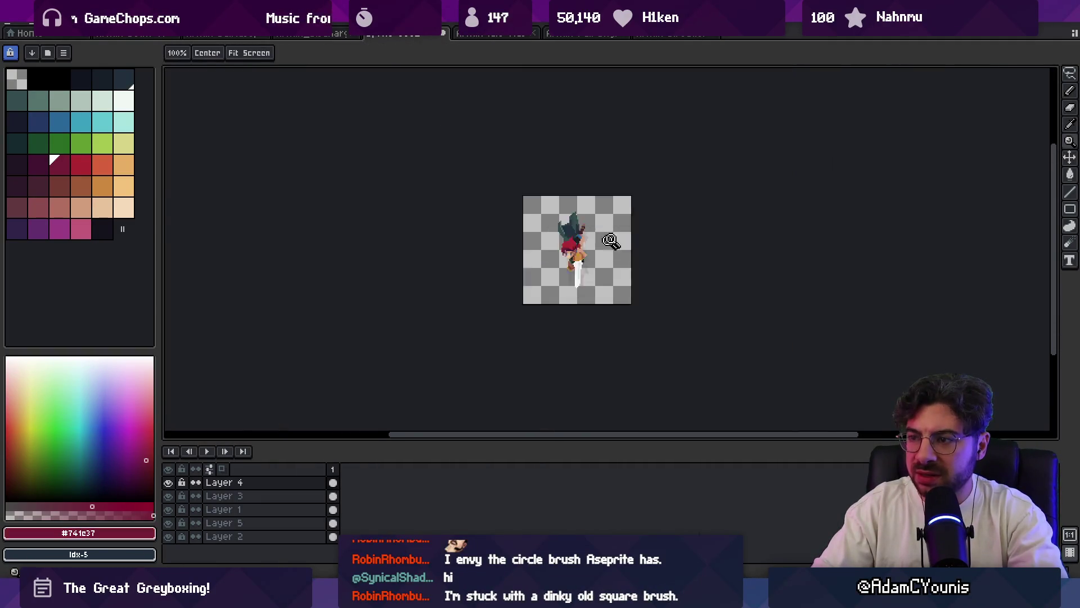
scroll(602, 243, up, 5)
- Undo the dark red pixels painted beside the hair
key(r)
key(b)
scroll(567, 191, up, 2)
key(ctrl+z)
key(ctrl+z)
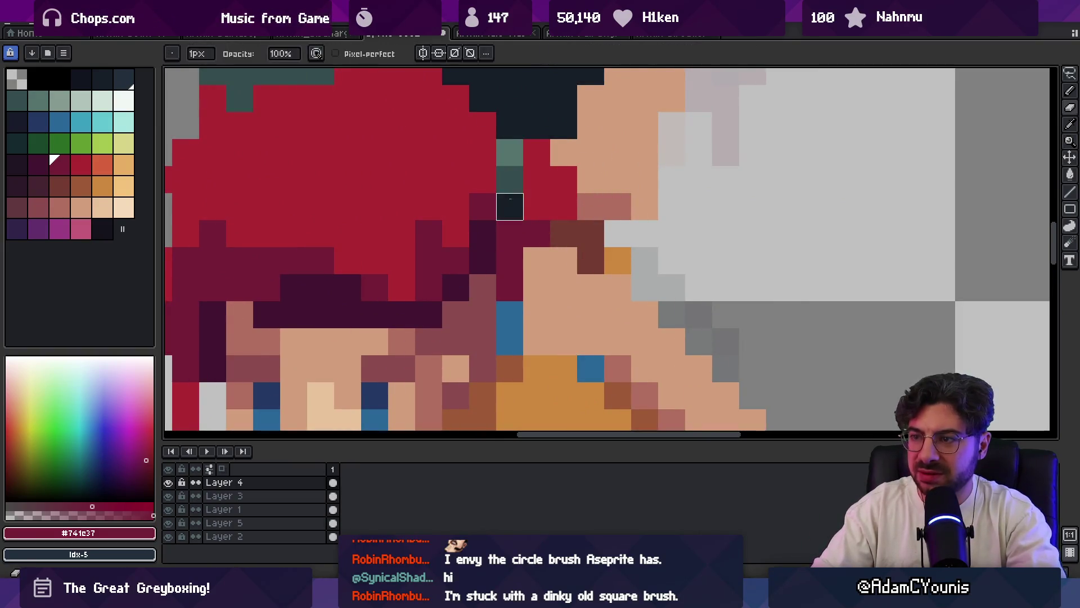
key(z)
key(ctrl+0)
scroll(567, 167, up, 4)
- Turn a dark pixel next to the hair dark red and zoom out to review the sprite
key(b)
click(549, 218)
key(r)
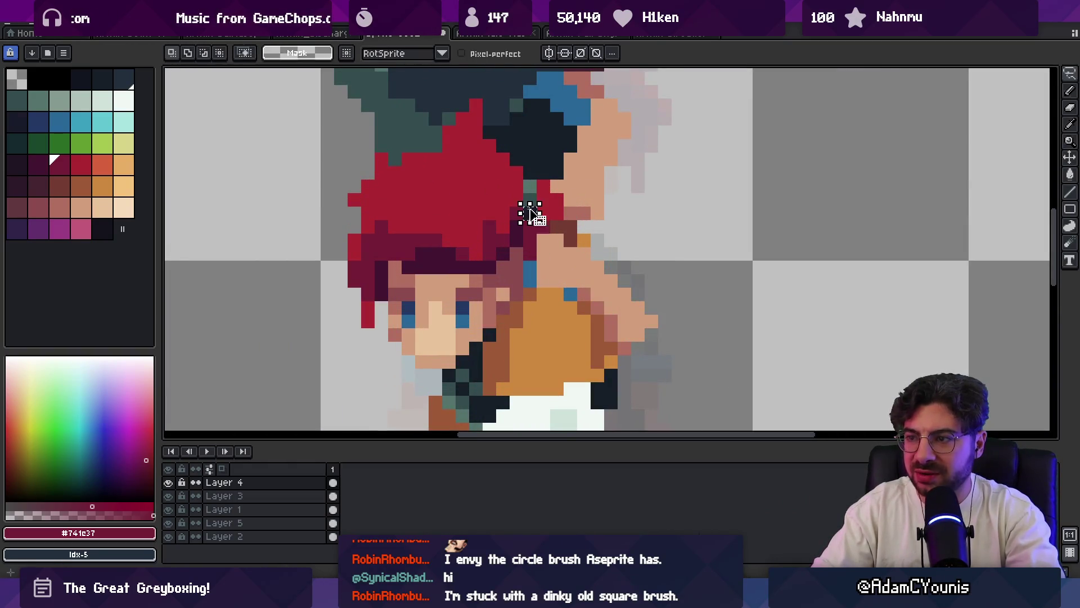
key(b)
click(530, 213)
key(z)
key(ctrl+0)
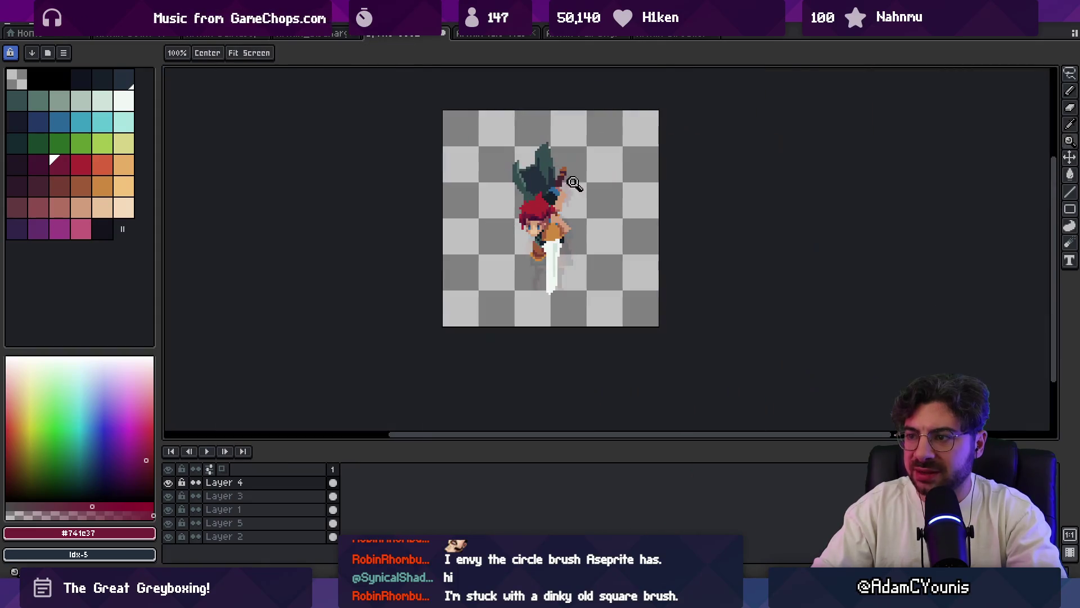
scroll(565, 206, up, 1)
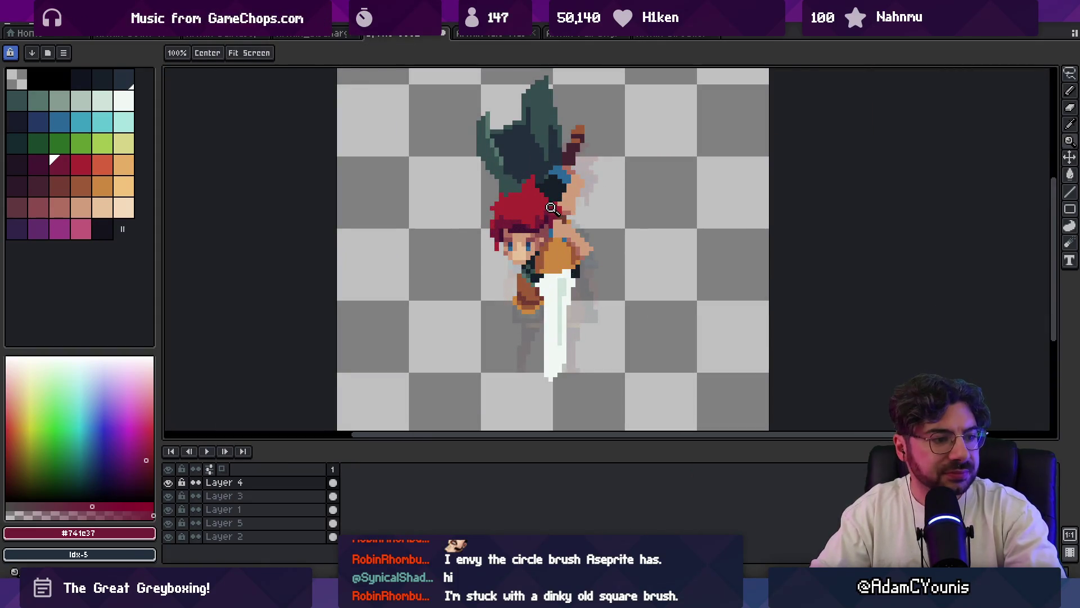
scroll(573, 211, down, 1)
scroll(562, 221, up, 3)
scroll(520, 212, down, 1)
scroll(520, 212, down, 2)
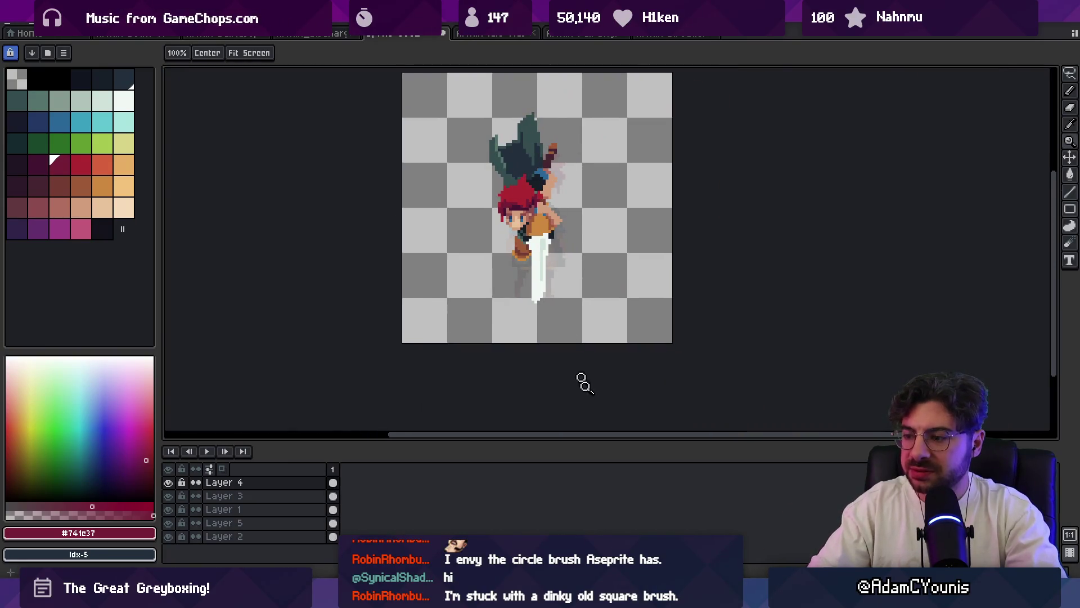
key(alt+Tab)
key(alt+Tab)
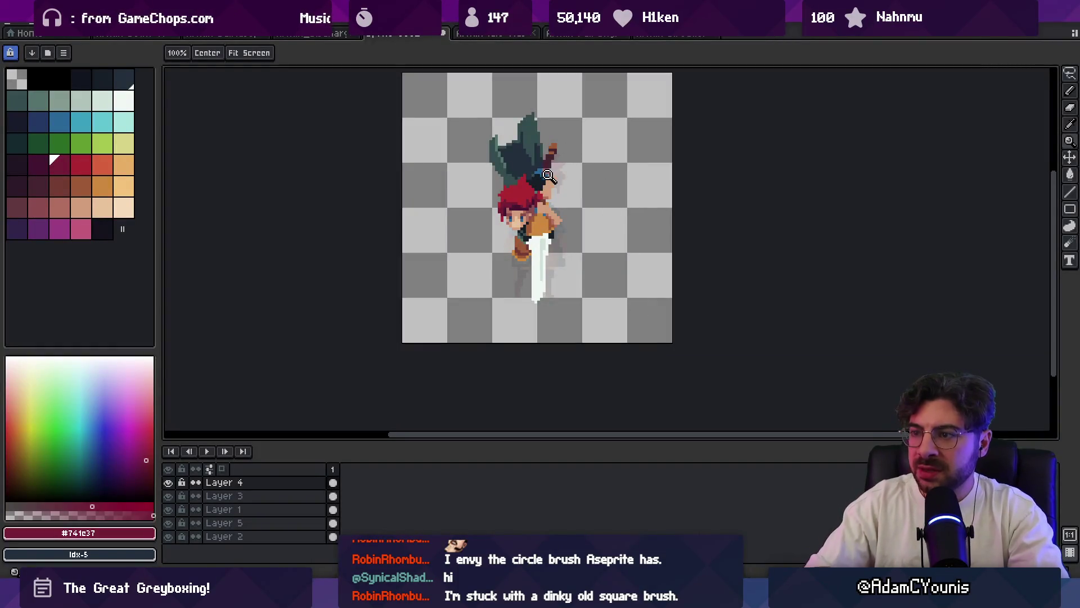
click(552, 176)
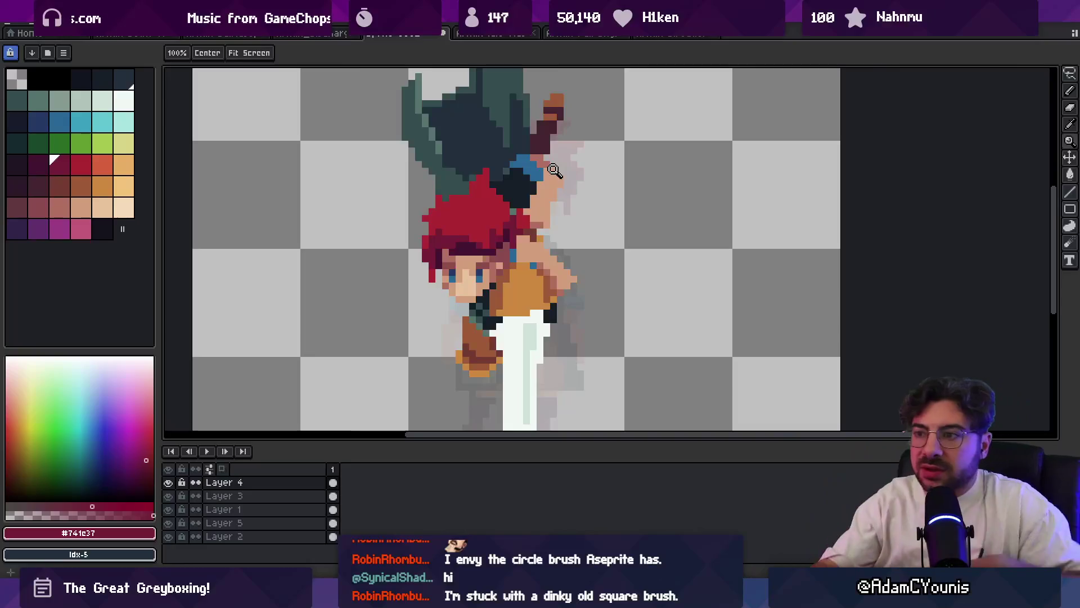
key(o)
- Sample the skin tone #d29e7c and the darker skin shade #b26c60 from the face
click(540, 193)
key(b)
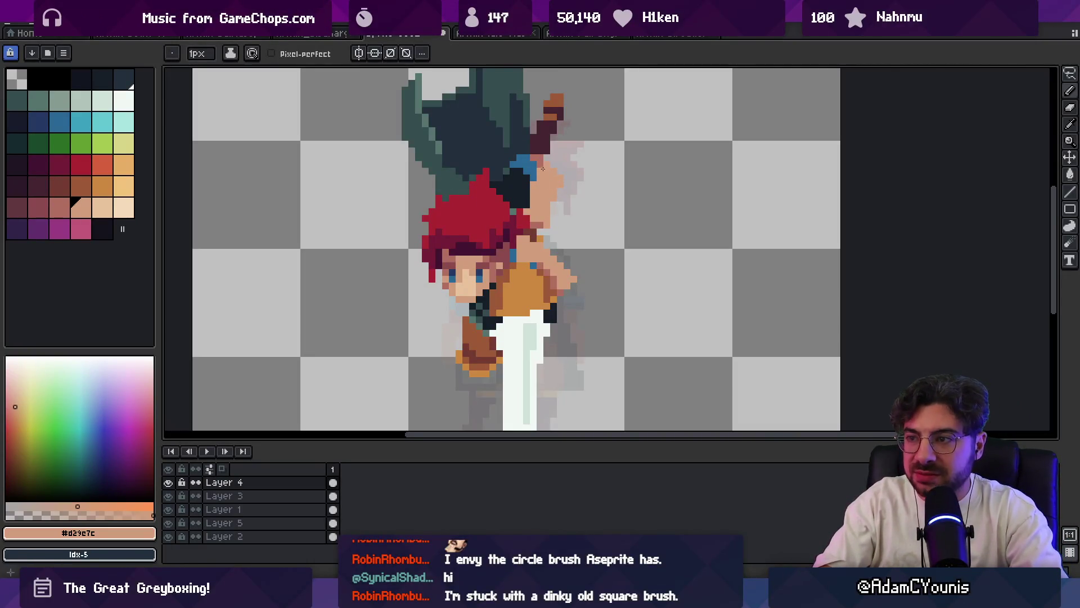
alt+click(560, 178)
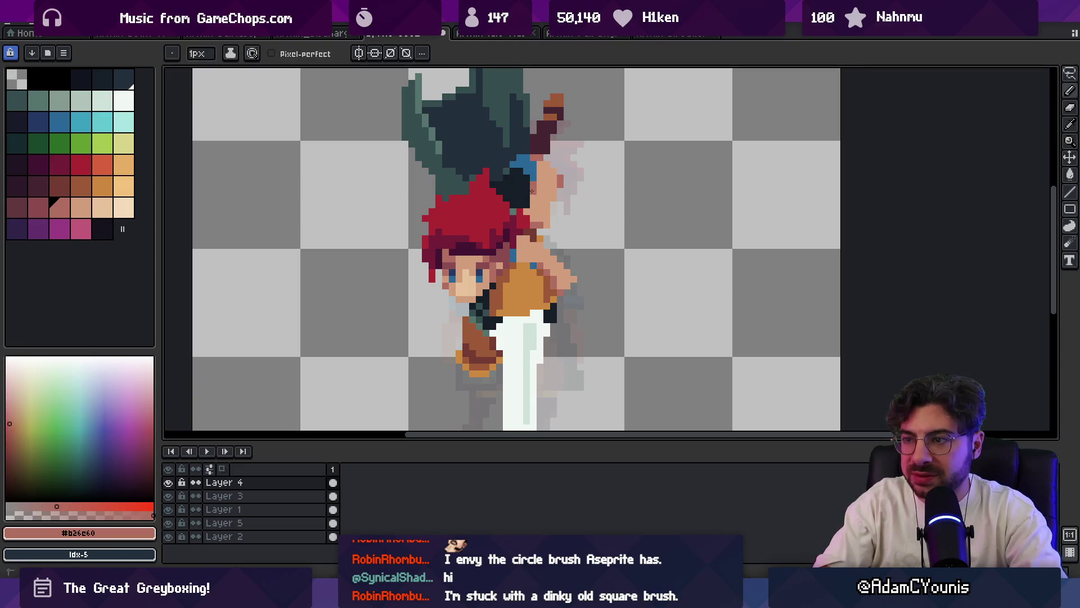
key(e)
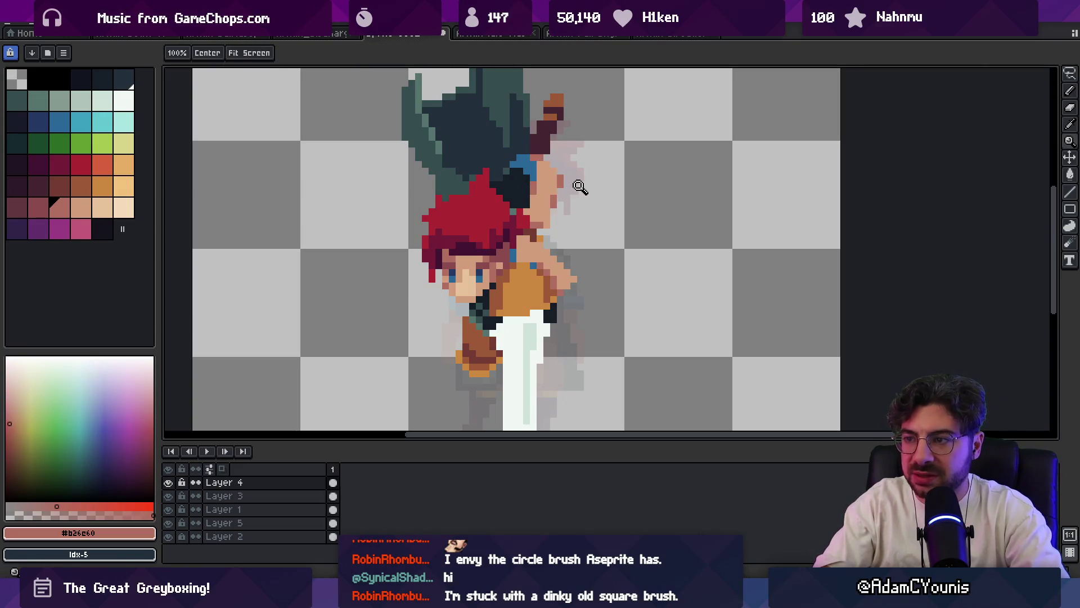
scroll(574, 168, down, 3)
scroll(565, 187, up, 3)
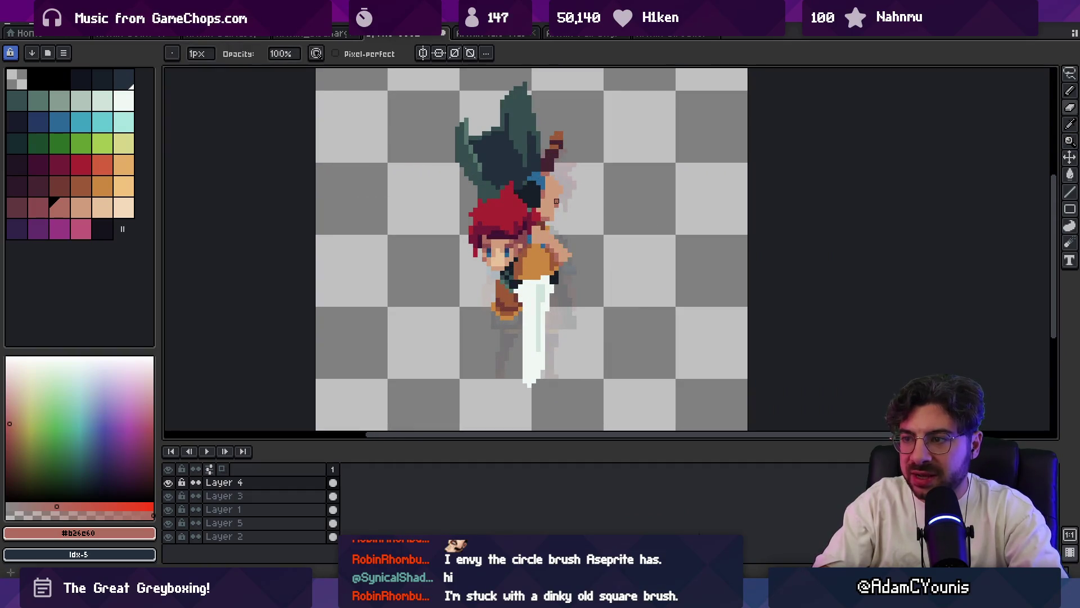
scroll(540, 208, up, 3)
- Switch between Layers 1, 4 and 3, sampling skin #d29e7c and darker shade #b26c60
ctrl+click(526, 209)
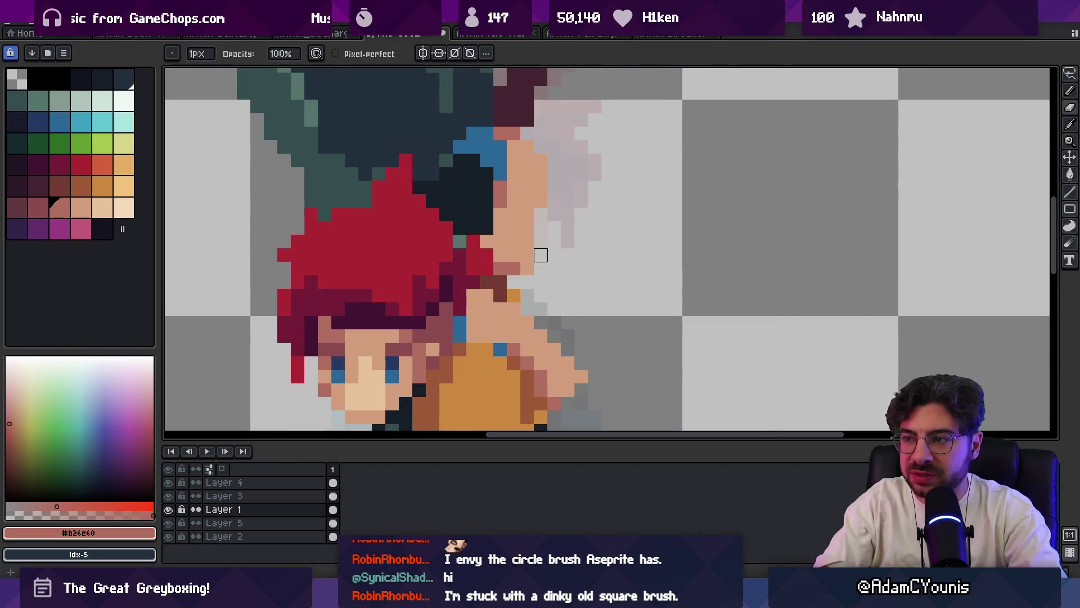
alt+click(513, 209)
ctrl+click(516, 203)
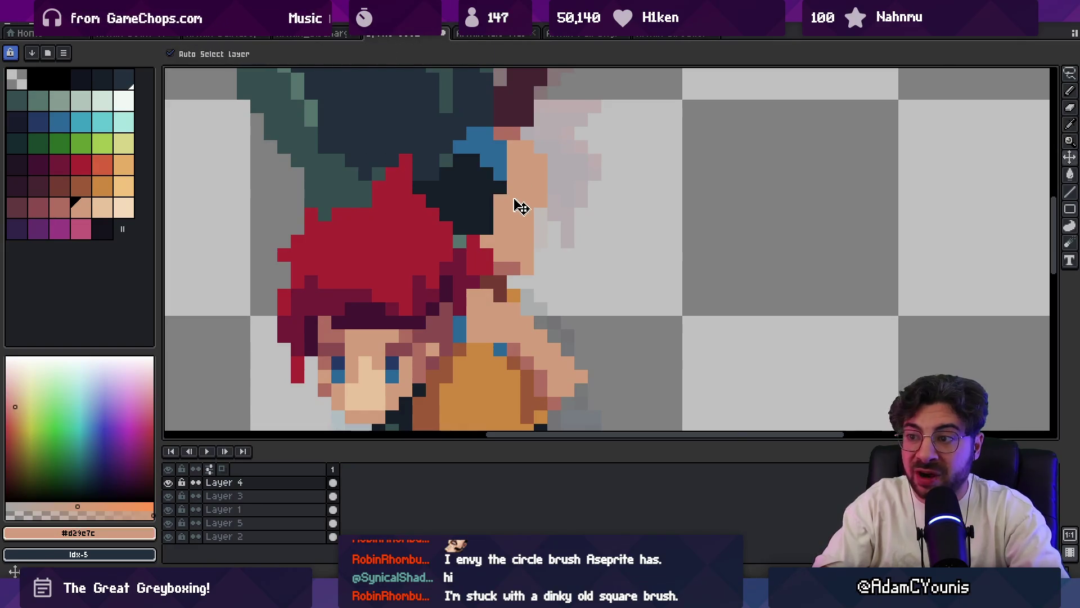
alt+click(507, 234)
ctrl+click(498, 197)
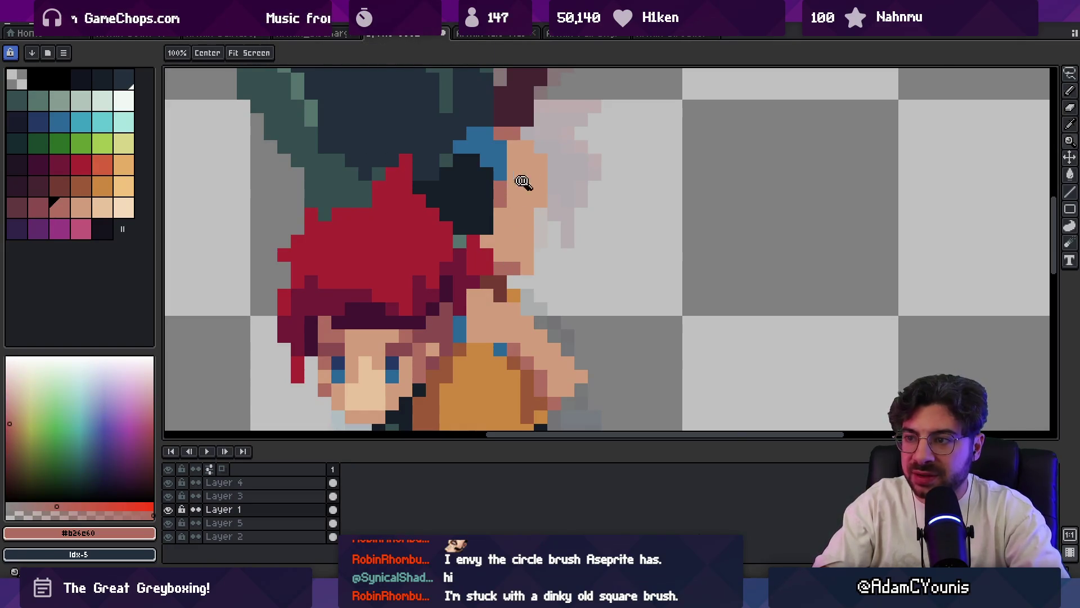
scroll(518, 182, down, 5)
scroll(550, 167, up, 5)
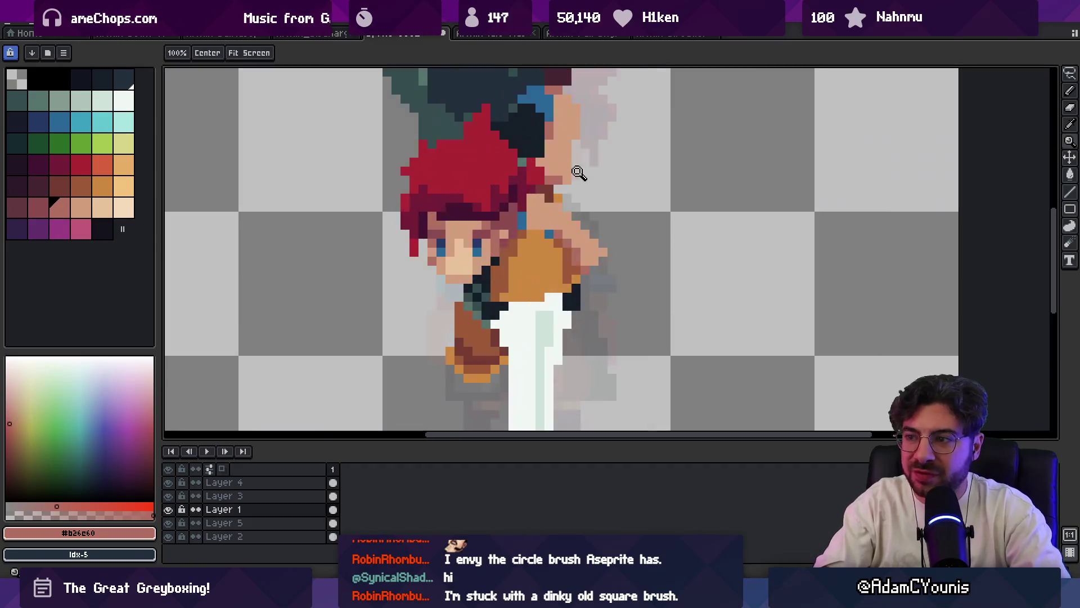
alt+click(545, 181)
ctrl+click(558, 184)
alt+click(562, 182)
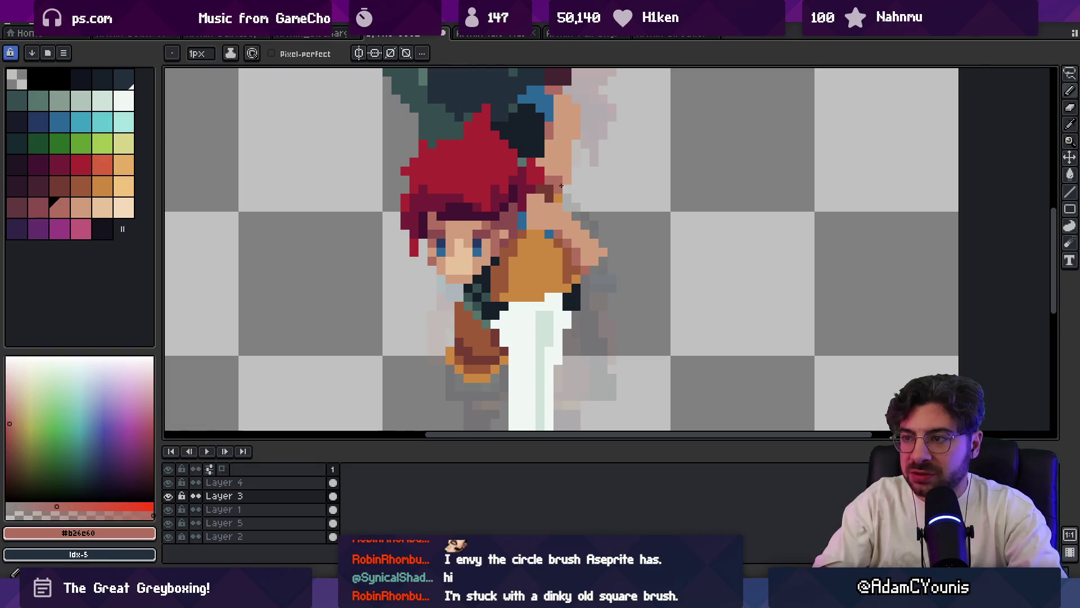
- Paint the darker skin shade down the character's neck
ctrl+click(524, 201)
drag(524, 202, 525, 229)
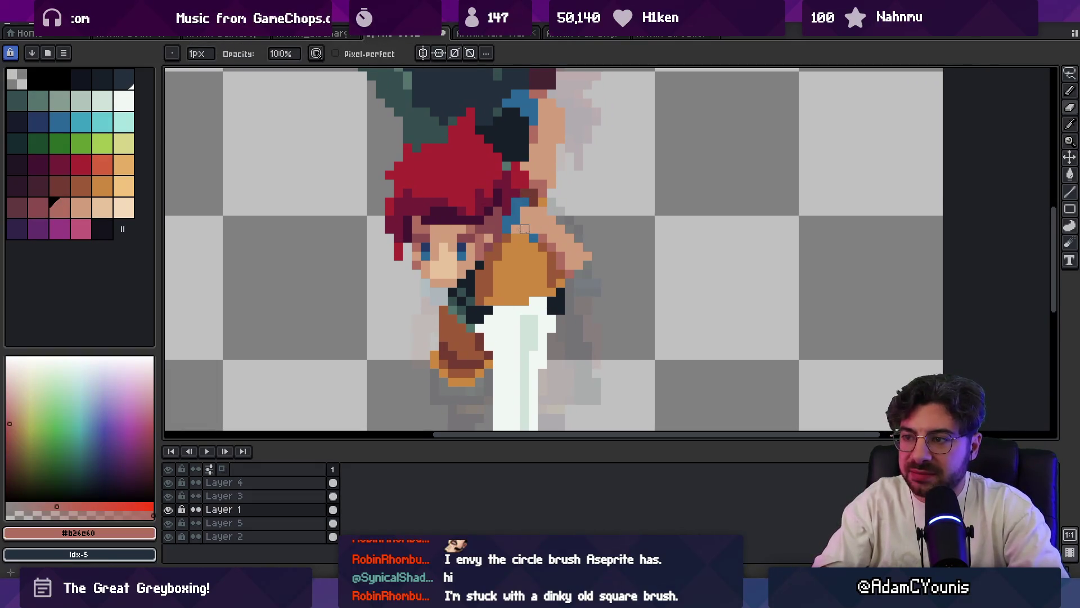
key(z)
scroll(561, 204, down, 2)
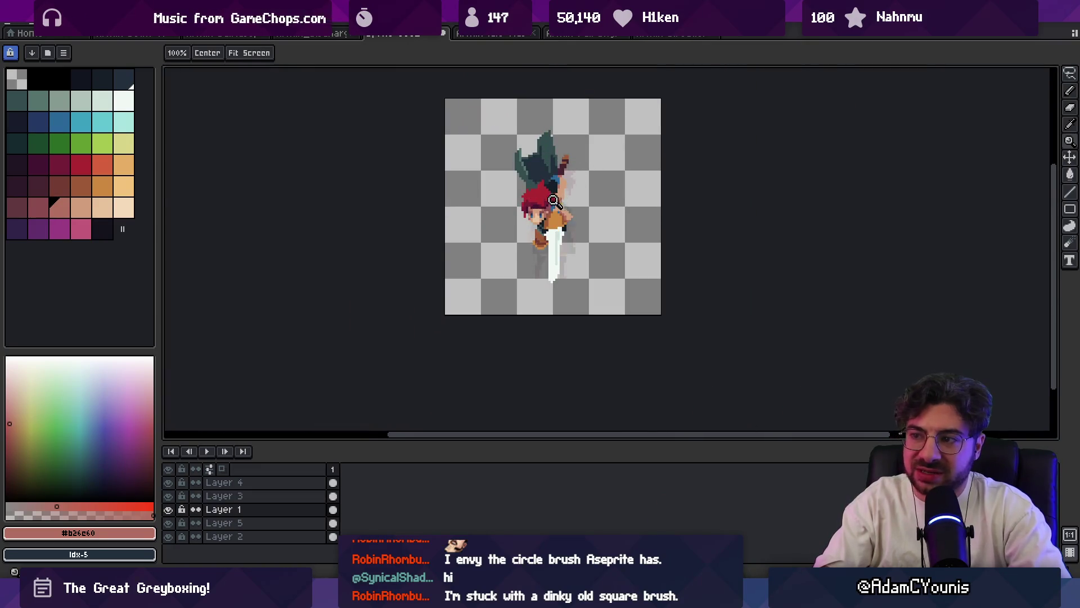
scroll(554, 199, up, 2)
- Sample the navy outline colour #161c28, then return to red hair #ac2833
key(p)
alt+click(545, 185)
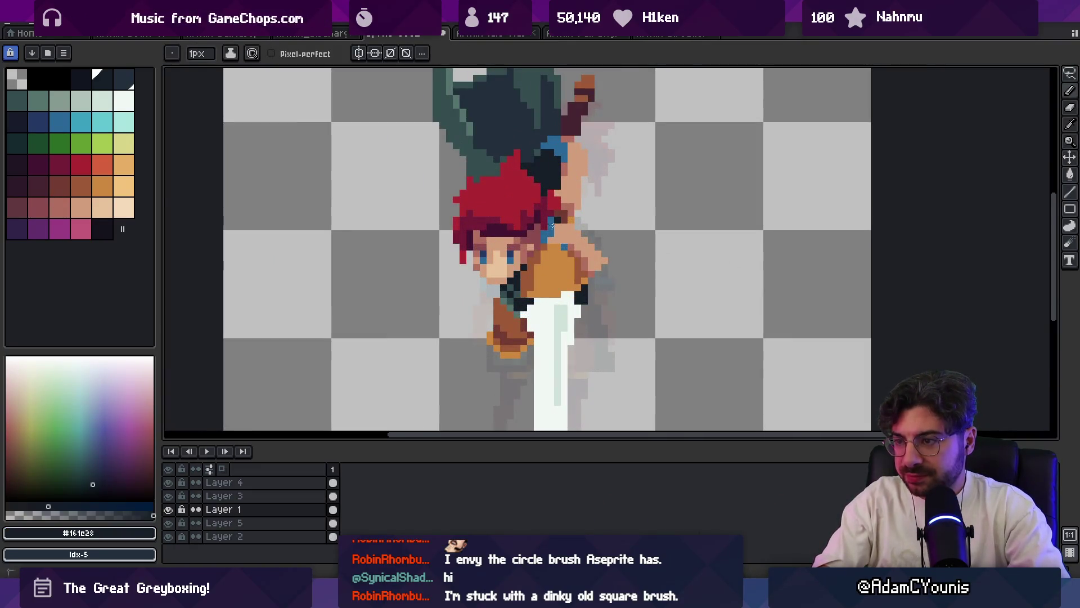
key(z)
scroll(555, 172, down, 2)
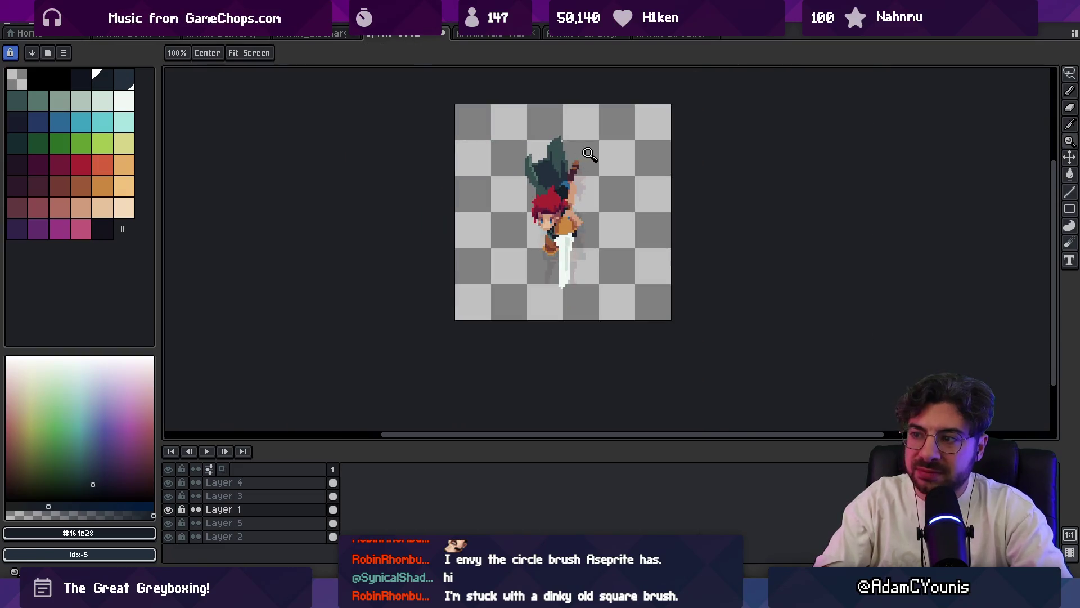
scroll(589, 153, up, 3)
alt+click(571, 194)
- Sample the dark navy from Layer 1 and zoom out over the sprite
key(m)
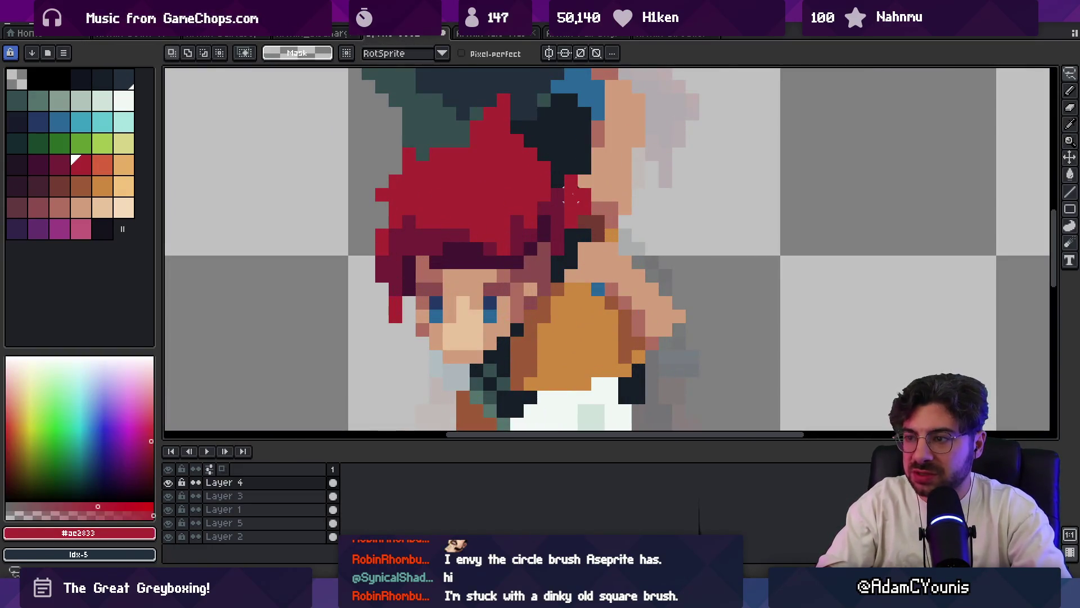
alt+click(560, 180)
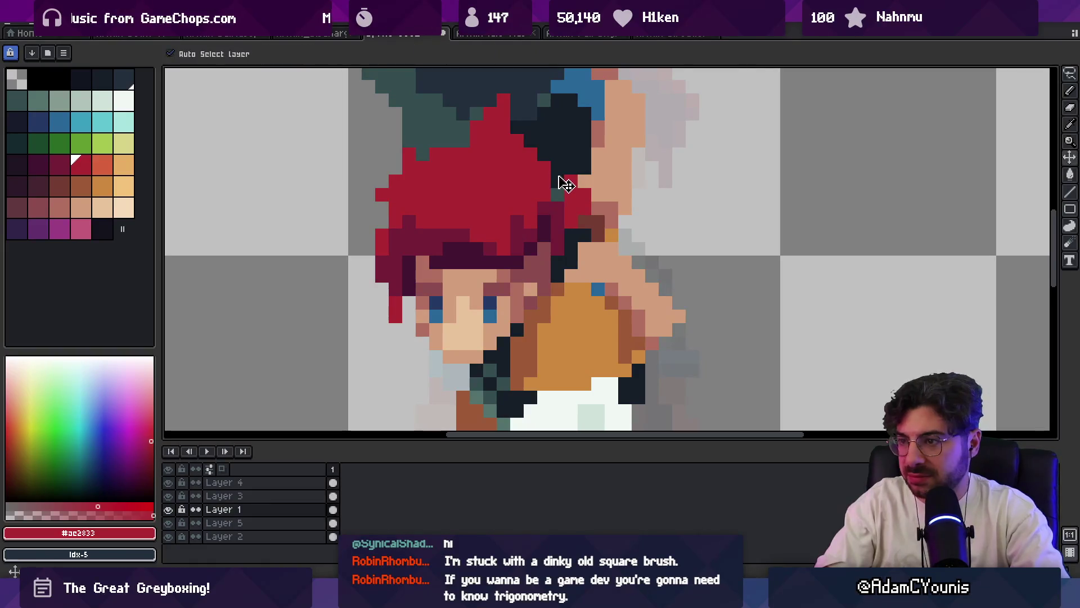
key(b)
key(z)
scroll(576, 184, down, 3)
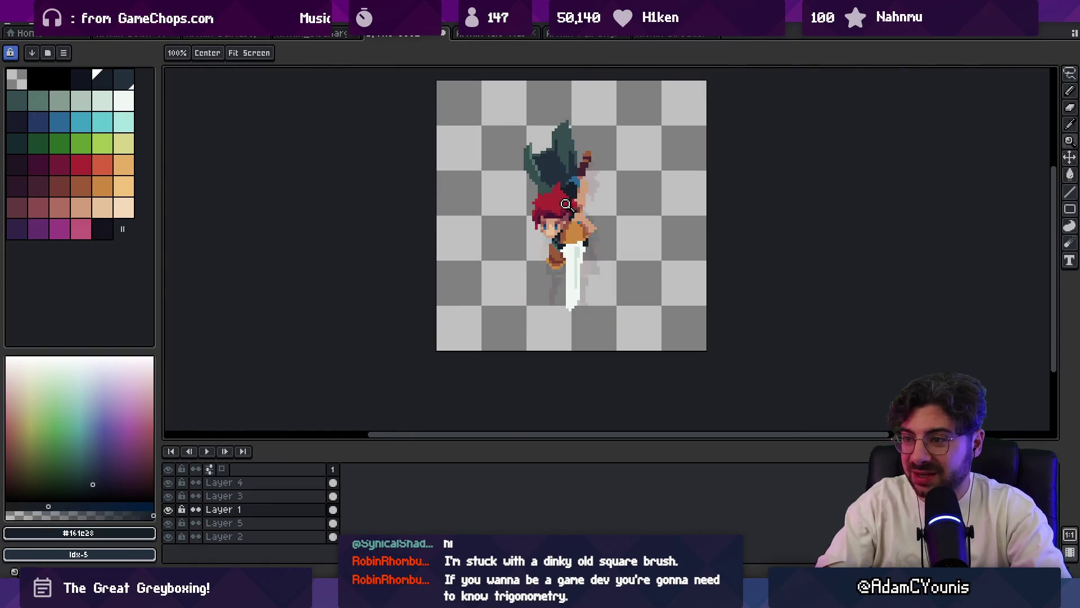
scroll(565, 204, up, 3)
- Lasso the character's face, shift it slightly right, apply it, and clear the selection
key(v)
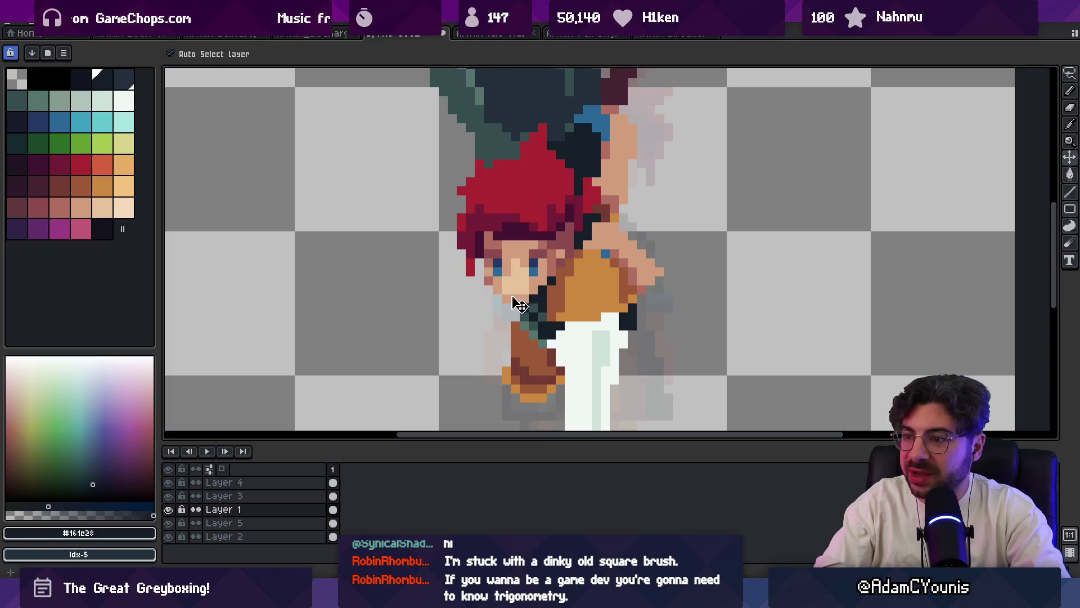
key(m)
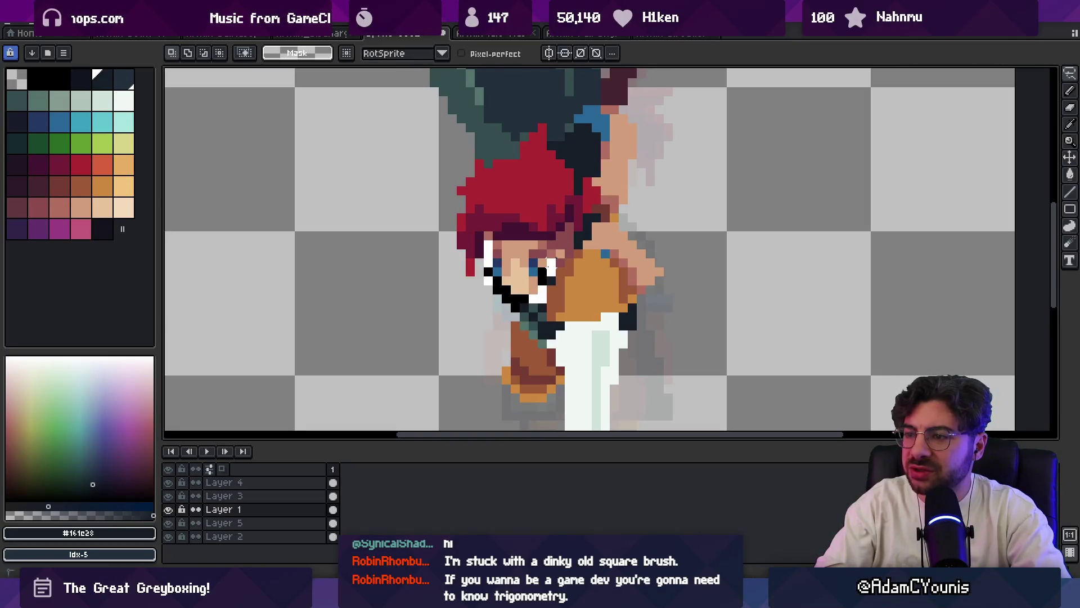
mouse_move(559, 237)
mouse_down()
mouse_move(526, 253)
mouse_move(481, 315)
mouse_up()
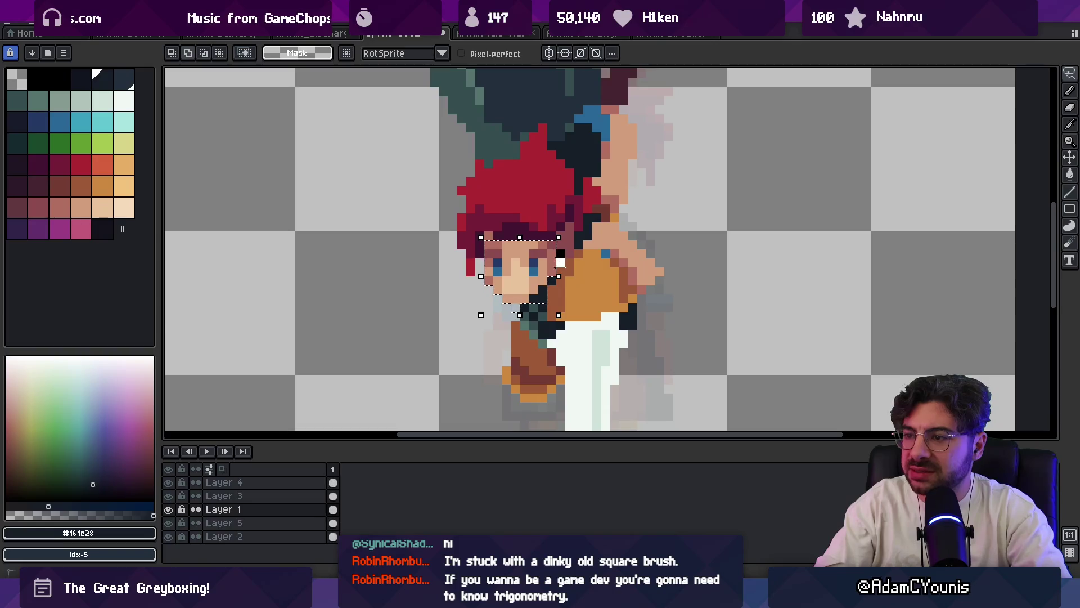
click(523, 277)
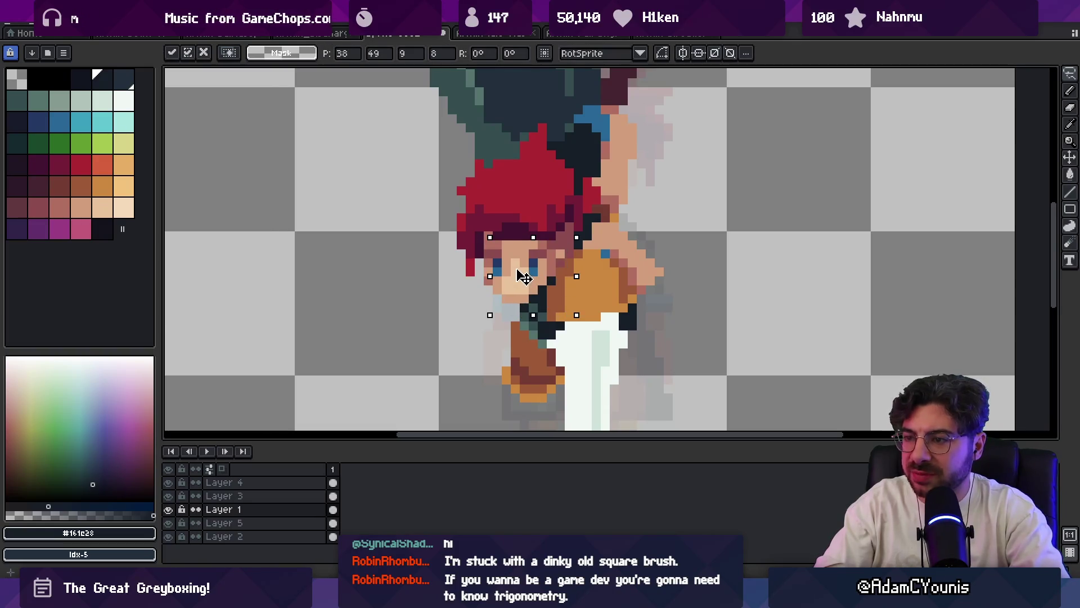
key(Return)
key(v)
click(522, 281)
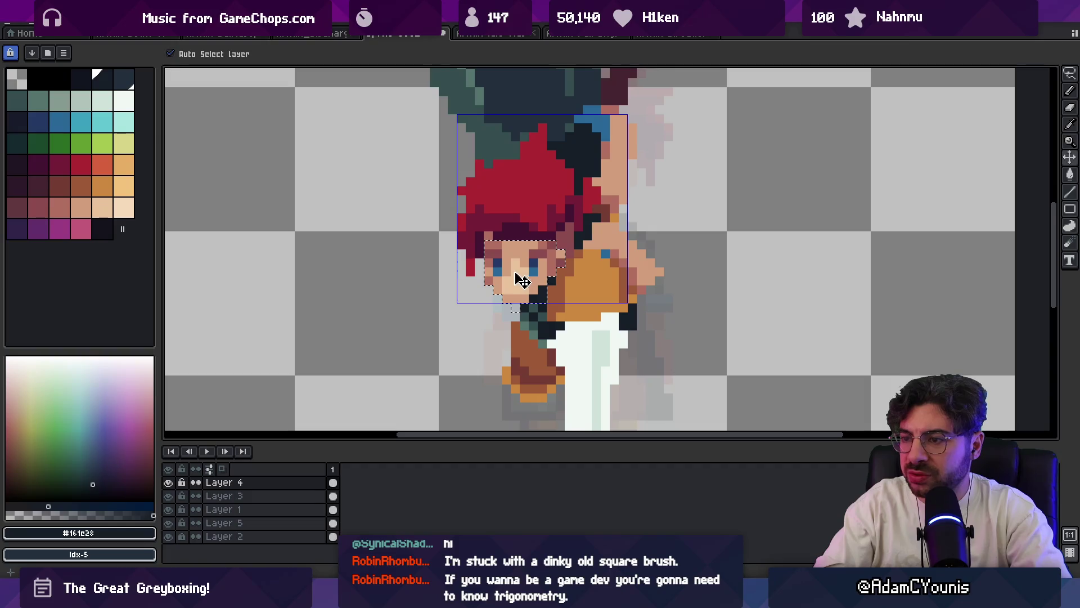
key(ctrl+d)
- Sample the darker and lighter skin tones and a dark reddish-brown shade from the face
key(b)
alt+click(490, 266)
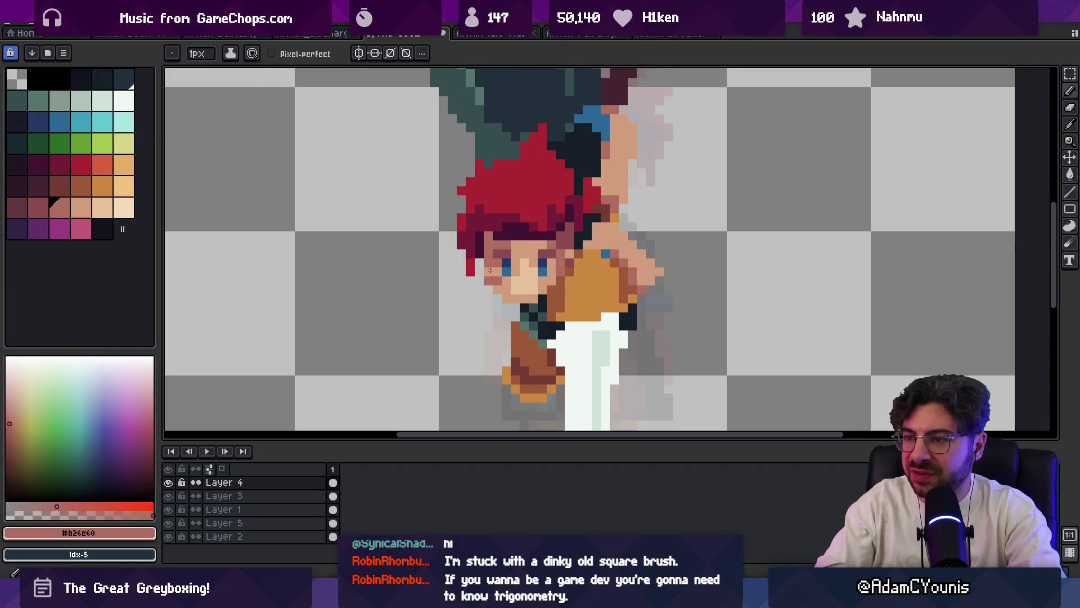
alt+click(488, 272)
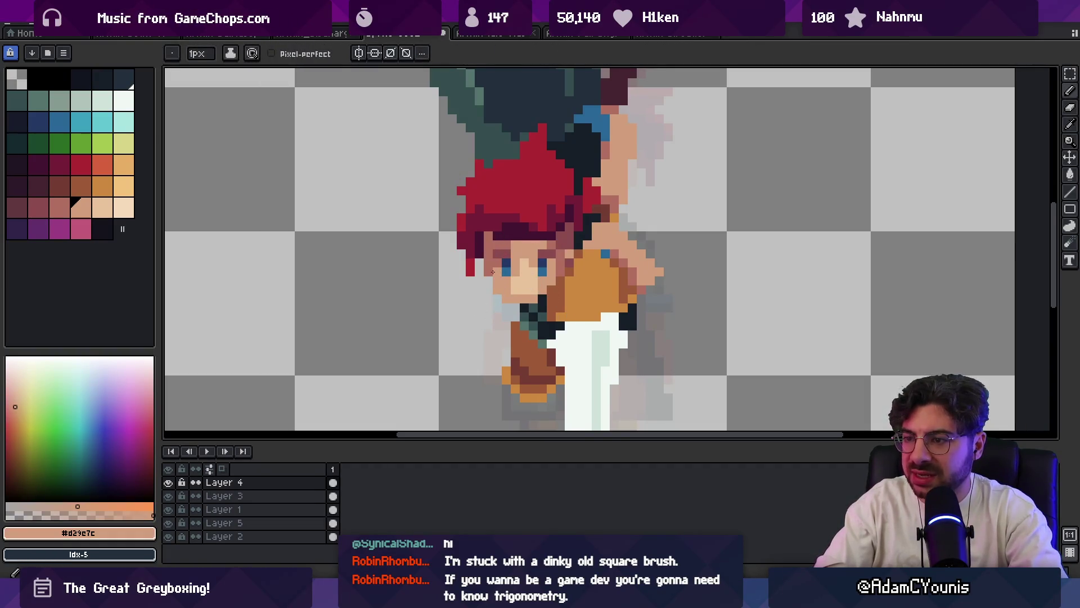
scroll(490, 263, down, 3)
scroll(622, 230, up, 4)
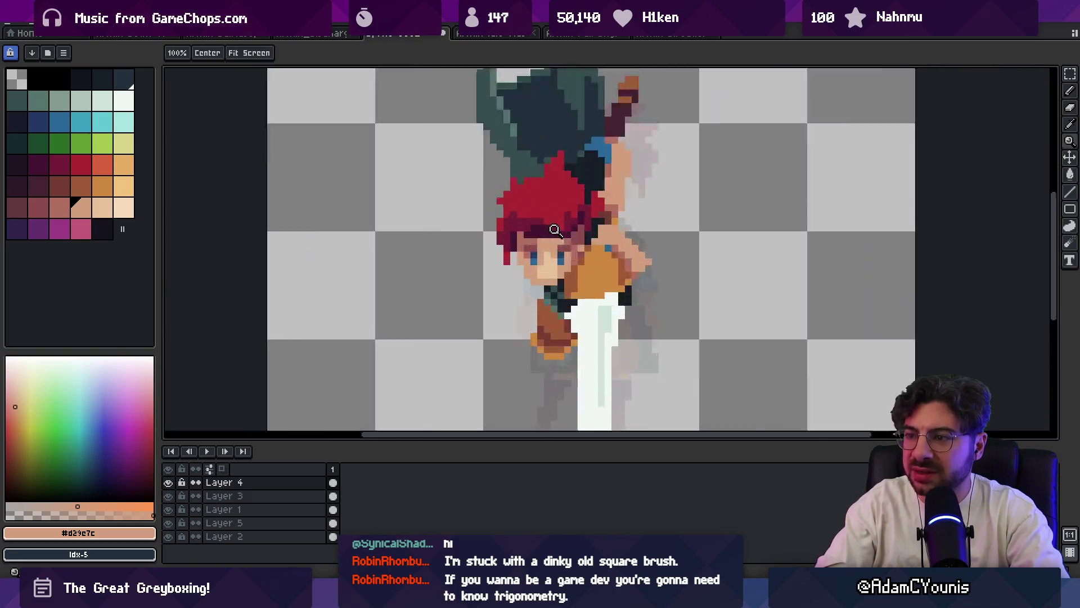
click(621, 231)
key(z)
scroll(550, 224, down, 5)
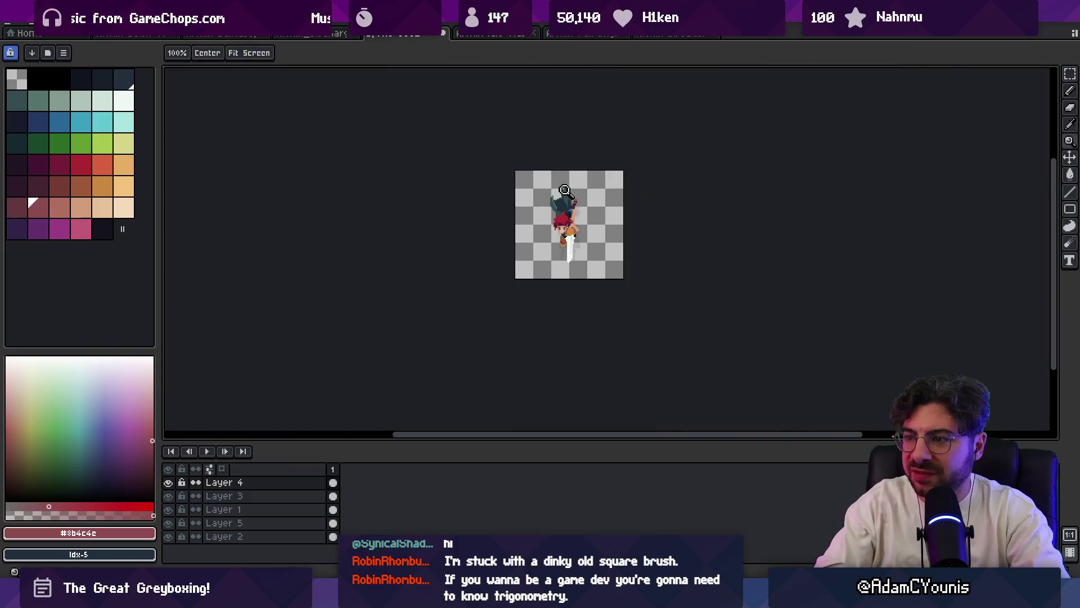
scroll(591, 208, up, 1)
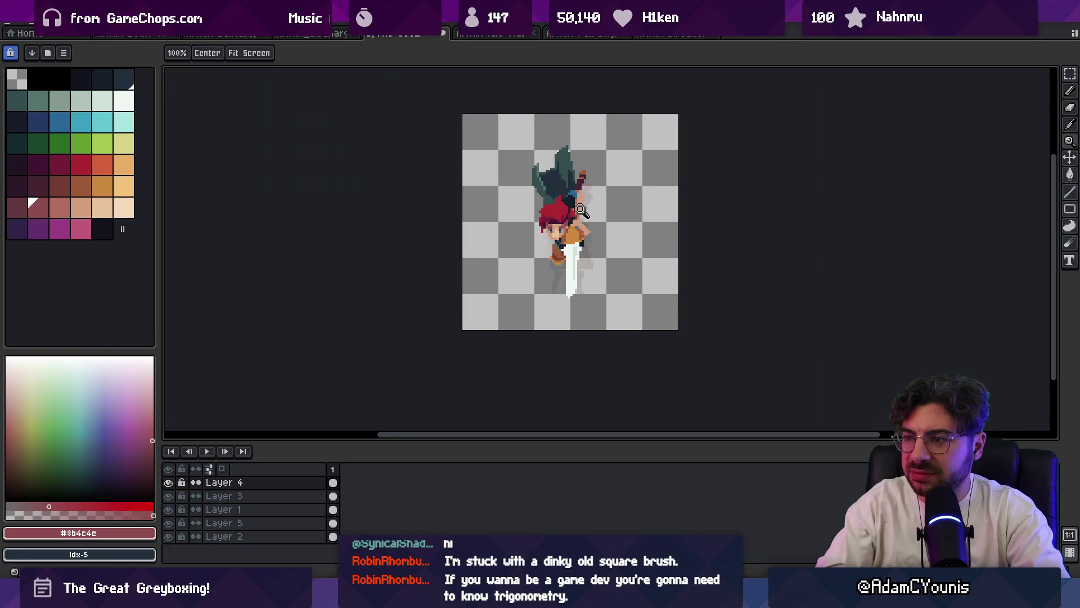
scroll(575, 227, up, 6)
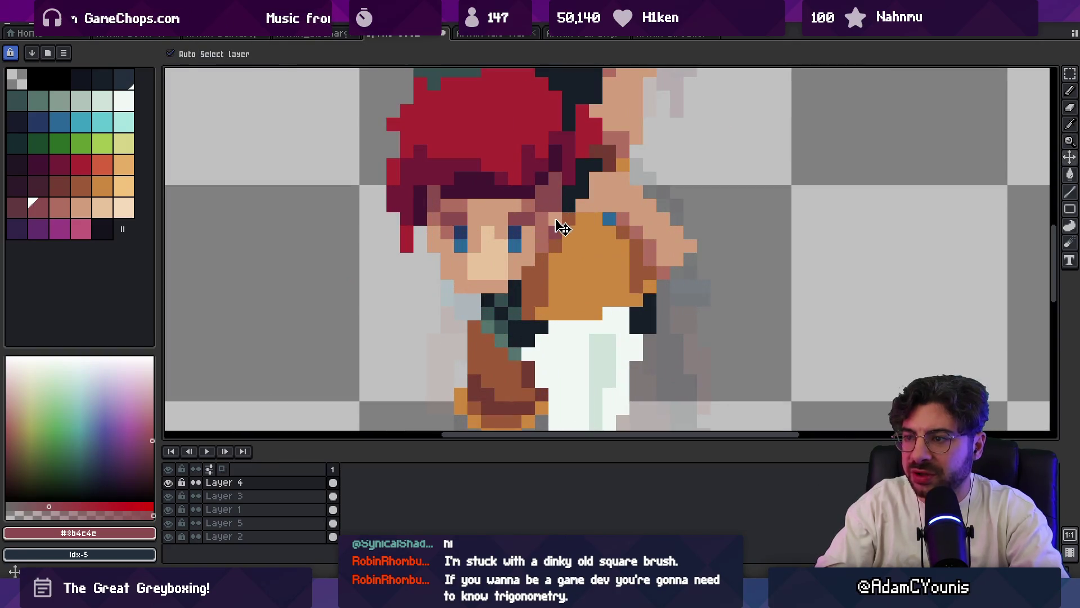
key(b)
key(z)
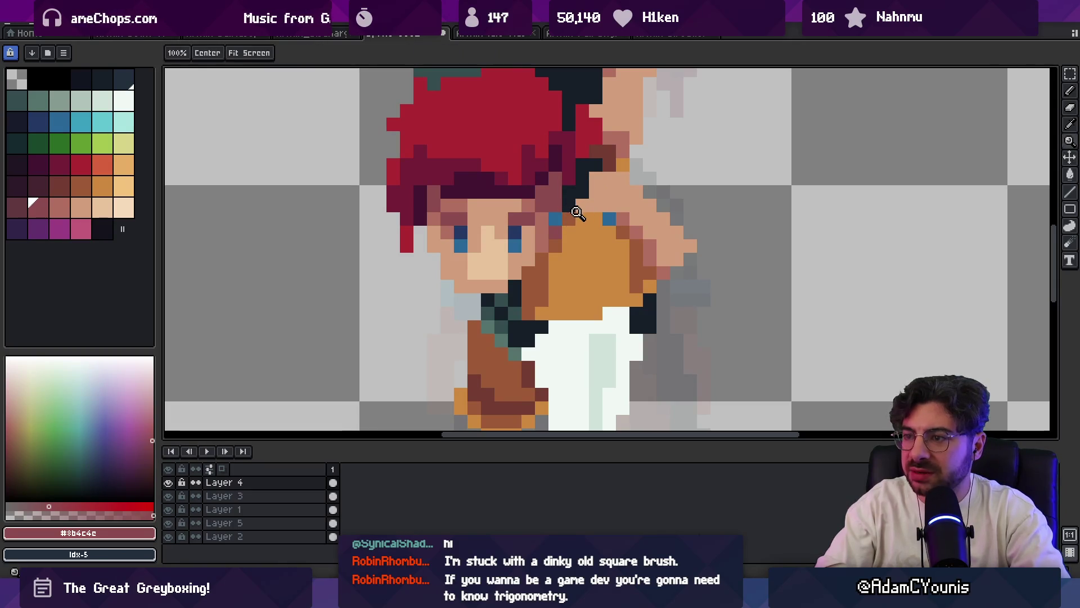
scroll(562, 248, down, 3)
scroll(566, 249, up, 3)
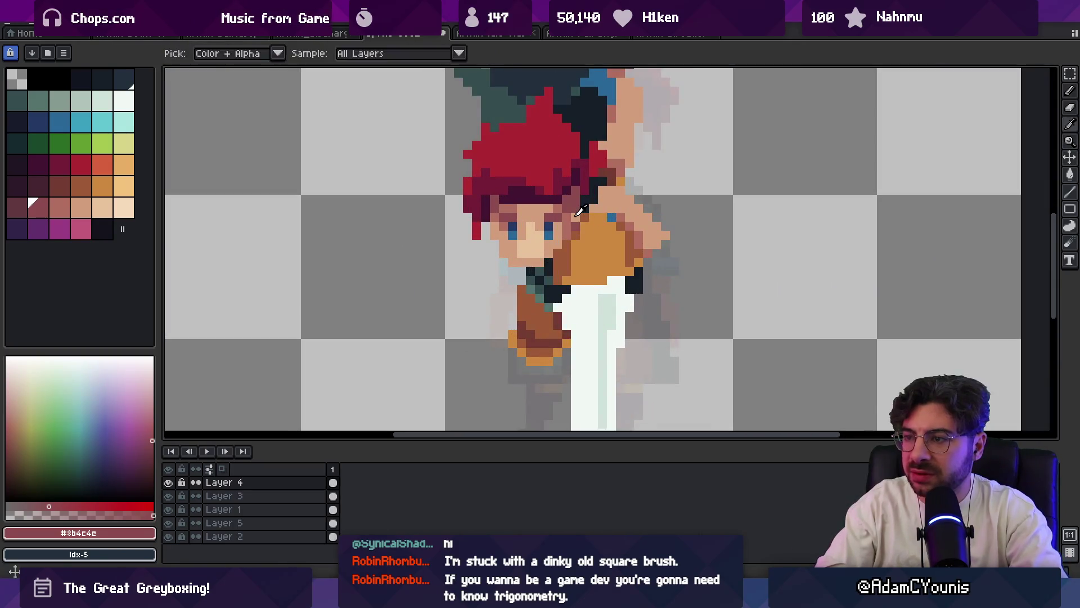
alt+click(565, 249)
scroll(550, 216, down, 4)
drag(550, 216, 536, 232)
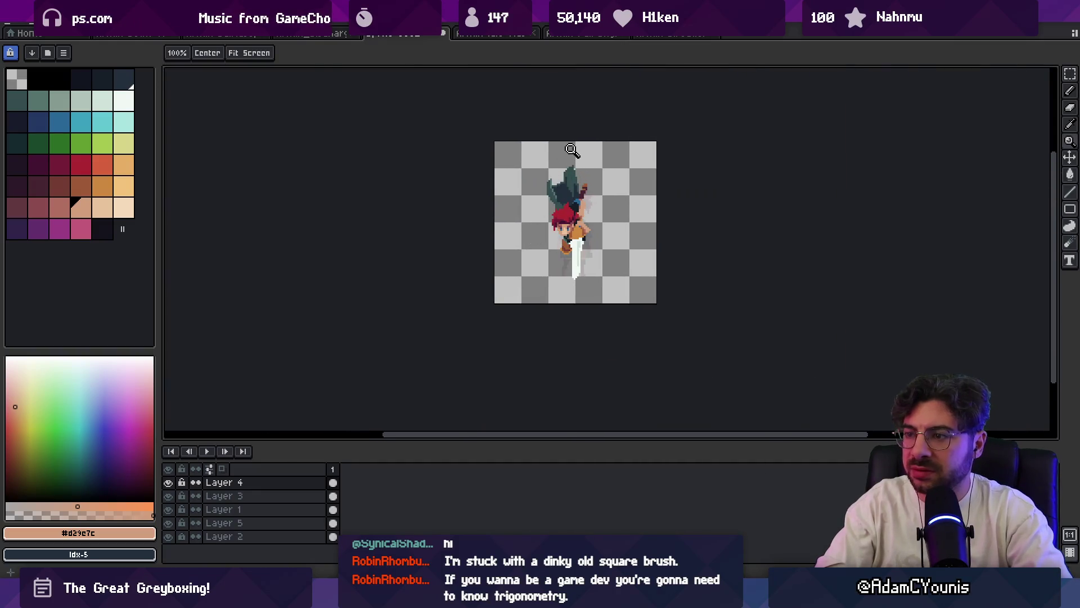
scroll(575, 213, up, 3)
key(v)
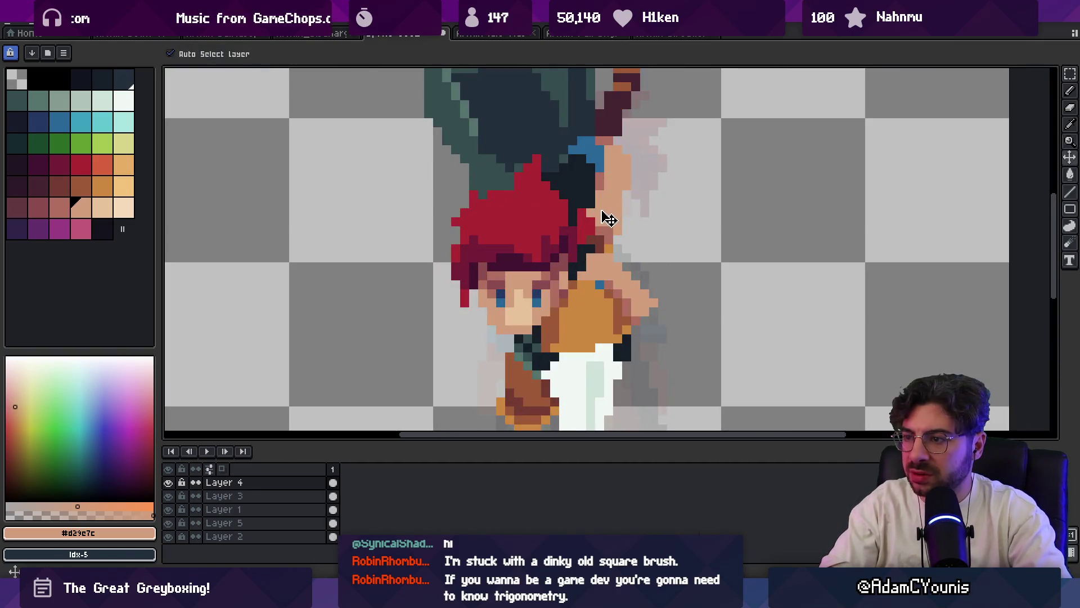
click(608, 218)
key(b)
alt+click(591, 202)
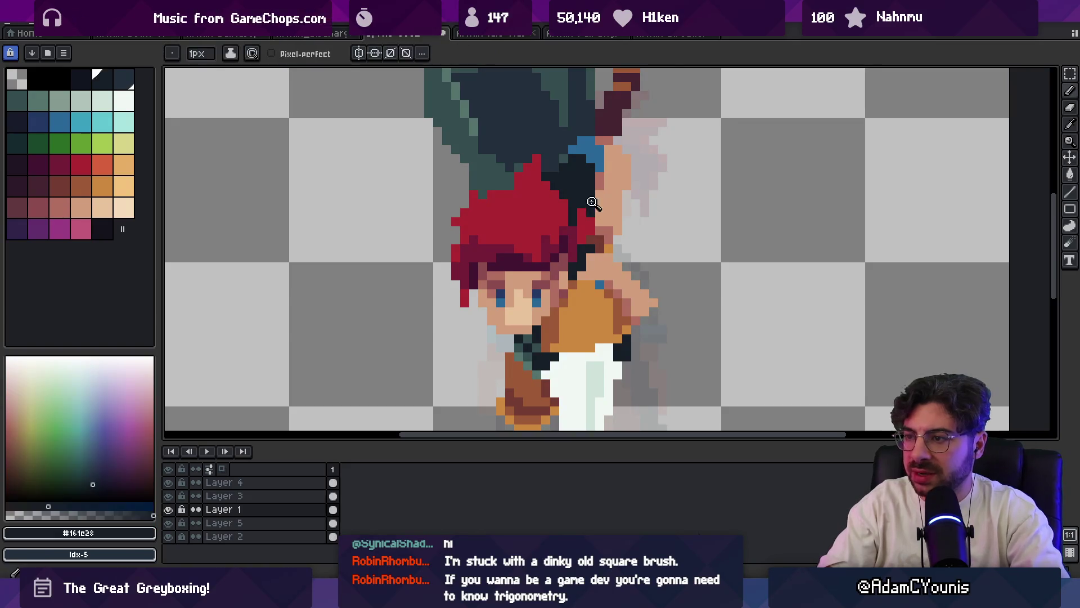
key(z)
scroll(597, 157, down, 3)
scroll(592, 156, up, 2)
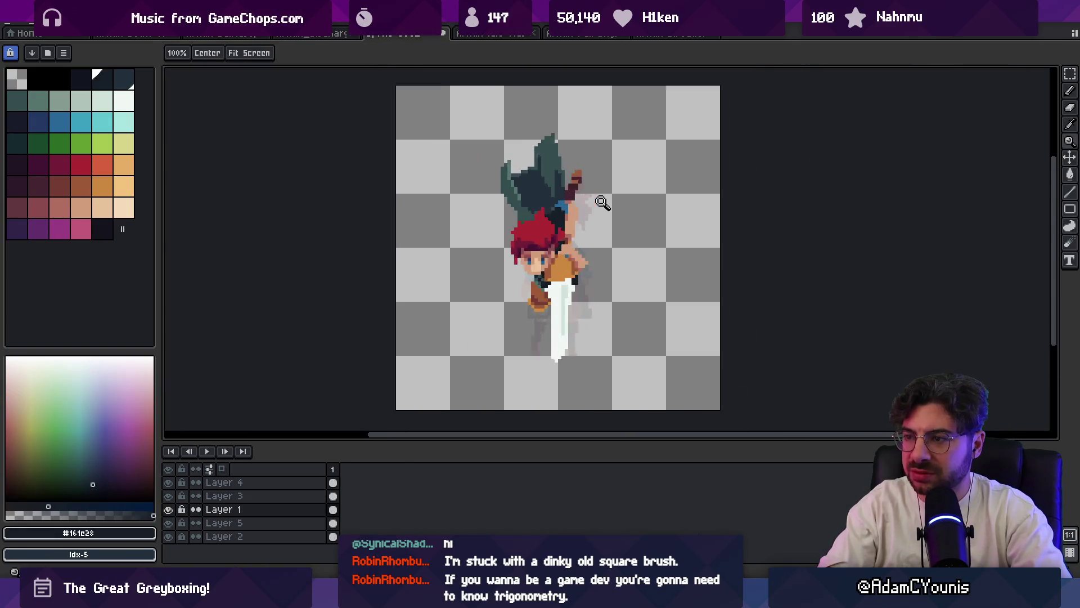
key(m)
click(567, 192)
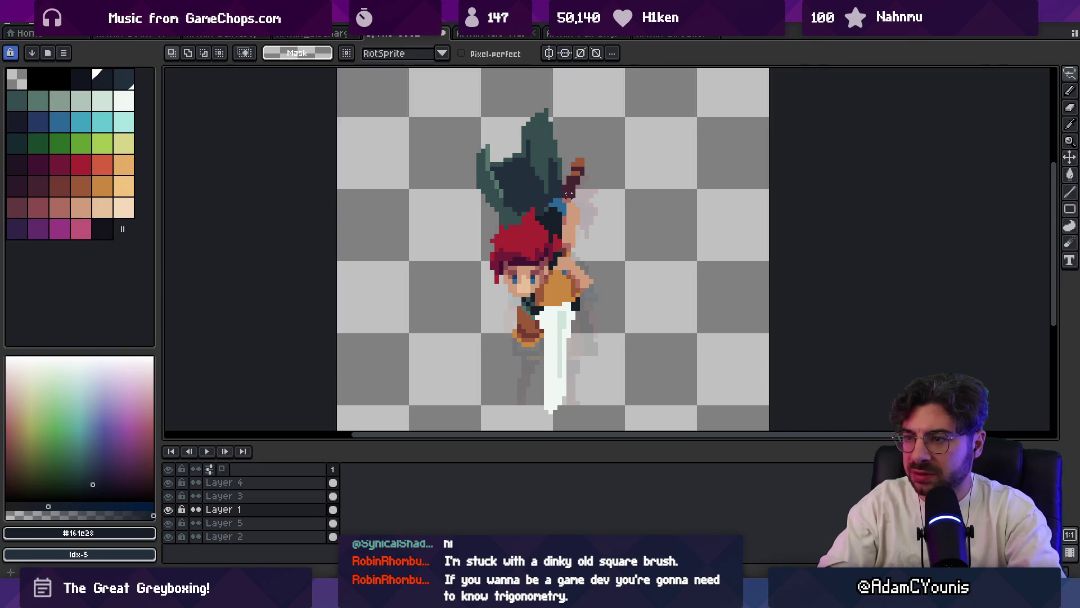
drag(567, 192, 567, 194)
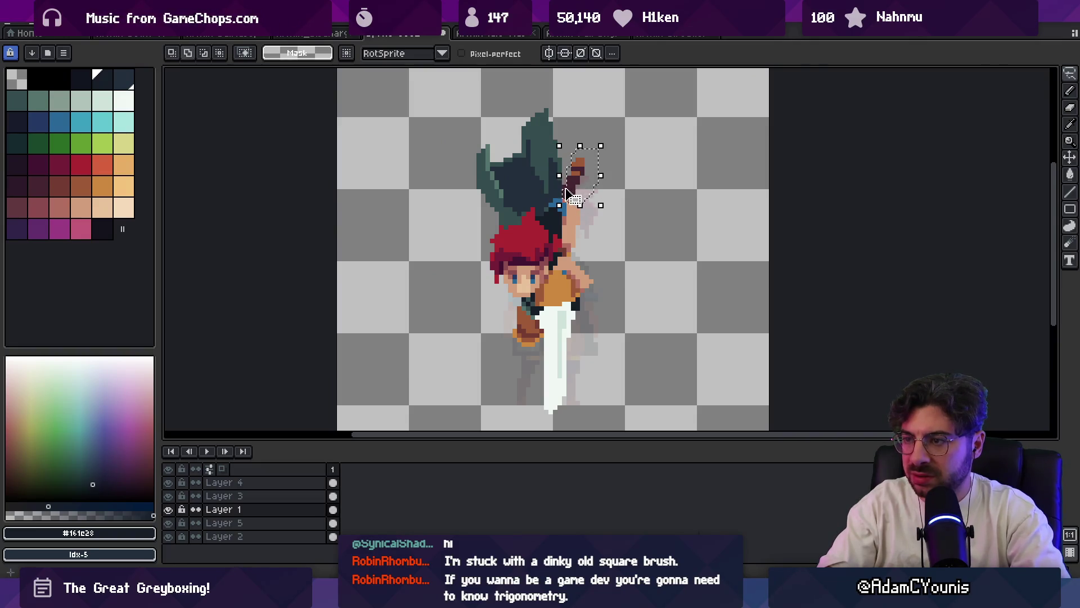
key(w)
scroll(564, 190, up, 2)
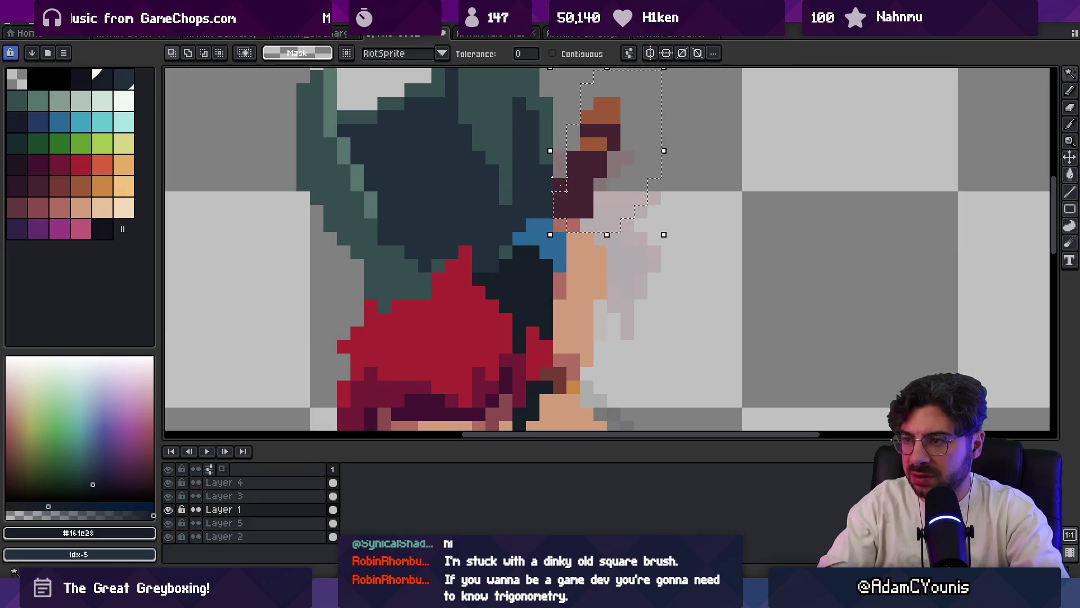
scroll(565, 191, down, 2)
key(ctrl+d)
key(b)
mouse_move(594, 197)
mouse_down()
mouse_move(597, 140)
mouse_move(574, 176)
mouse_move(579, 208)
mouse_up()
scroll(575, 177, down, 2)
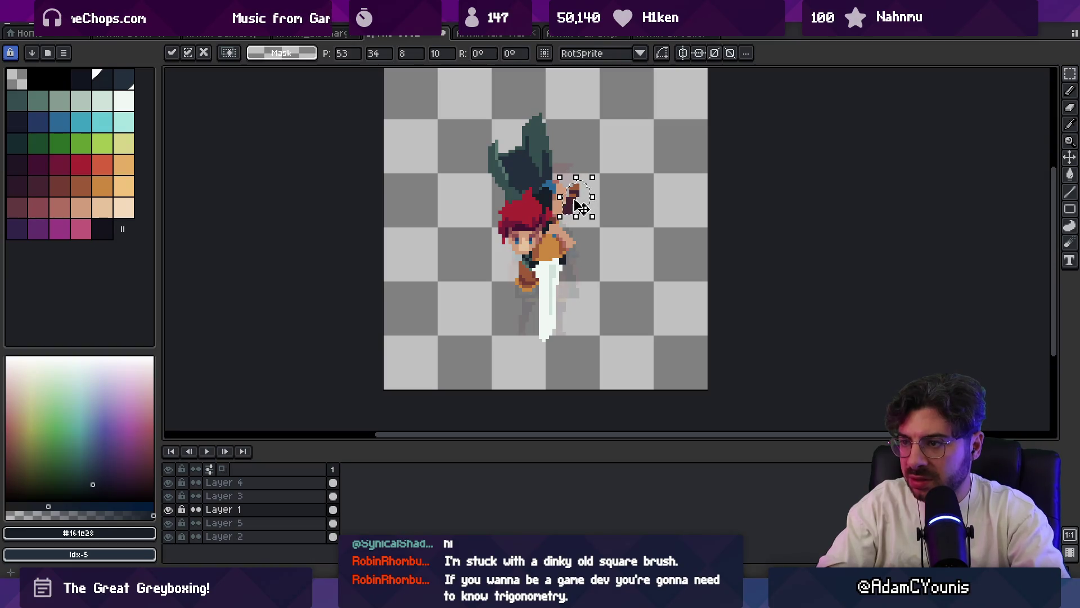
key(b)
scroll(562, 203, up, 4)
alt+click(562, 204)
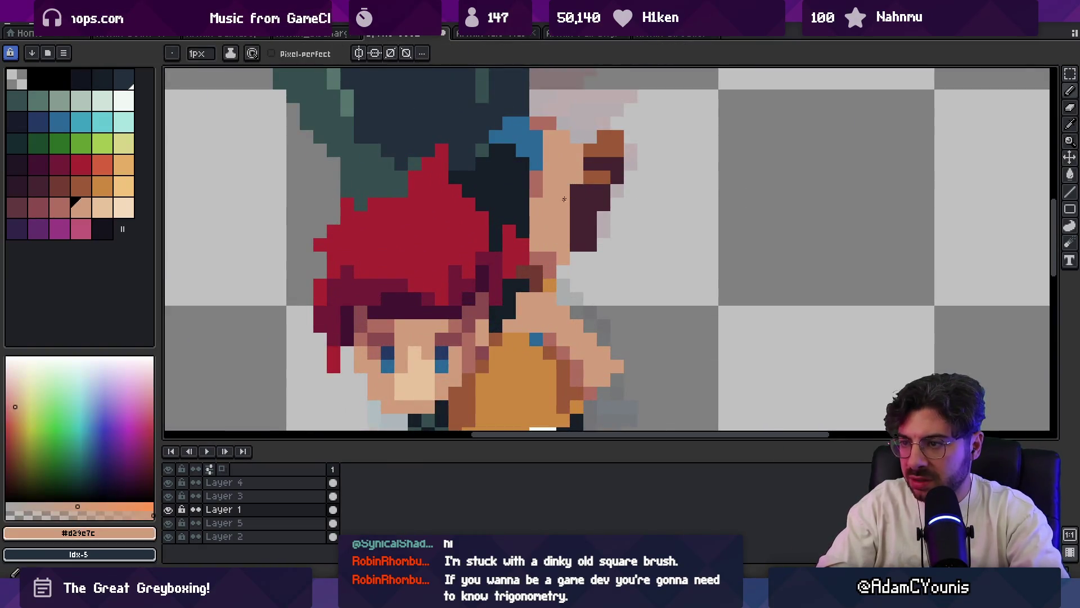
key(z)
scroll(570, 192, down, 4)
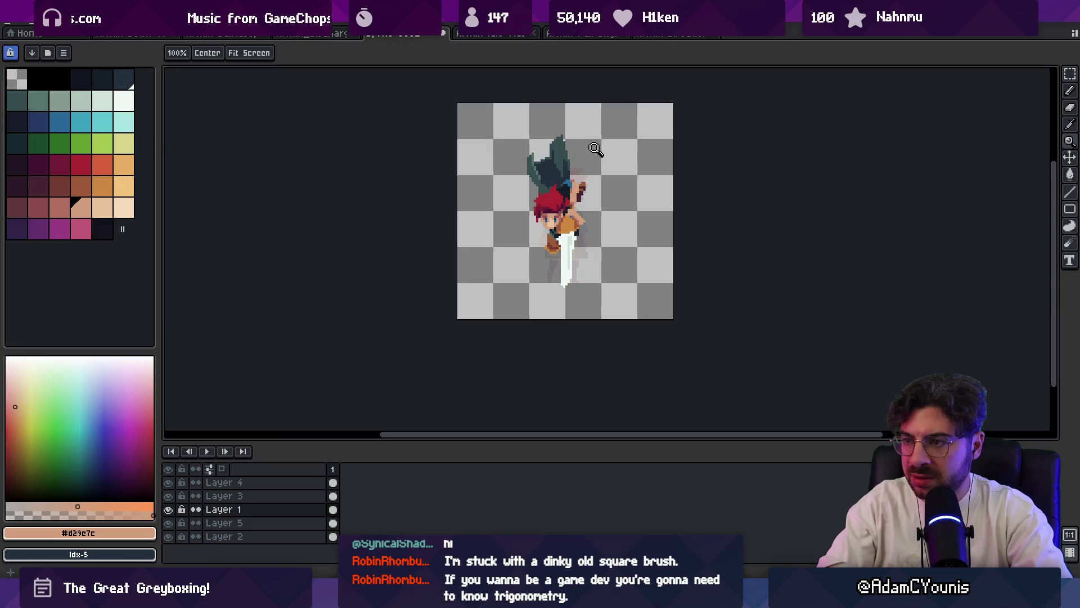
scroll(570, 220, up, 2)
key(r)
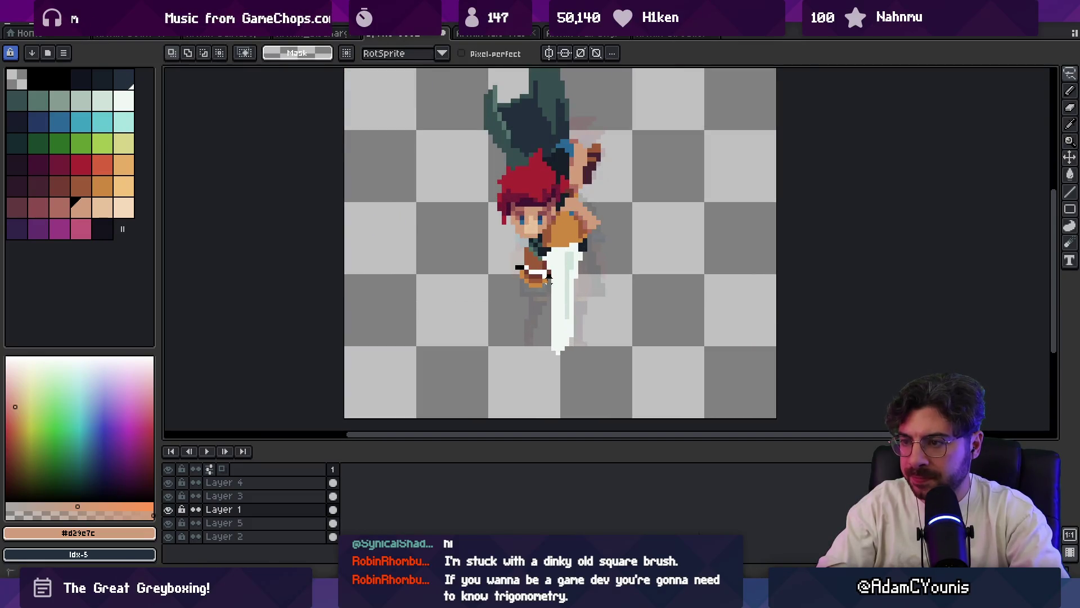
key(z)
scroll(553, 226, down, 1)
scroll(553, 226, down, 3)
key(v)
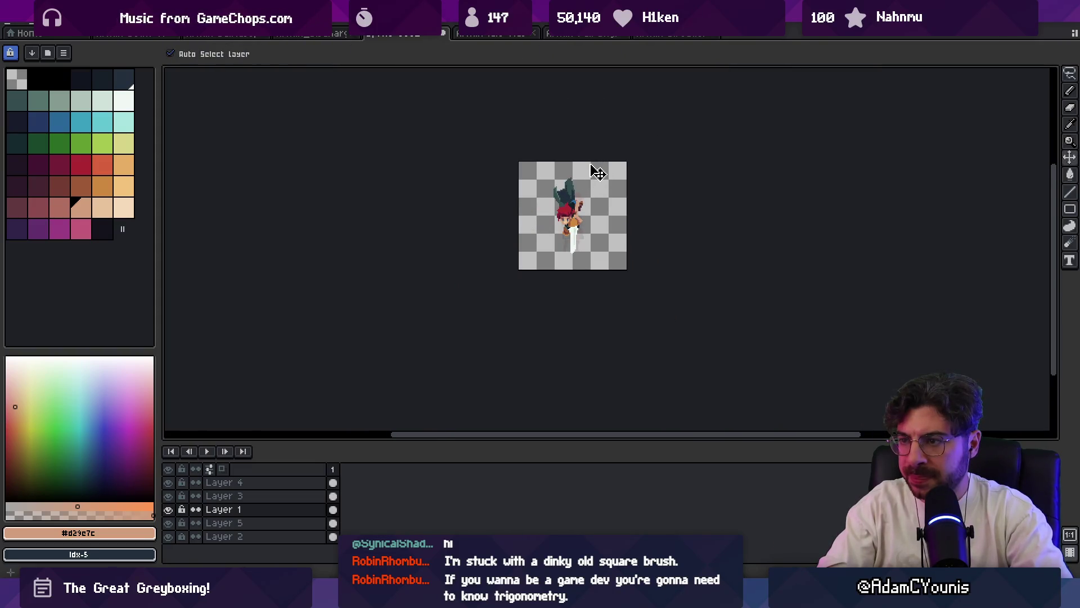
- Zoom in on the character and sample teal #344c4c from the shape above the hair
key(z)
scroll(591, 186, up, 3)
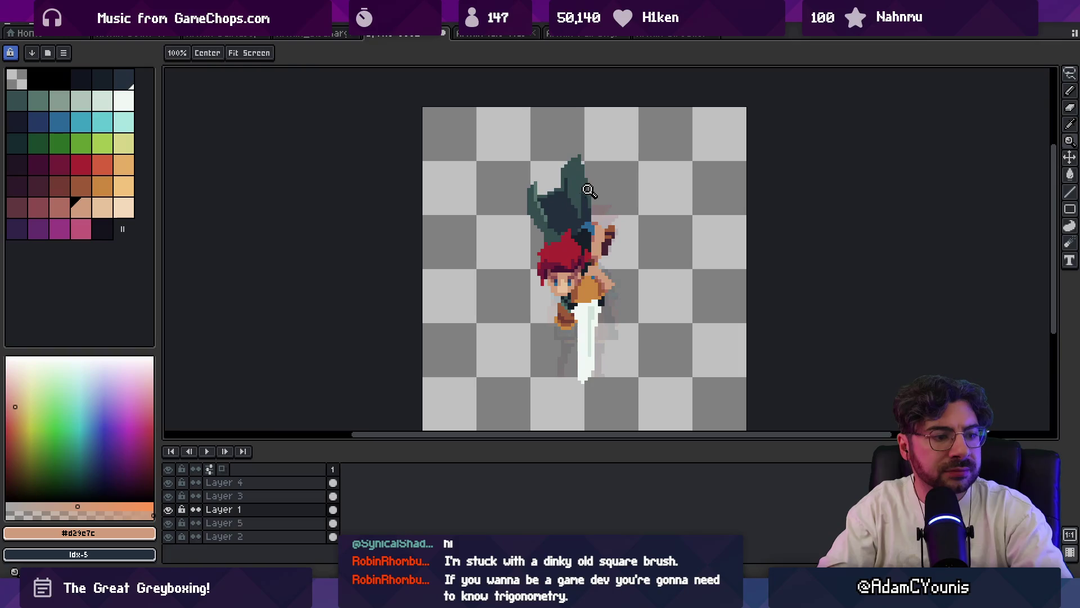
scroll(574, 189, up, 1)
key(v)
alt+click(563, 224)
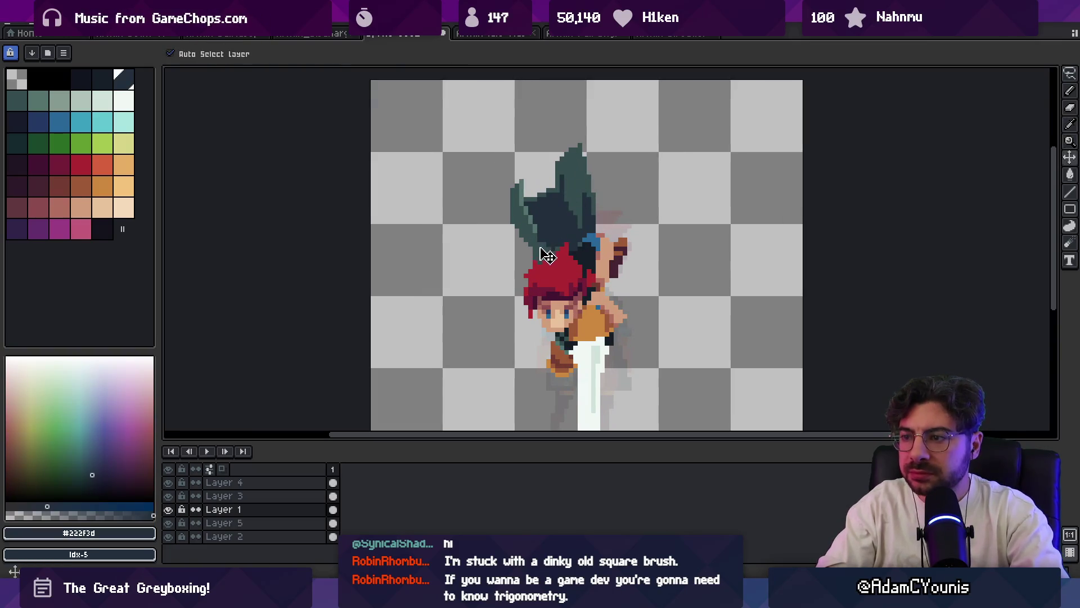
alt+click(542, 251)
- Zoom closer and sample the lighter teal #54736d and darker teal #344c4c
key(z)
scroll(554, 235, up, 1)
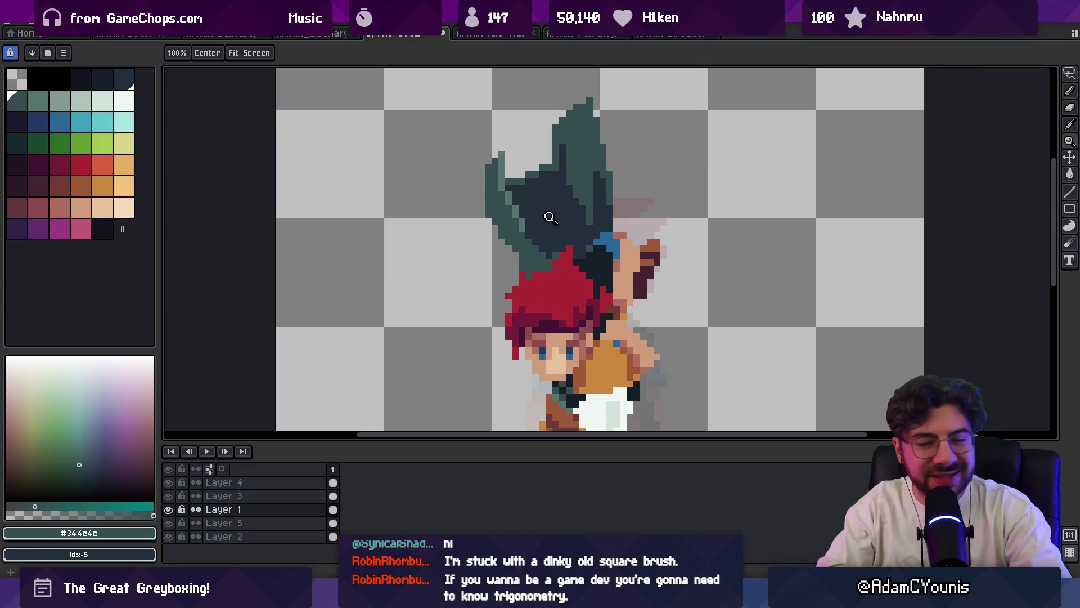
key(v)
alt+click(529, 222)
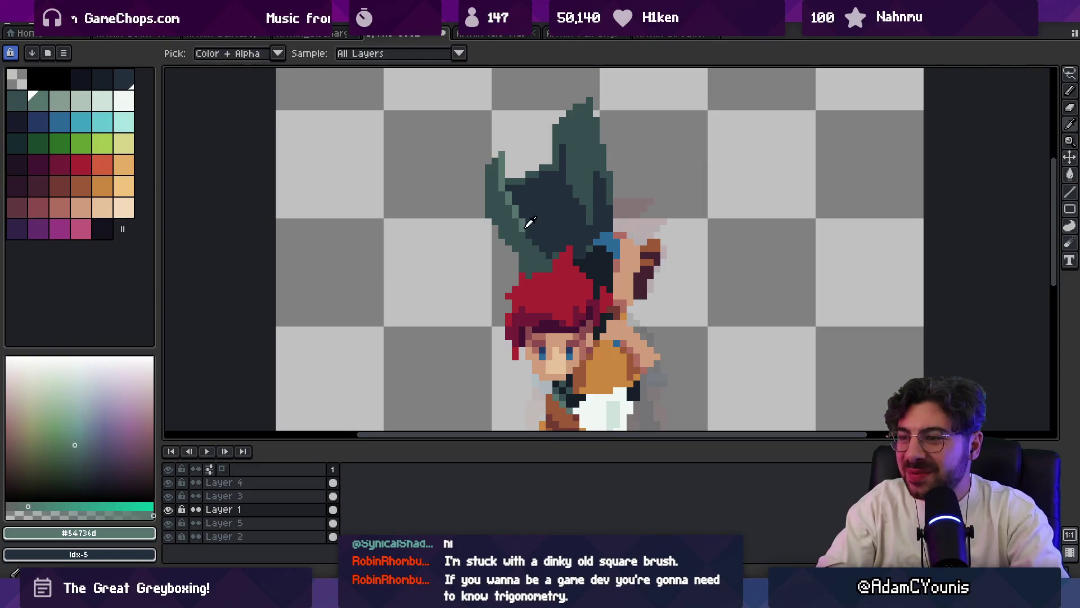
alt+click(522, 253)
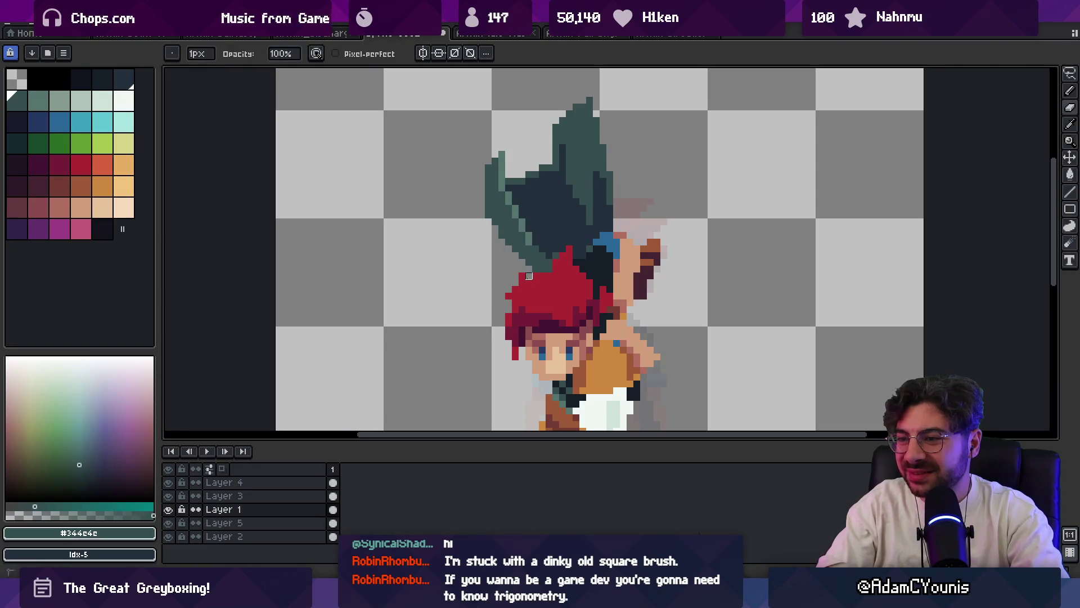
key(e)
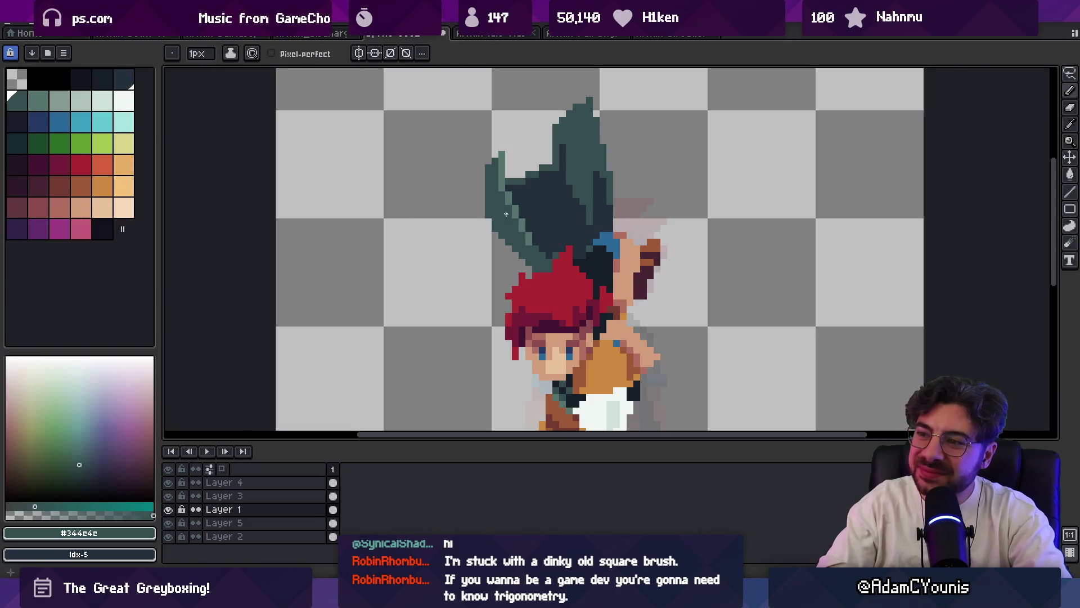
key(b)
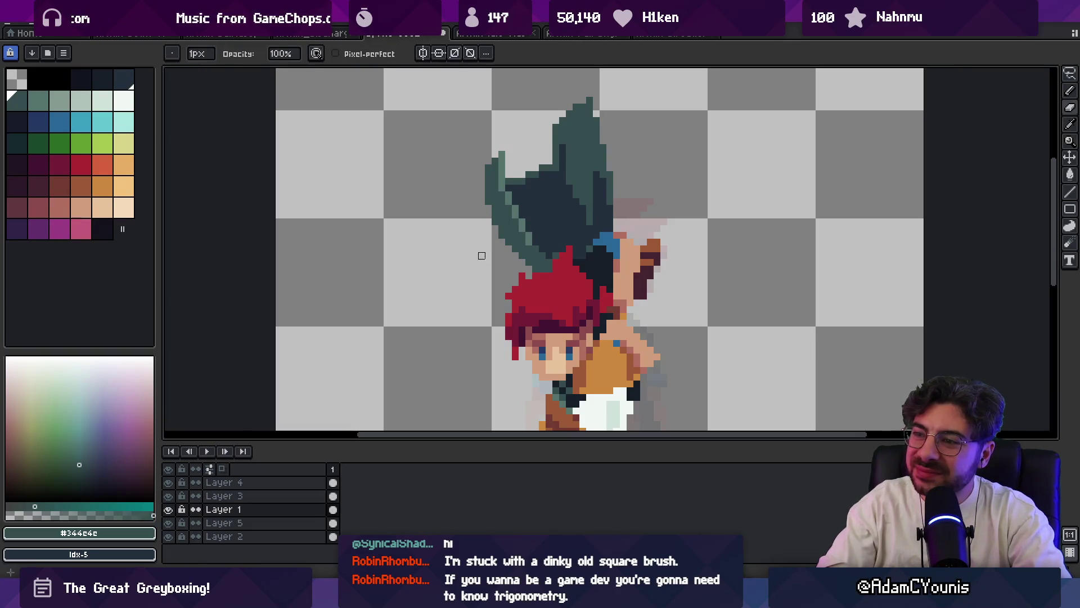
- Paint dark navy #161c28 shading strokes down the interior of the teal shape
key(z)
scroll(482, 256, down, 2)
scroll(542, 259, up, 4)
alt+click(542, 259)
key(b)
mouse_move(522, 170)
mouse_down()
mouse_move(474, 254)
mouse_move(471, 284)
mouse_move(517, 267)
mouse_move(527, 189)
mouse_move(513, 255)
mouse_up()
mouse_move(516, 187)
mouse_down()
mouse_move(500, 185)
mouse_move(519, 224)
mouse_up()
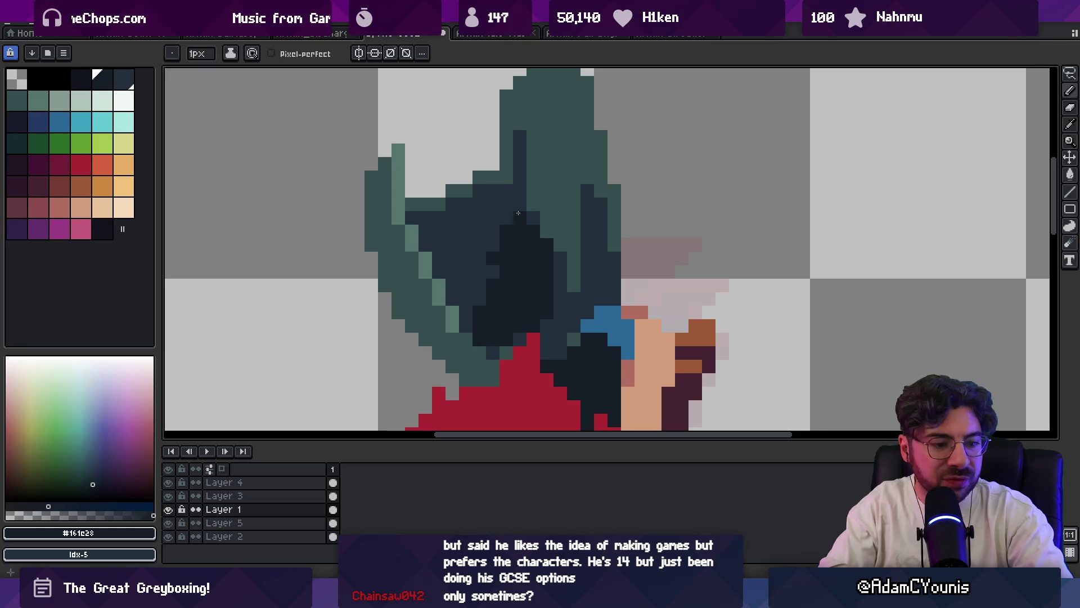
mouse_move(515, 202)
mouse_down()
mouse_move(506, 177)
mouse_move(490, 205)
mouse_move(480, 293)
mouse_up()
alt+click(466, 242)
drag(479, 214, 472, 316)
alt+click(467, 243)
drag(457, 223, 452, 304)
- Sample the dark blue-grey #222f3d and teal #344c4c from the hair shape
key(z)
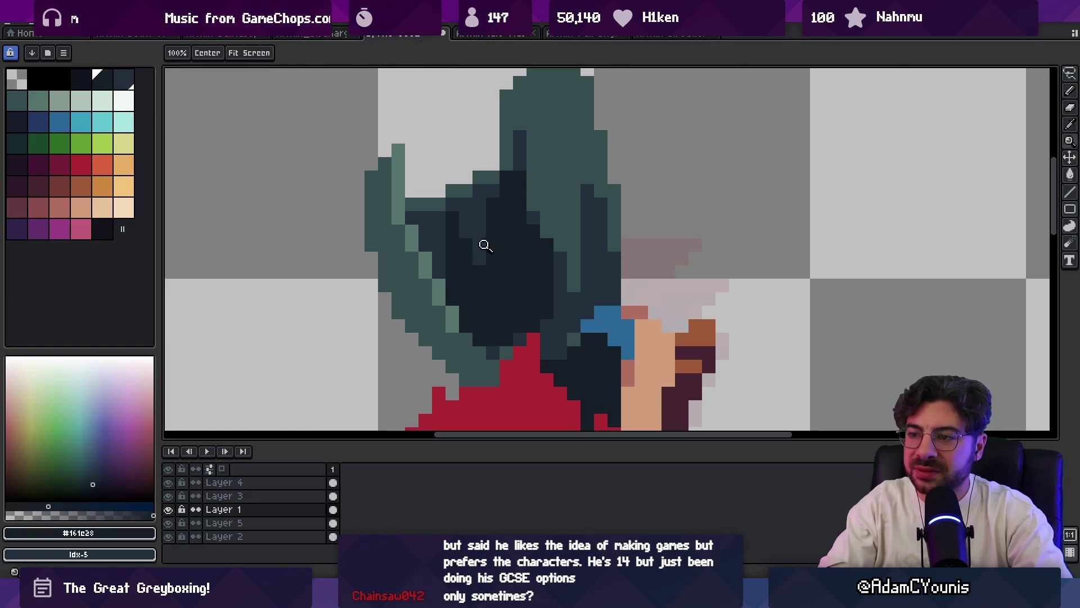
scroll(495, 220, down, 5)
scroll(531, 202, up, 3)
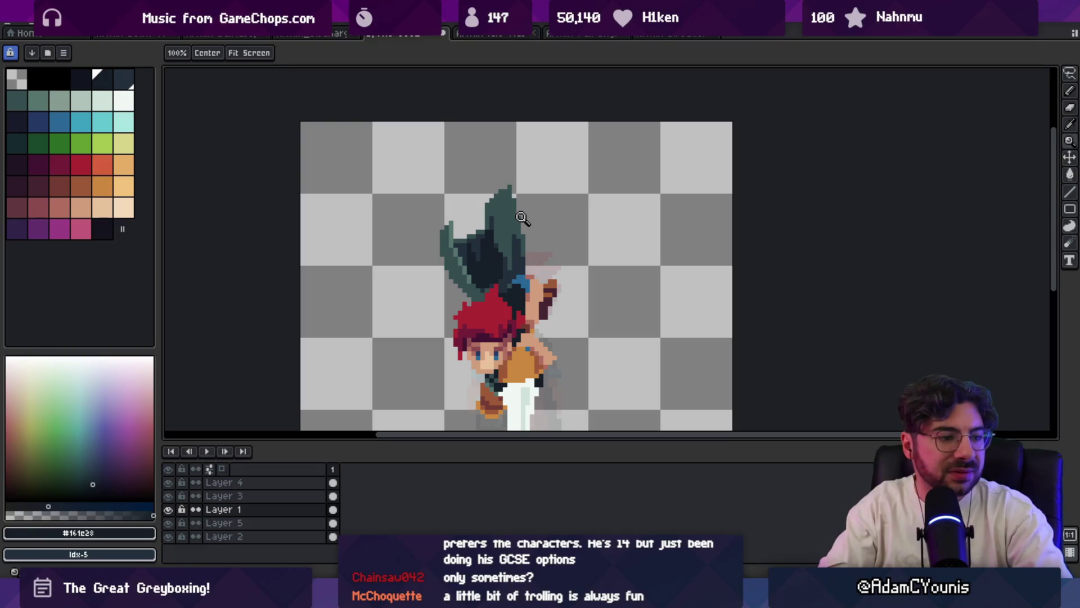
key(i)
click(518, 241)
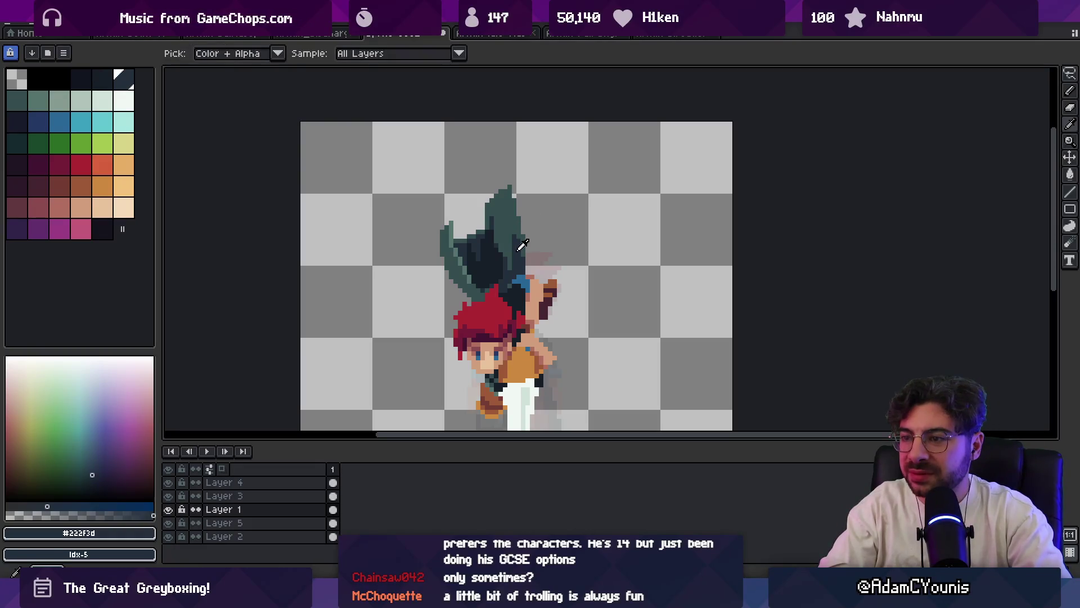
key(b)
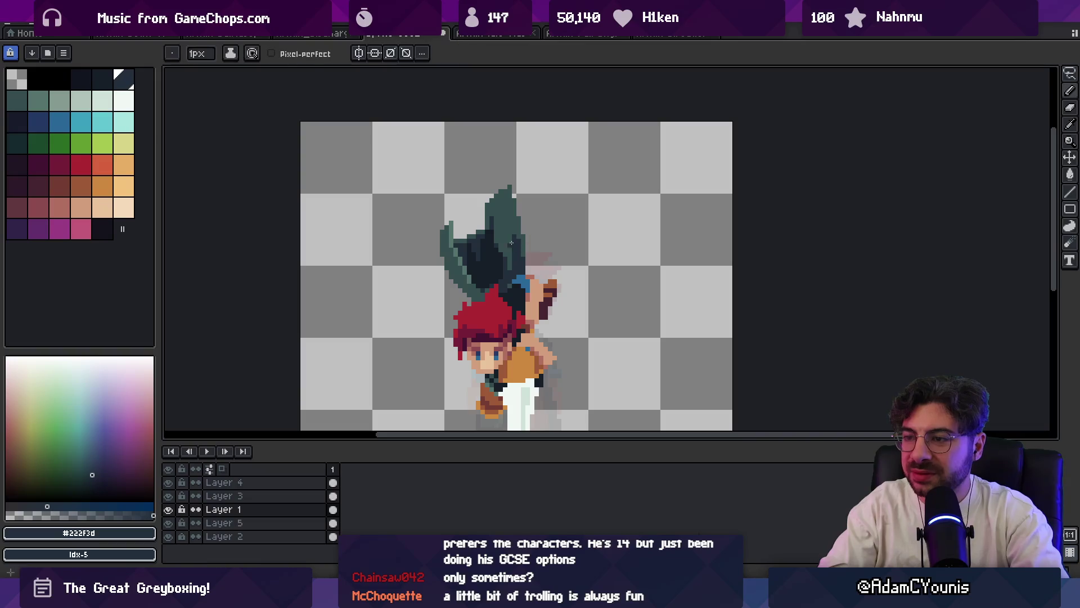
alt+click(517, 235)
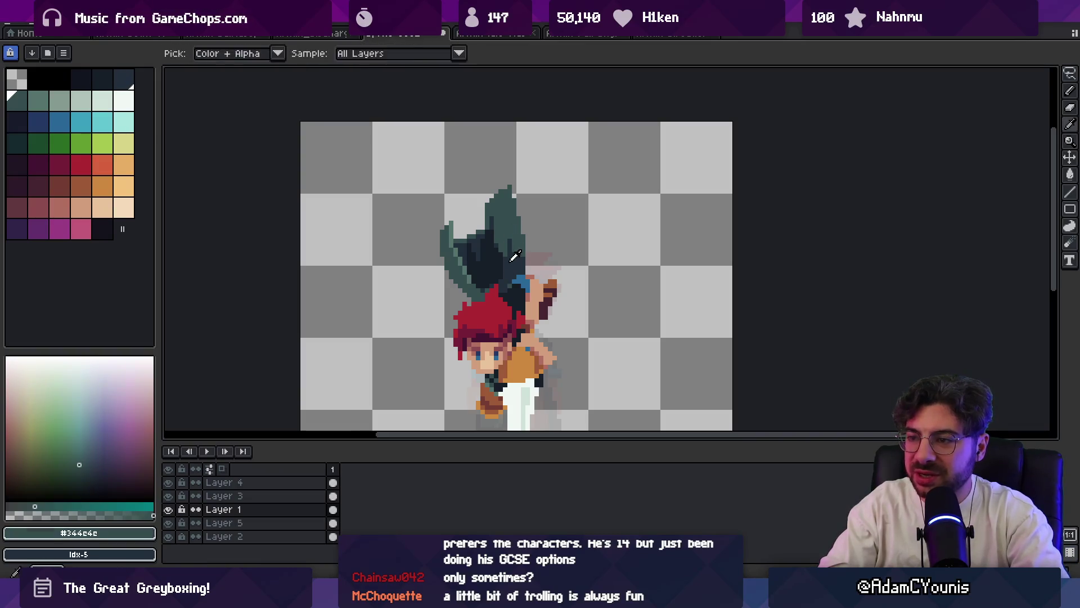
key(v)
scroll(542, 186, down, 3)
scroll(561, 210, up, 4)
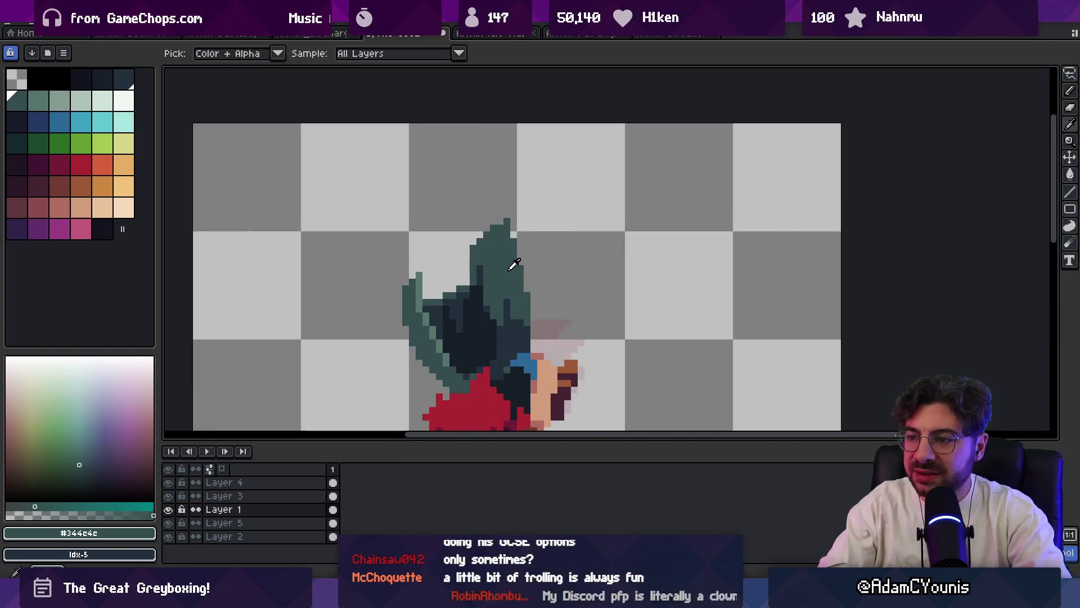
alt+click(500, 311)
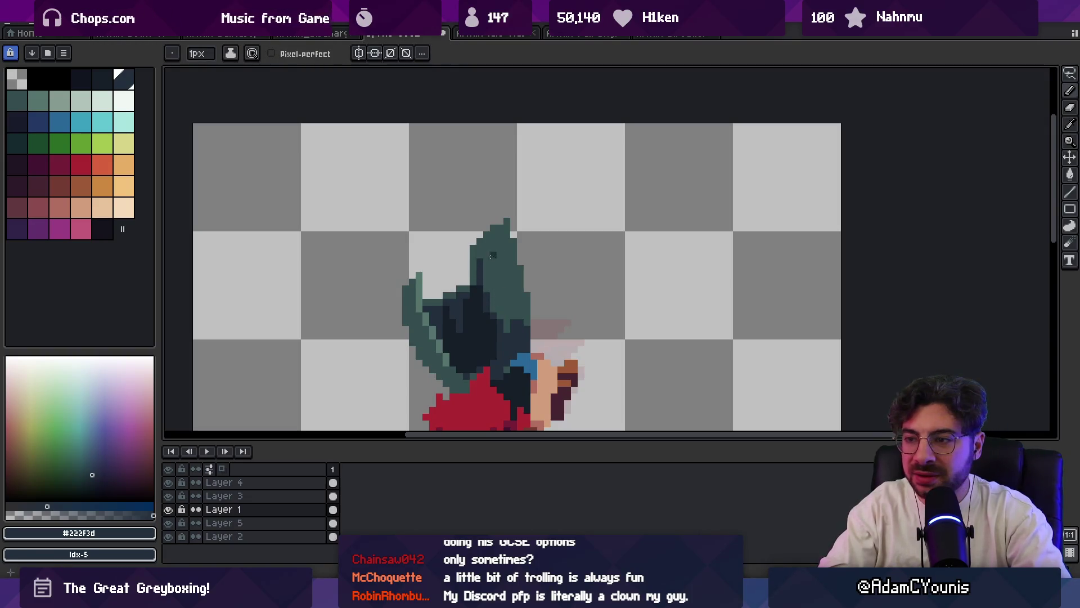
- Draw a teal #344c4c column along the wing's right edge
key(e)
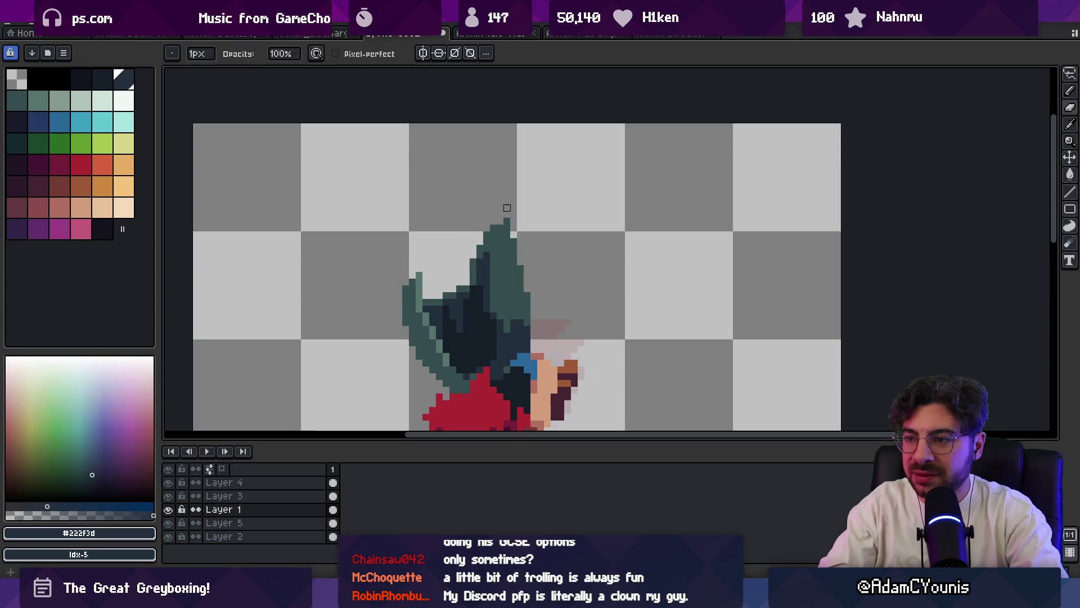
key(z)
scroll(535, 207, down, 5)
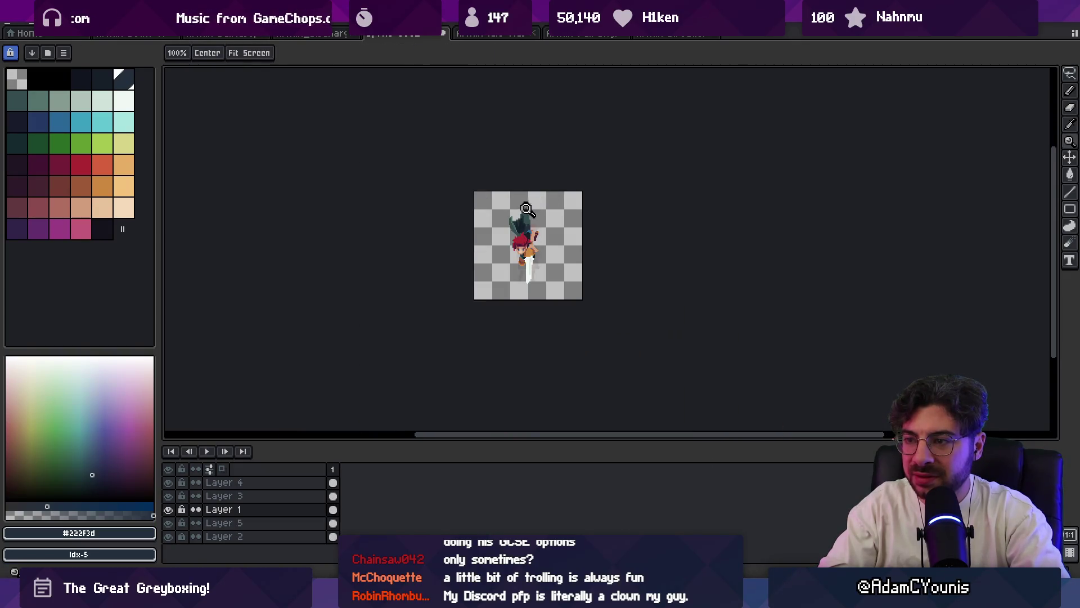
scroll(528, 207, up, 3)
key(e)
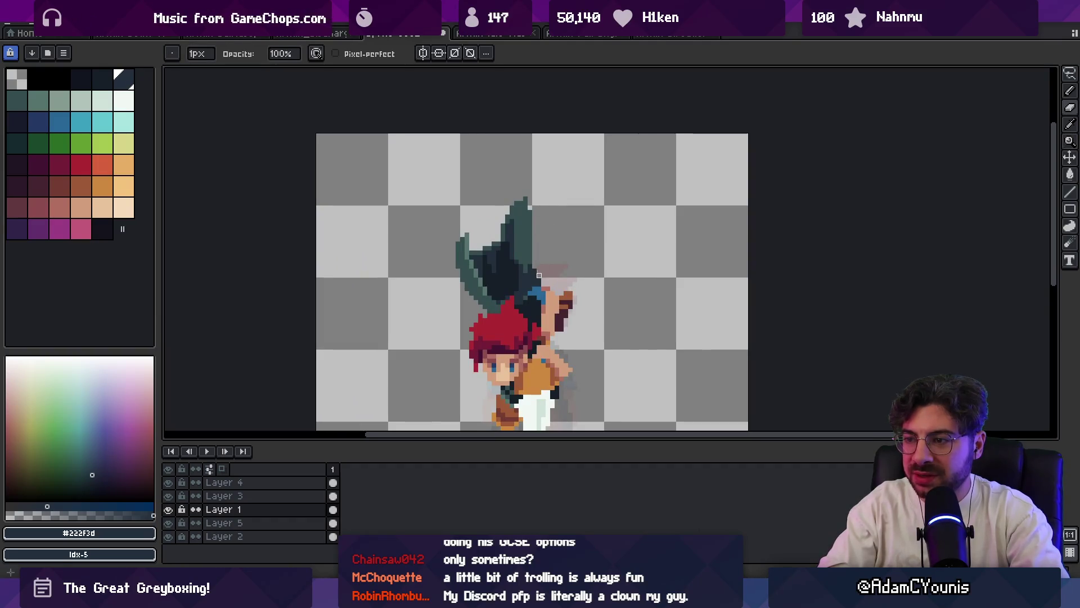
alt+click(525, 253)
key(b)
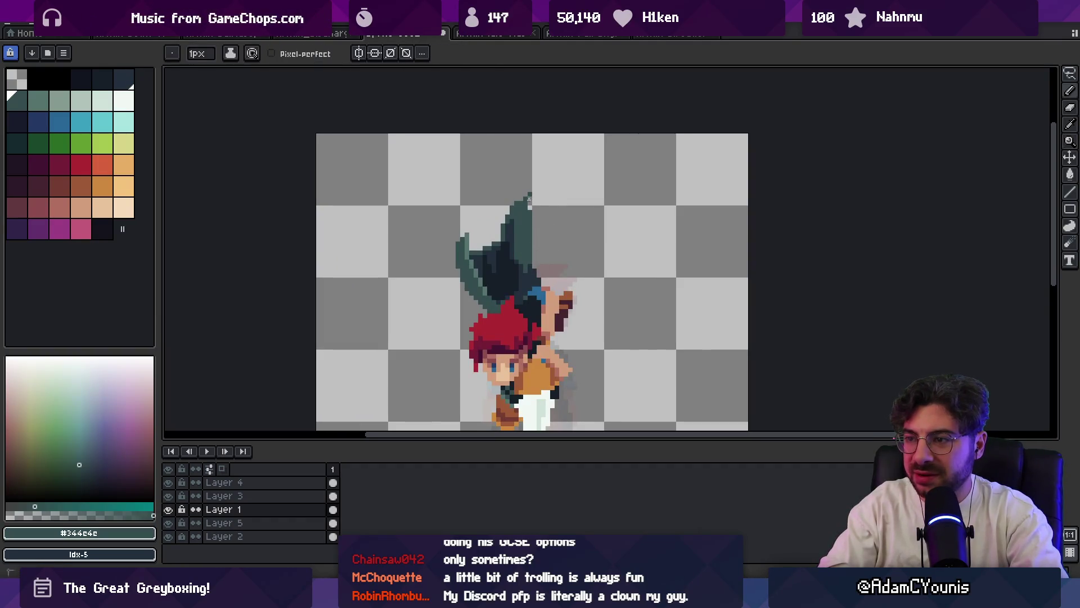
drag(535, 237, 535, 269)
- Add light teal #54736d highlights along the wing's right edge
alt+click(524, 268)
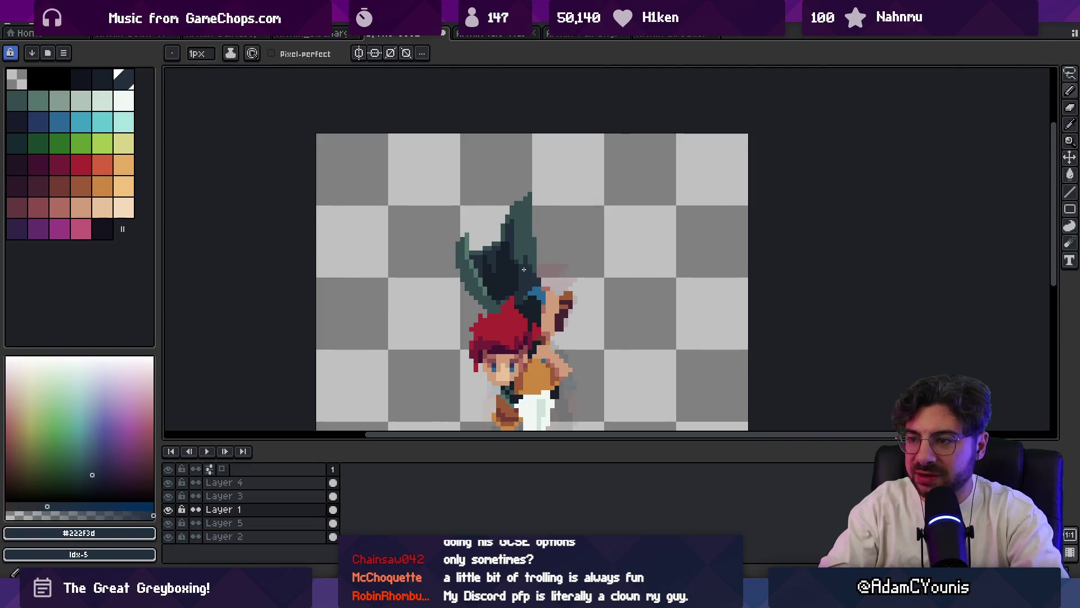
scroll(526, 241, down, 5)
scroll(542, 188, up, 7)
alt+click(541, 242)
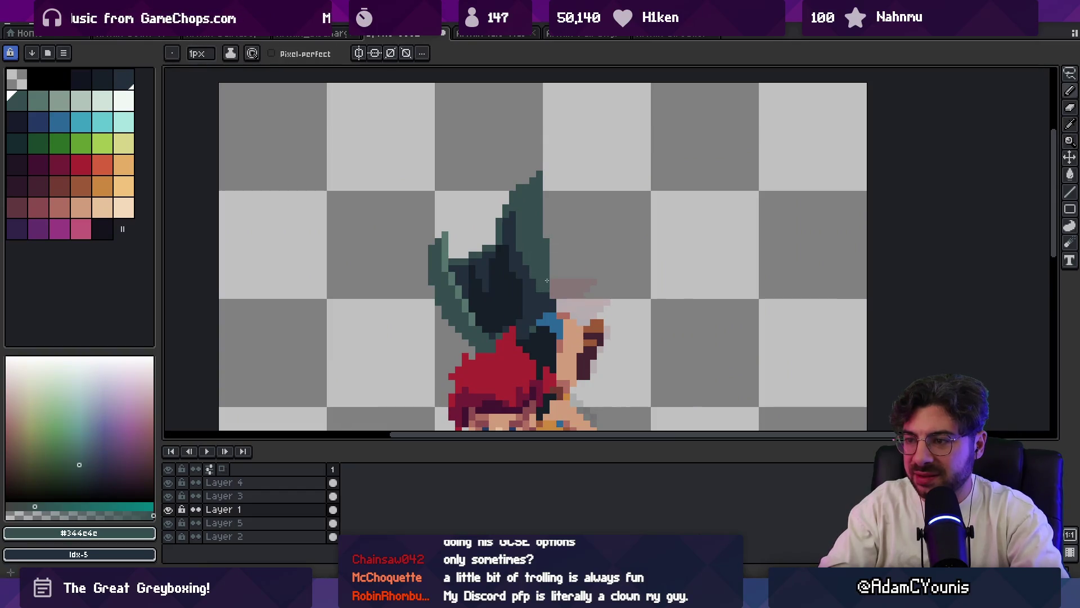
key(e)
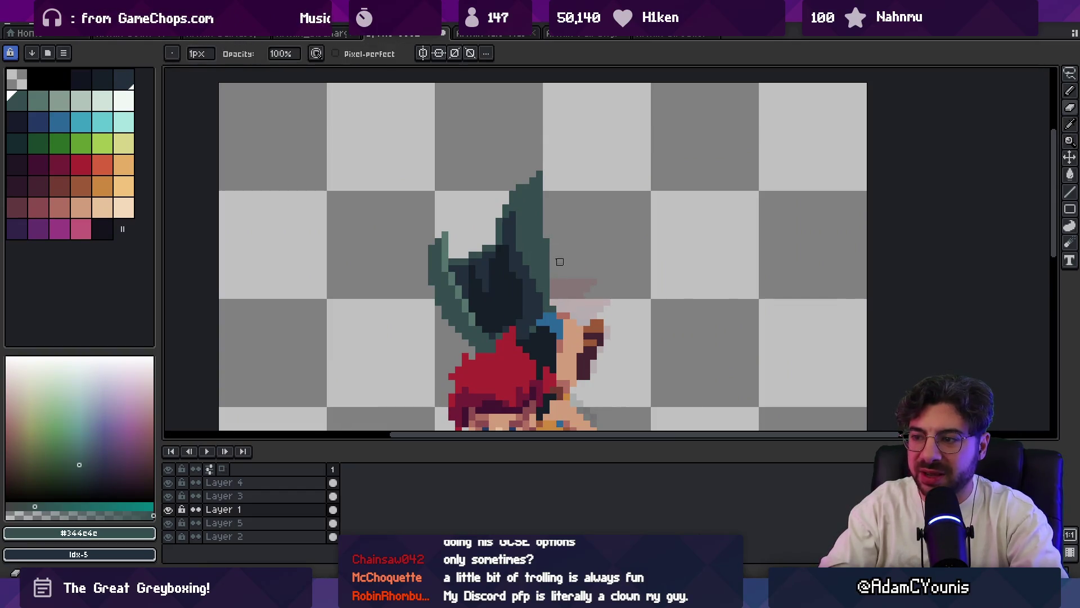
scroll(571, 226, down, 4)
scroll(581, 171, up, 6)
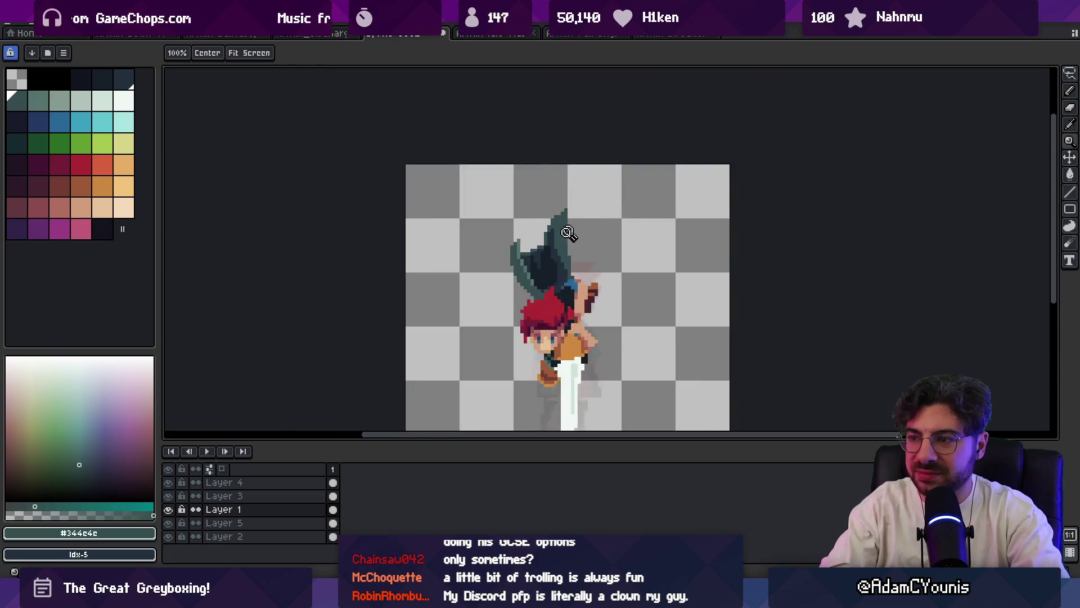
key(i)
click(419, 321)
key(b)
mouse_move(571, 137)
mouse_down()
mouse_move(571, 248)
mouse_move(556, 191)
mouse_move(557, 228)
mouse_up()
drag(544, 166, 544, 202)
- Check the small Idle/Turn sprite for reference, then zoom back in on the winged sprite
key(z)
key(1)
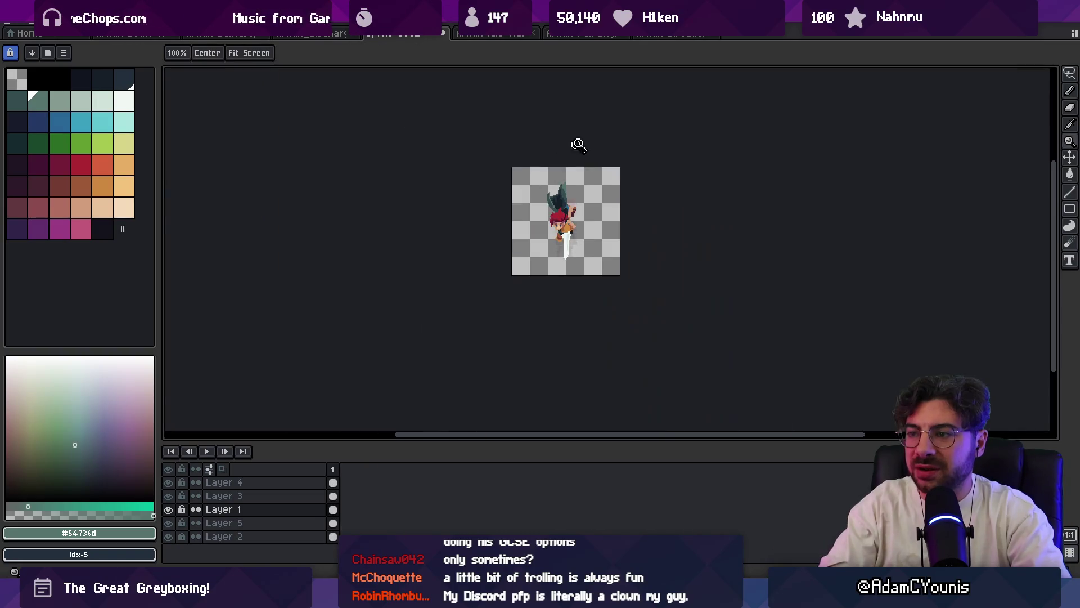
click(577, 180)
key(v)
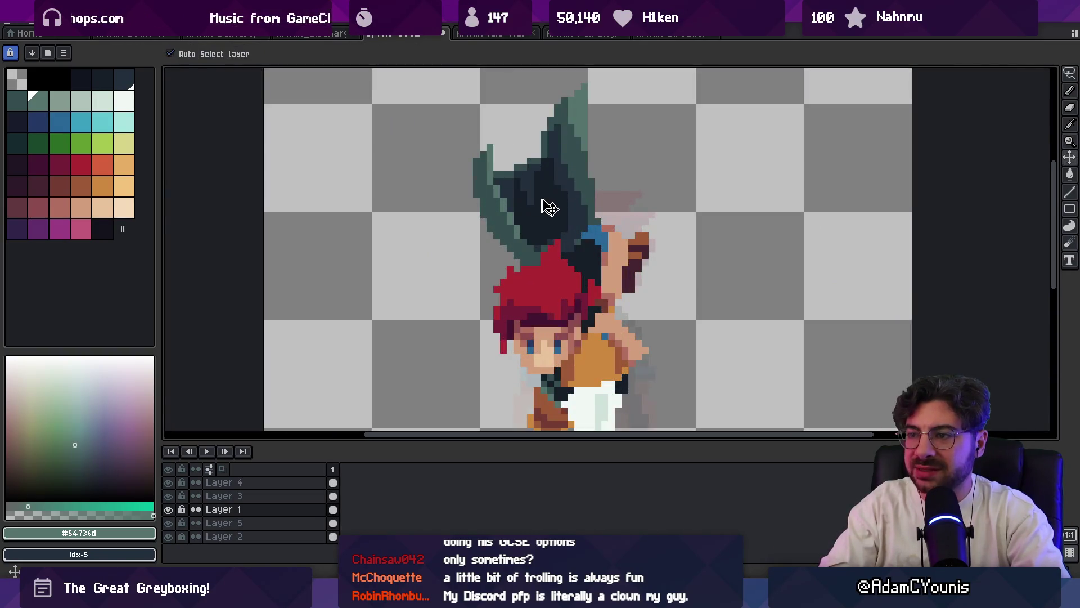
click(675, 39)
click(523, 40)
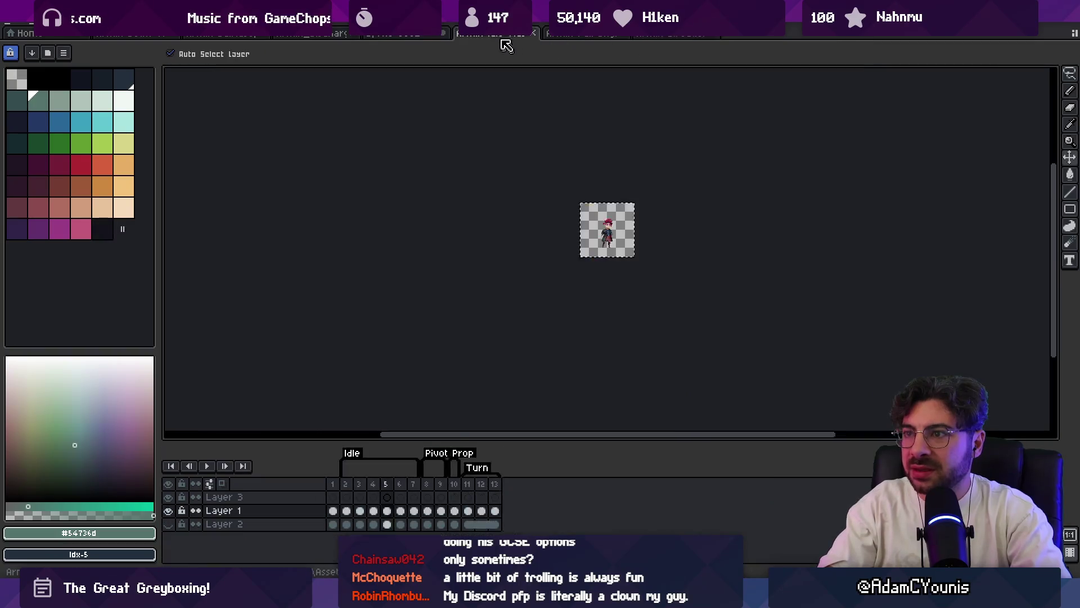
key(z)
click(599, 166)
click(599, 166)
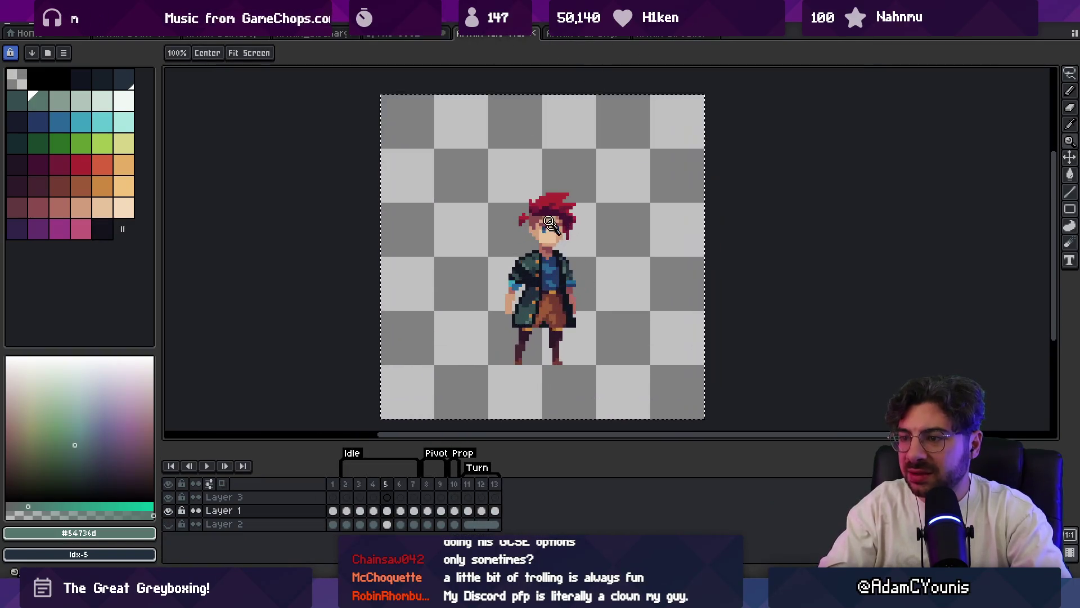
click(421, 36)
click(554, 219)
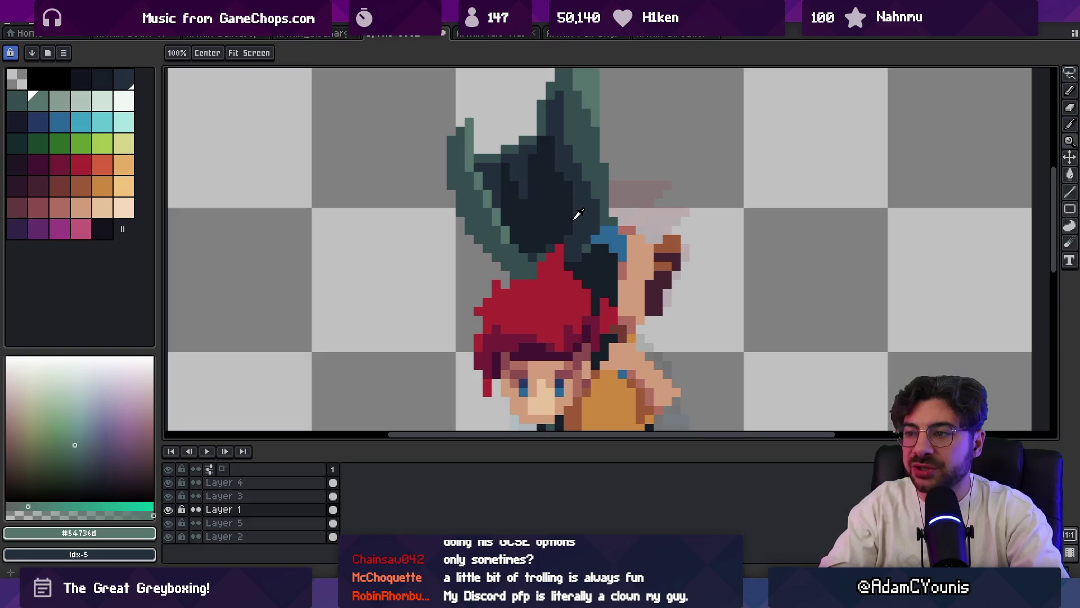
- Sample the navy #161c28 and wing teals, then paint light teal pixels on the wing
key(b)
alt+click(564, 228)
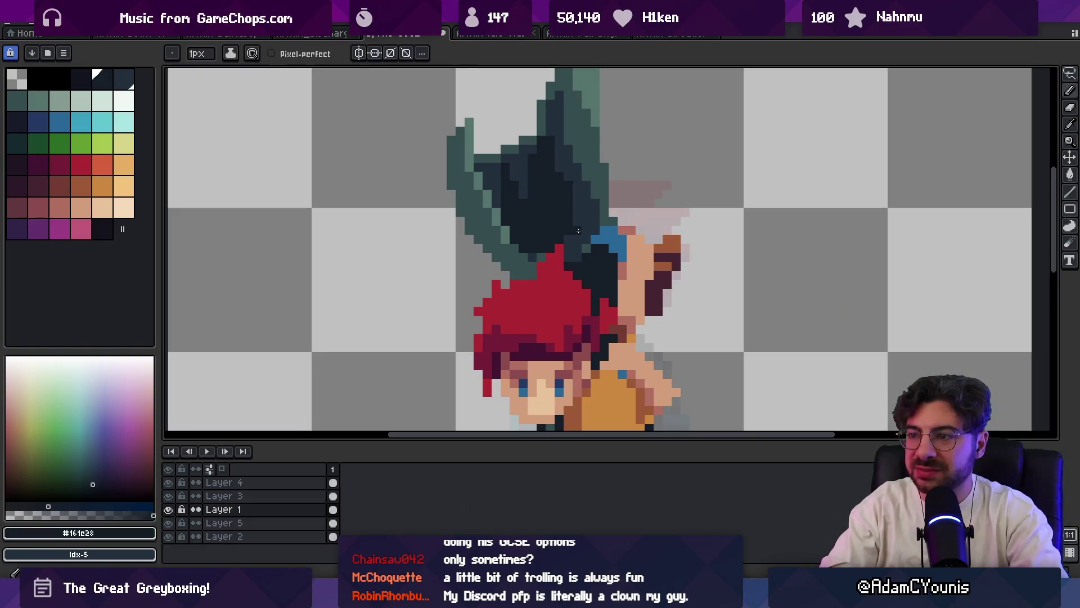
alt+click(571, 231)
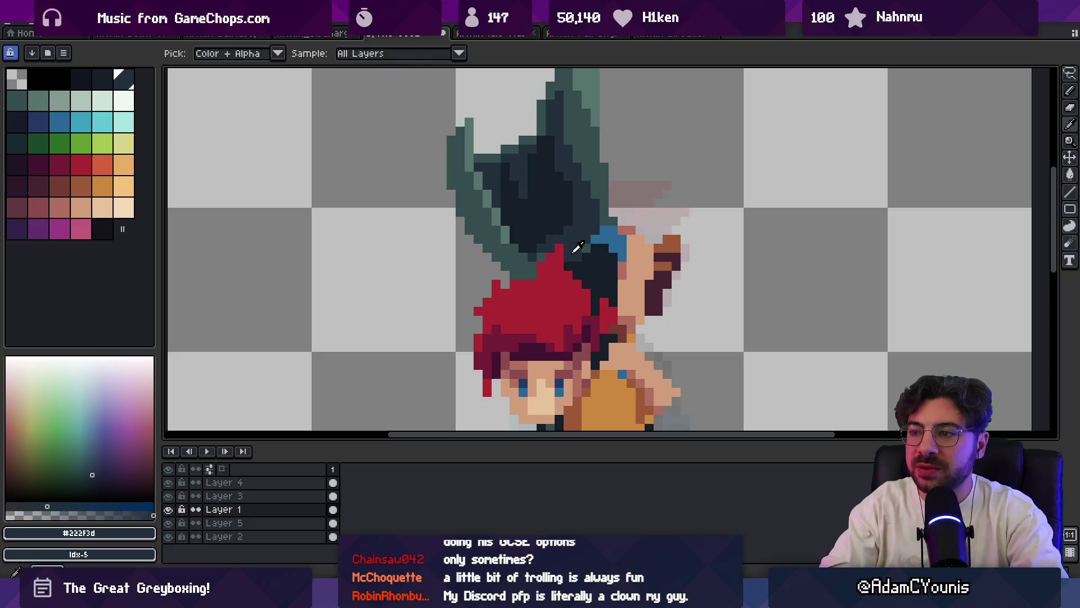
alt+click(581, 193)
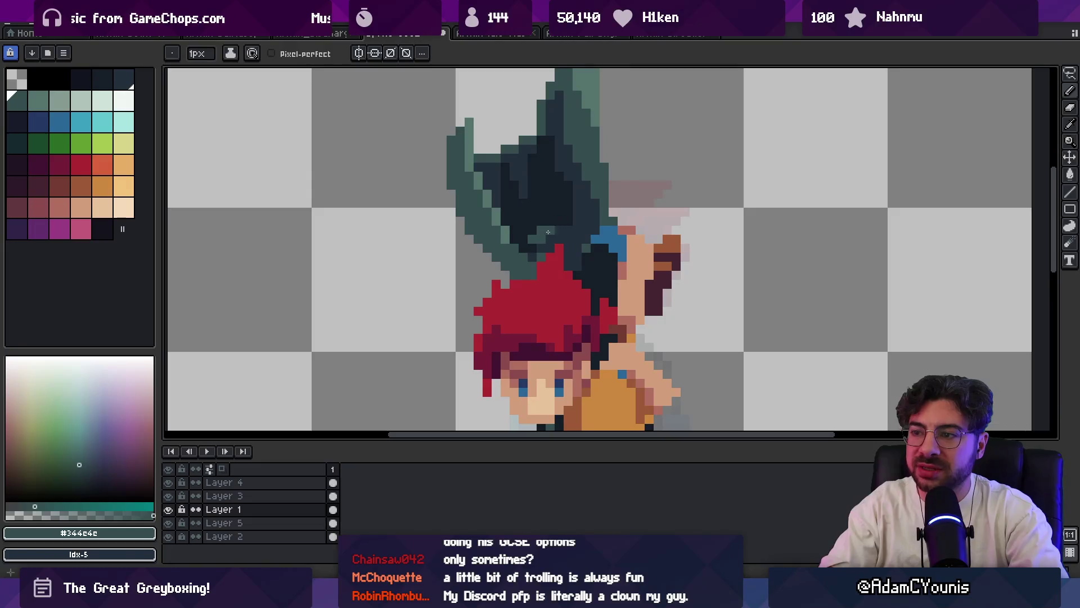
alt+click(528, 237)
key(z)
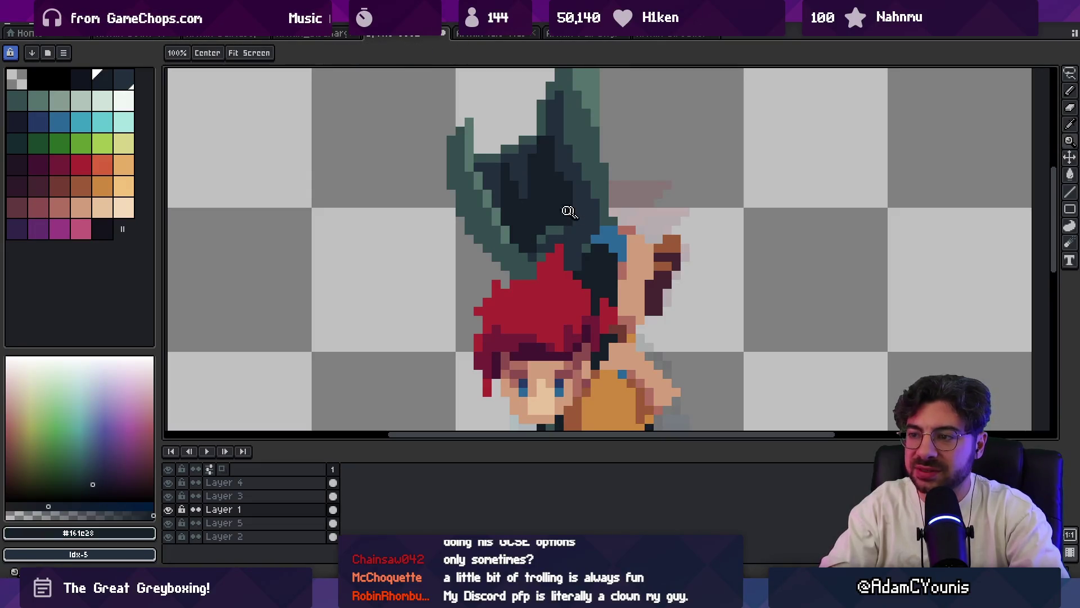
scroll(568, 211, down, 5)
scroll(585, 181, up, 5)
key(b)
scroll(549, 223, up, 1)
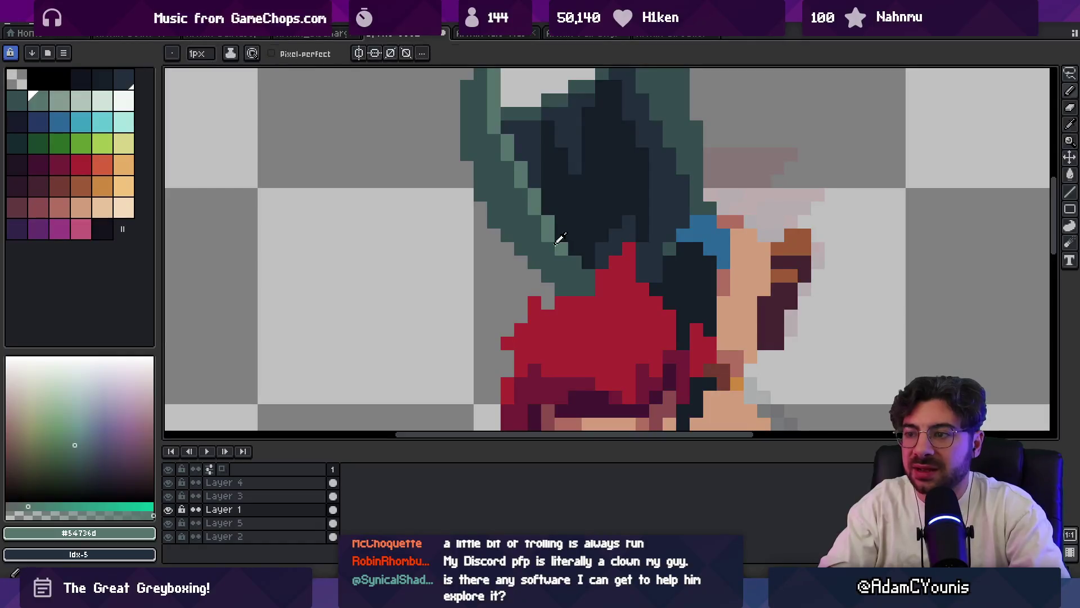
alt+click(563, 248)
click(574, 252)
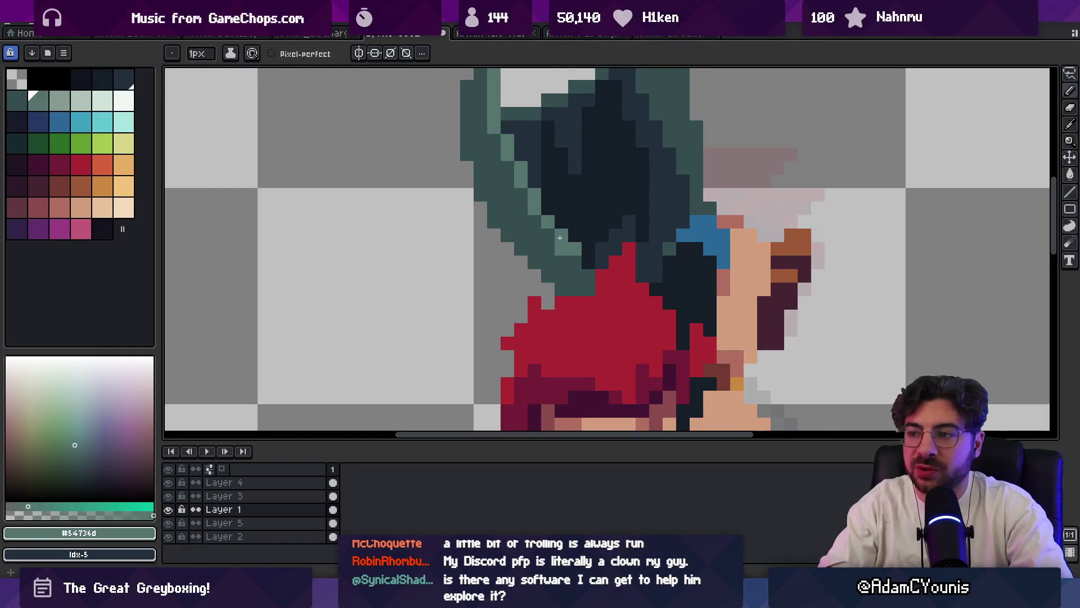
click(588, 289)
- Draw dark slate pixels along the wing's lower-left edge
key(z)
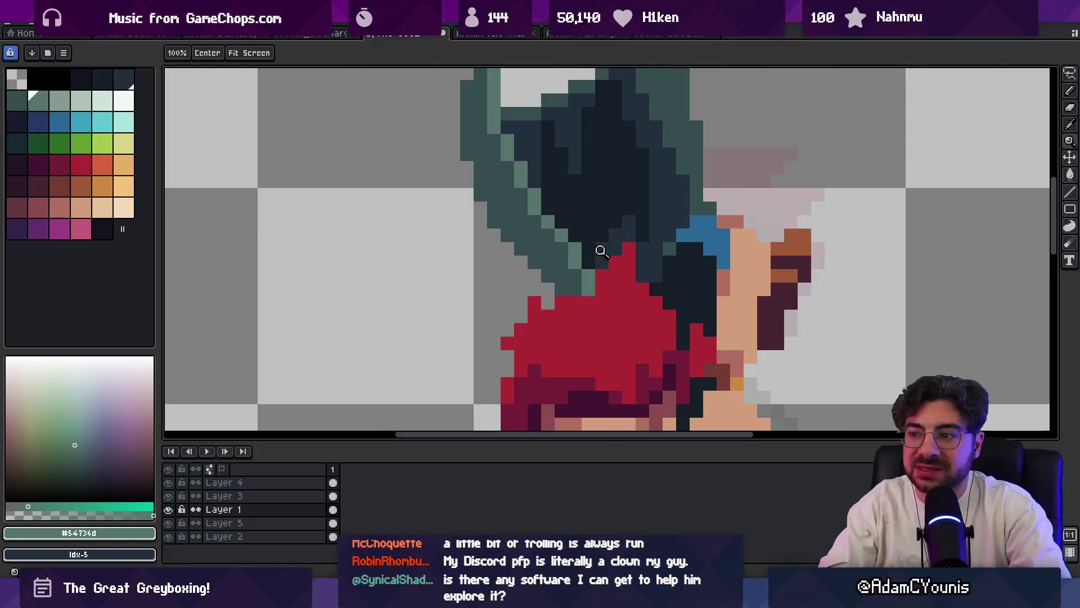
scroll(601, 250, down, 5)
scroll(622, 222, up, 5)
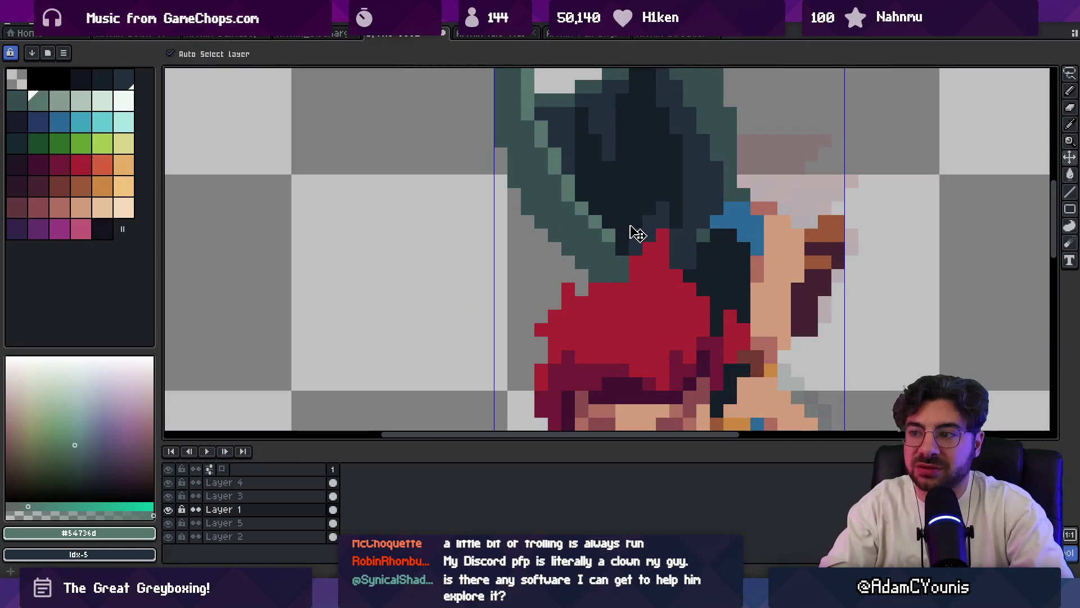
alt+click(678, 205)
key(b)
drag(554, 221, 607, 268)
key(z)
scroll(577, 191, down, 5)
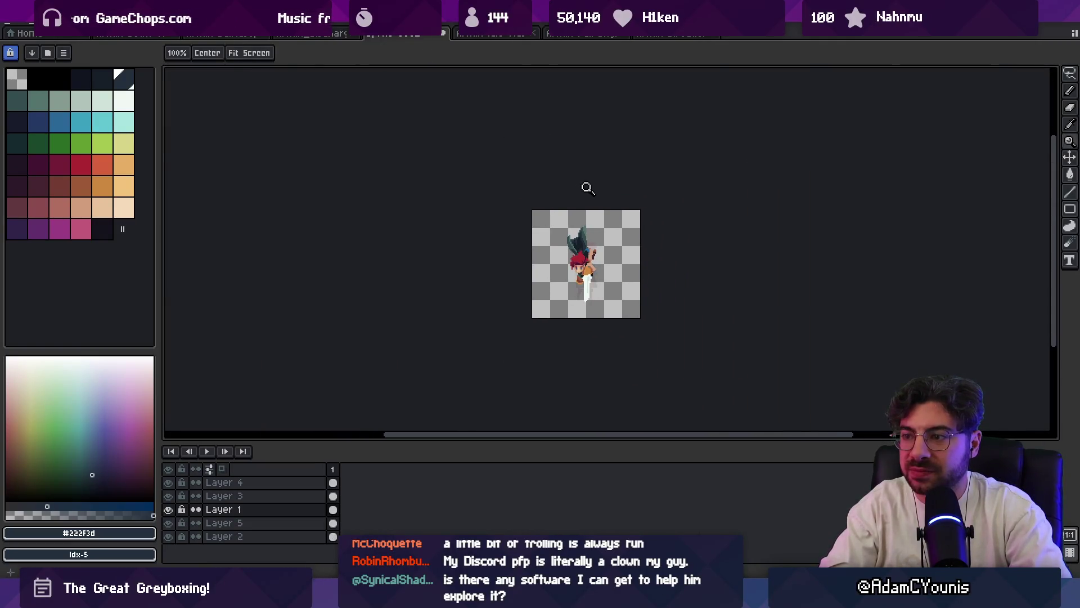
scroll(586, 237, up, 5)
key(b)
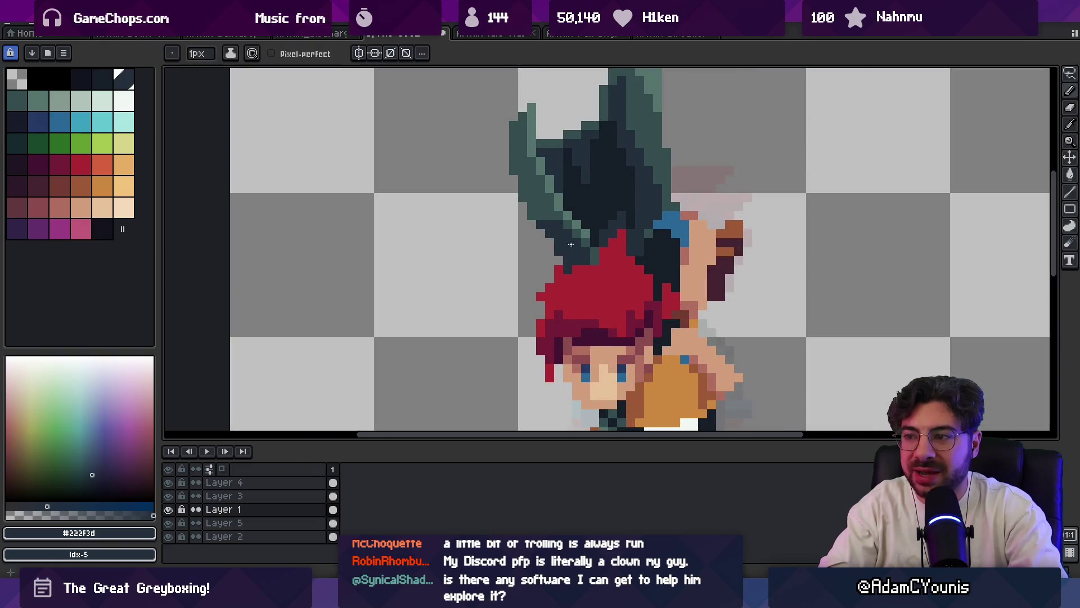
- Paint a lighter teal pixel at the wing tip
key(i)
key(b)
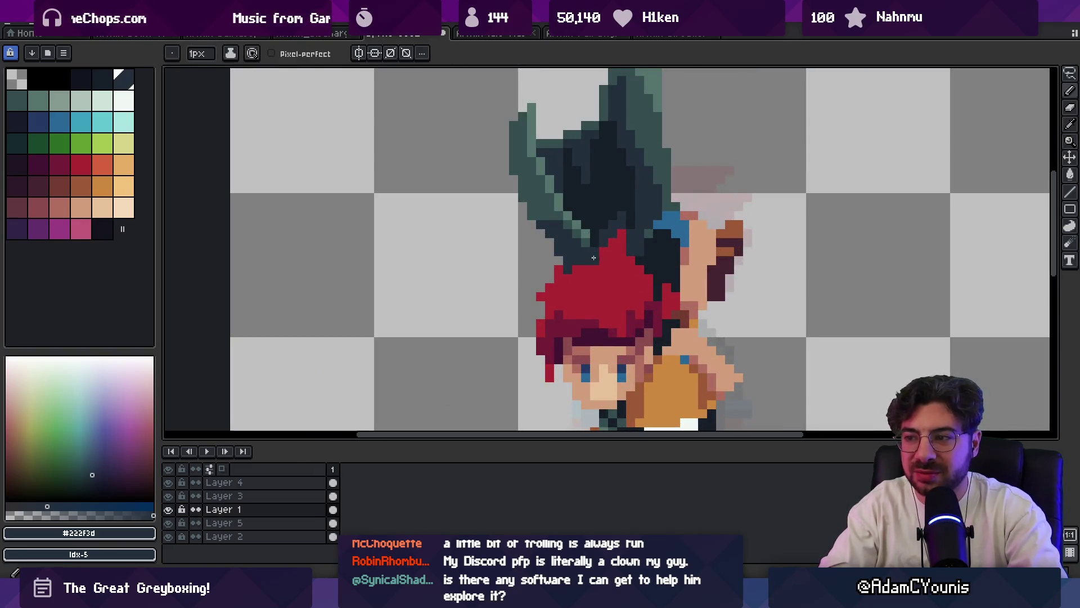
alt+click(587, 249)
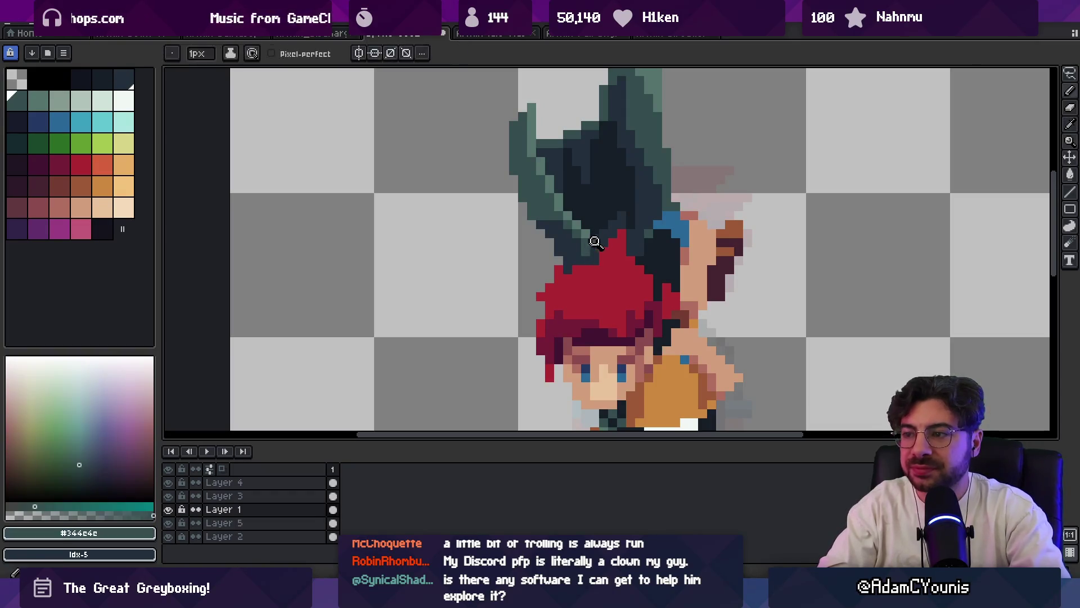
key(z)
scroll(594, 225, down, 5)
scroll(582, 176, up, 4)
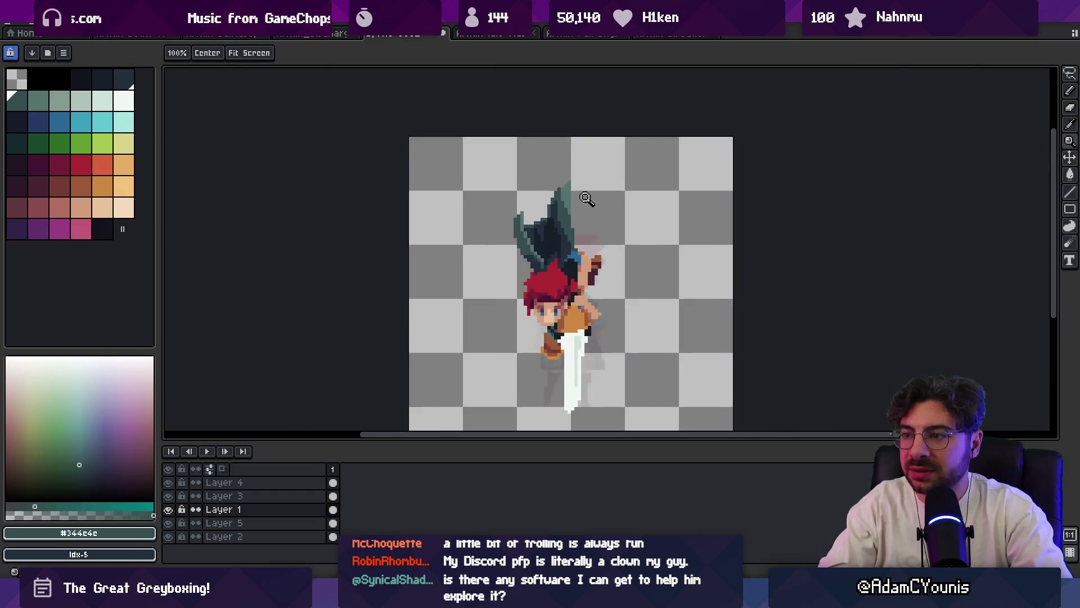
key(b)
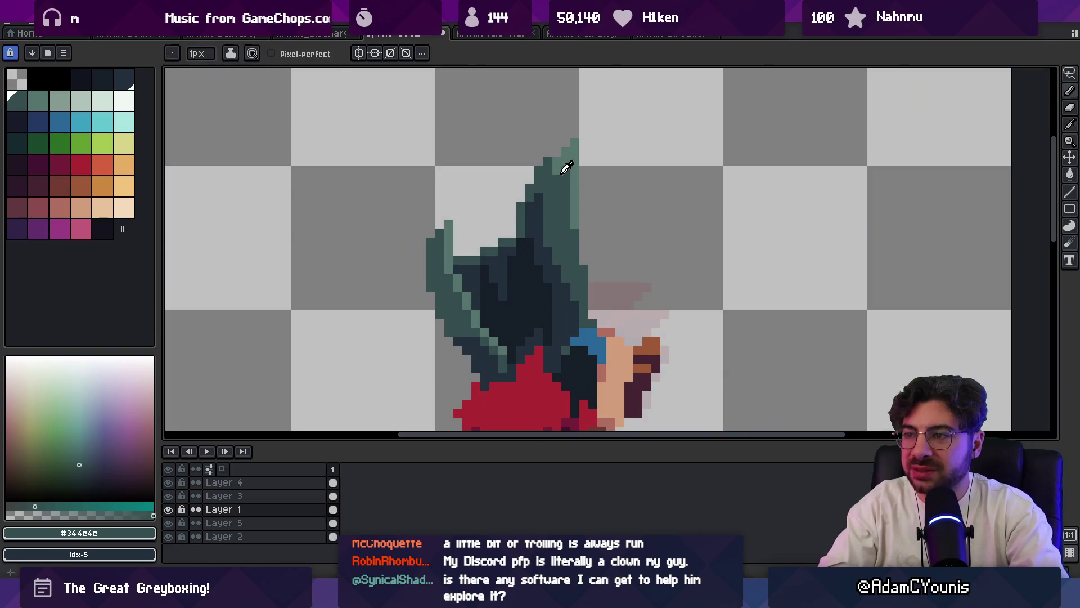
alt+click(562, 172)
click(551, 164)
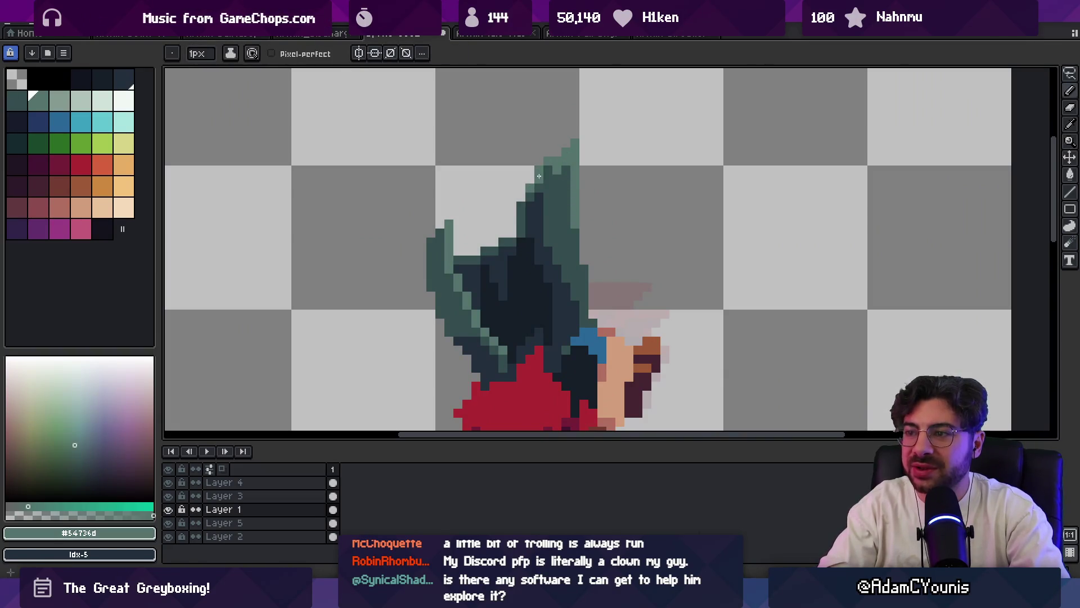
alt+click(561, 166)
- Lasso a section of the dark hair and nudge it down-right
key(z)
scroll(561, 164, down, 5)
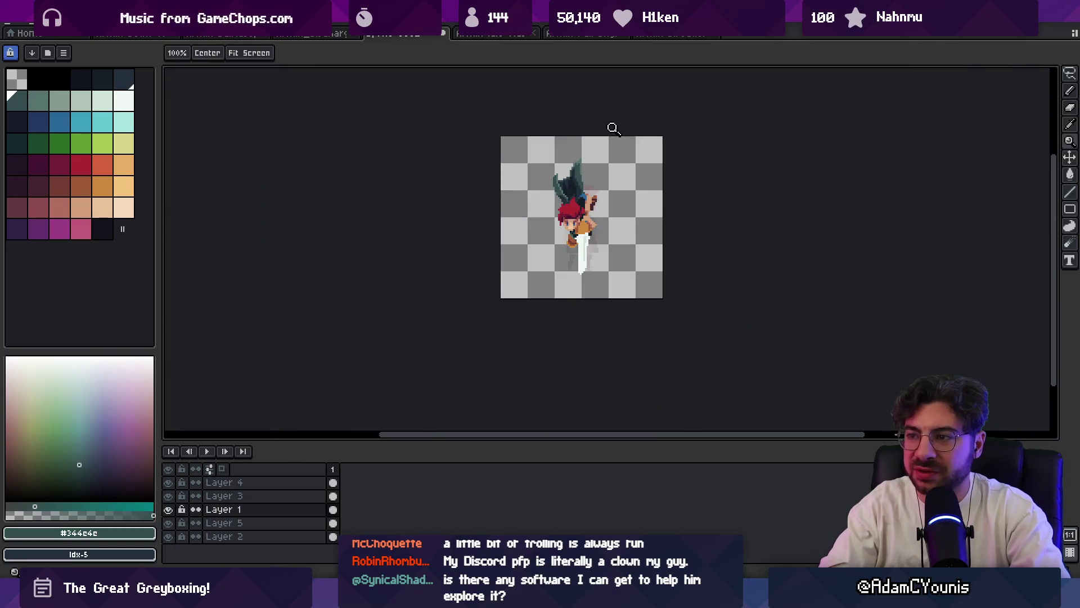
scroll(607, 157, up, 4)
key(b)
alt+click(564, 249)
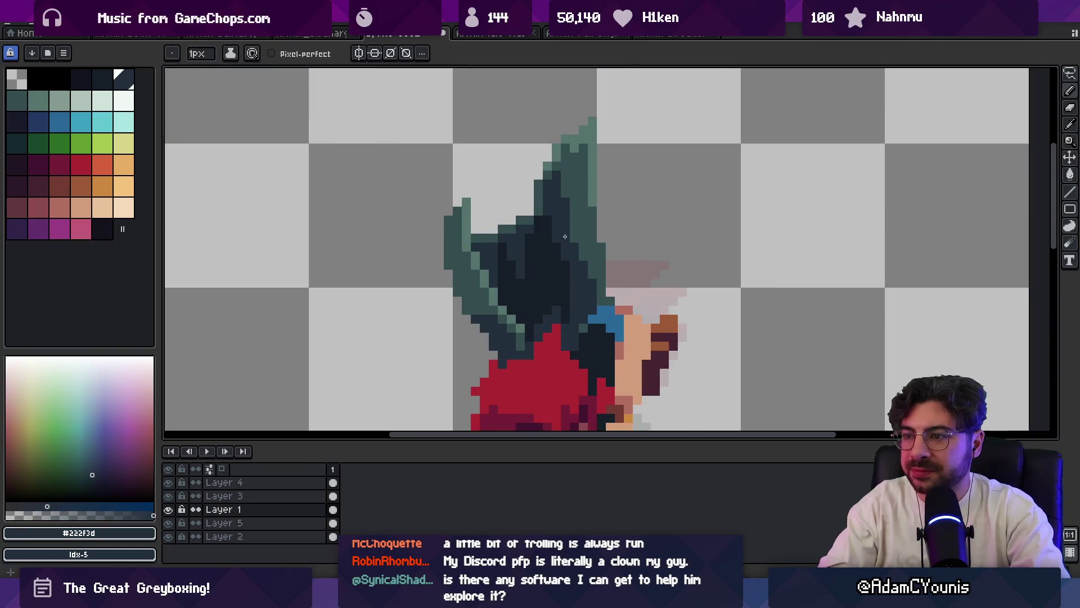
key(z)
scroll(564, 236, down, 5)
scroll(562, 169, up, 5)
key(v)
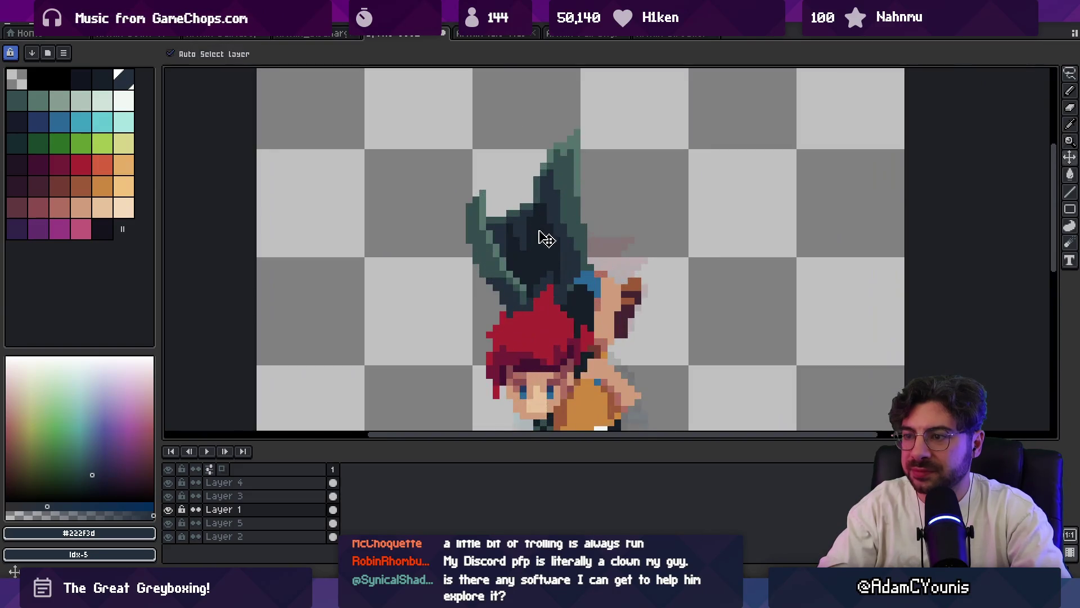
key(m)
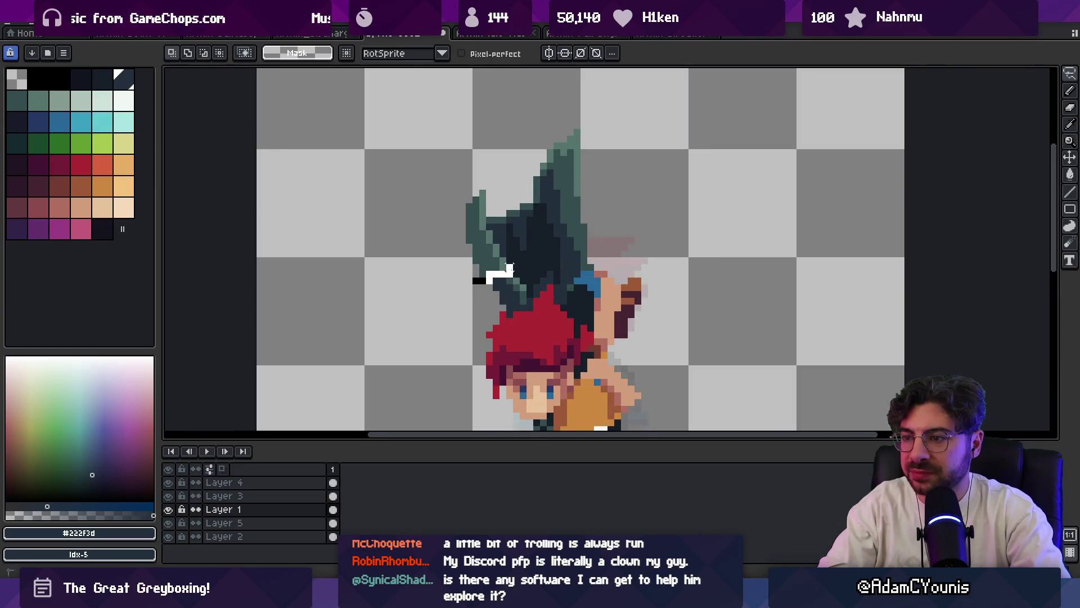
mouse_move(574, 234)
mouse_down()
mouse_move(610, 126)
mouse_move(616, 169)
mouse_move(556, 225)
mouse_up()
key(Return)
- Add dark pixels along the moved hair section's edge
key(b)
alt+click(584, 240)
drag(590, 262, 589, 246)
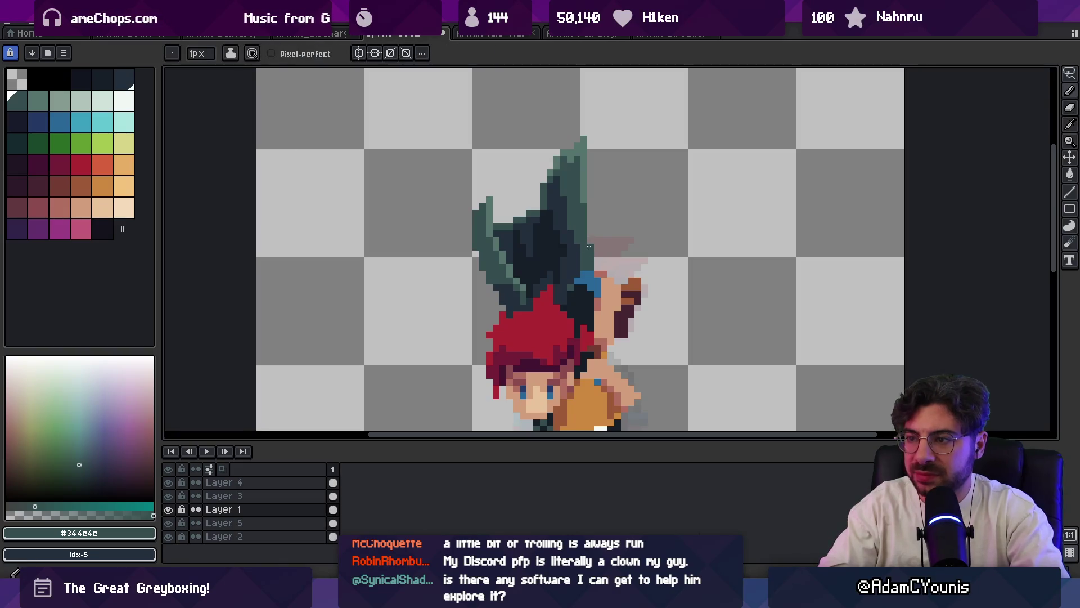
key(z)
scroll(577, 246, down, 5)
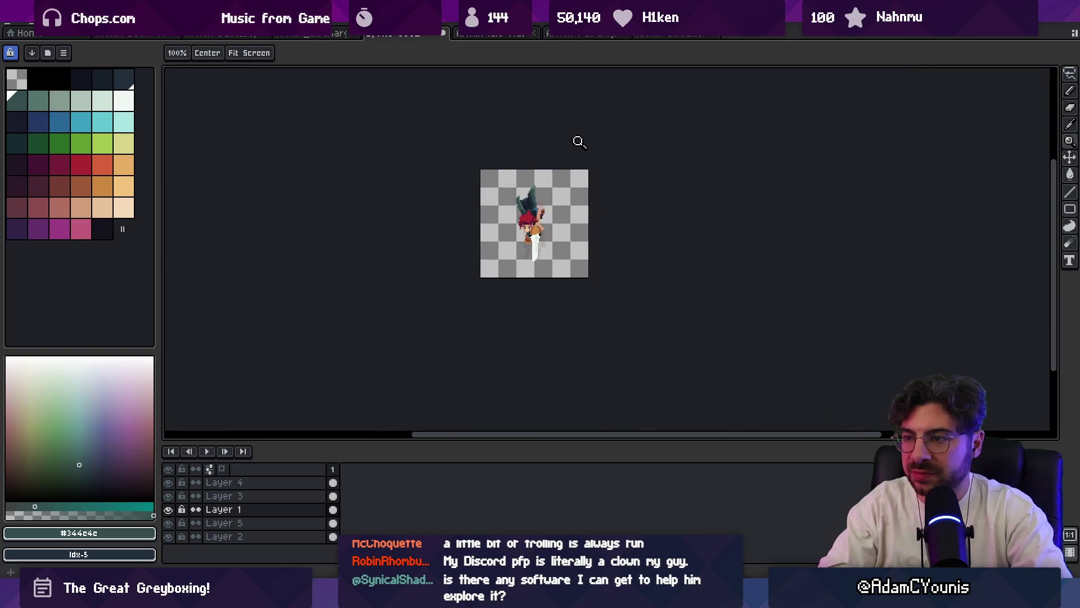
scroll(554, 185, up, 5)
- Paint light cyan #3ba1bf pixels beside the blue band next to the face
key(b)
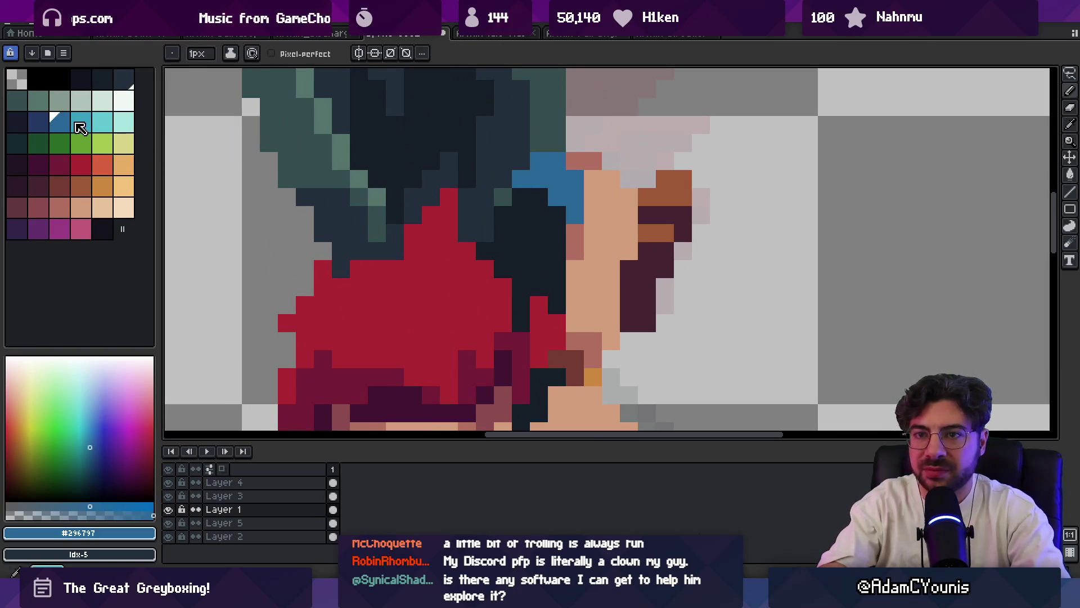
alt+click(539, 175)
drag(504, 197, 523, 193)
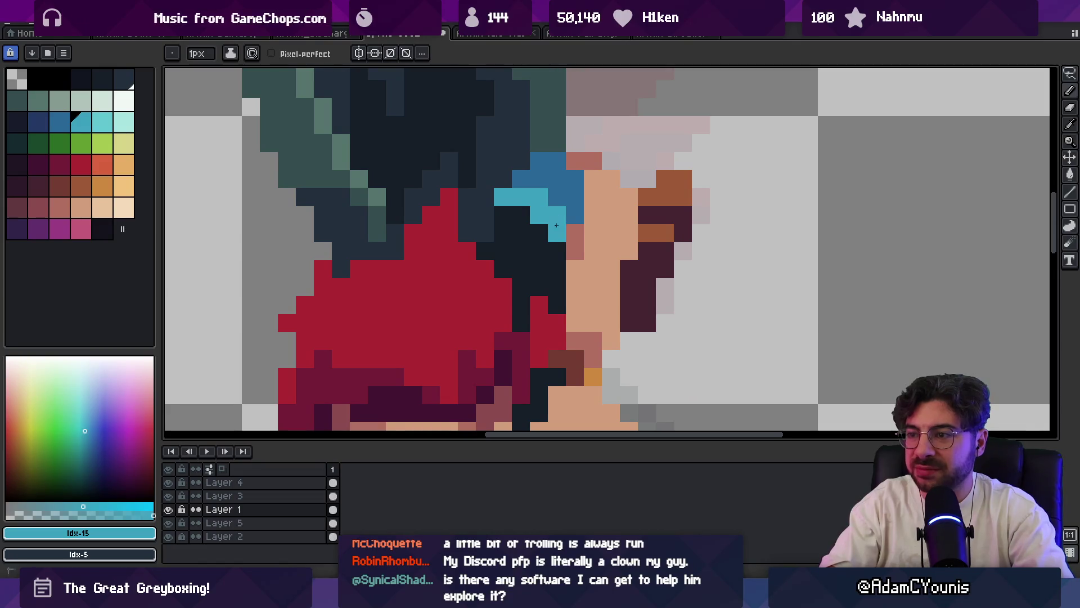
key(z)
scroll(520, 172, down, 5)
scroll(587, 185, up, 5)
key(b)
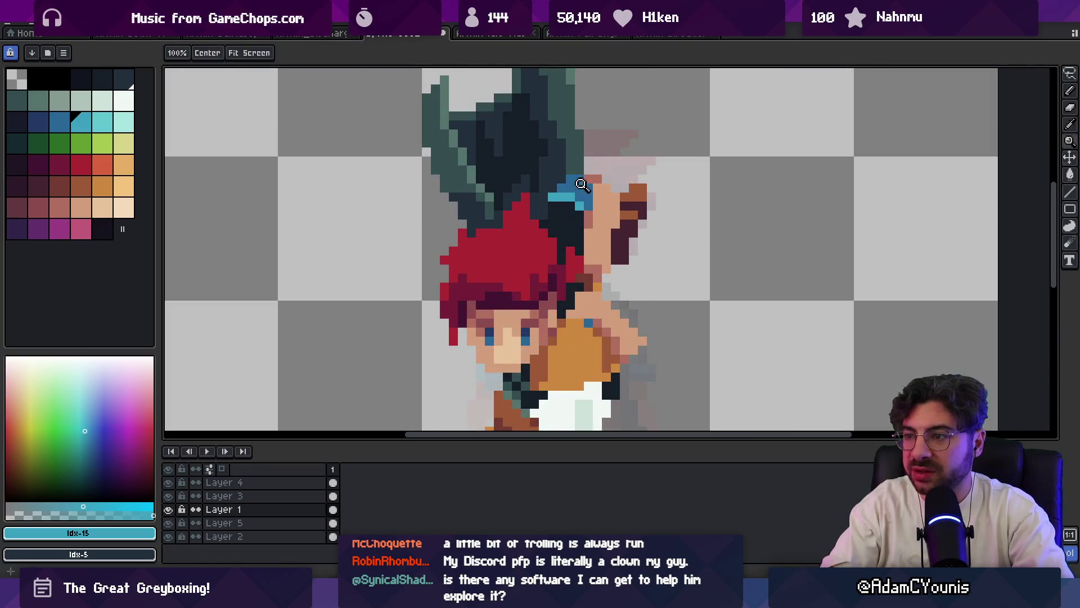
- Touch up band pixels in deeper blue #296797 and cyan around the wrist
alt+click(576, 186)
click(563, 187)
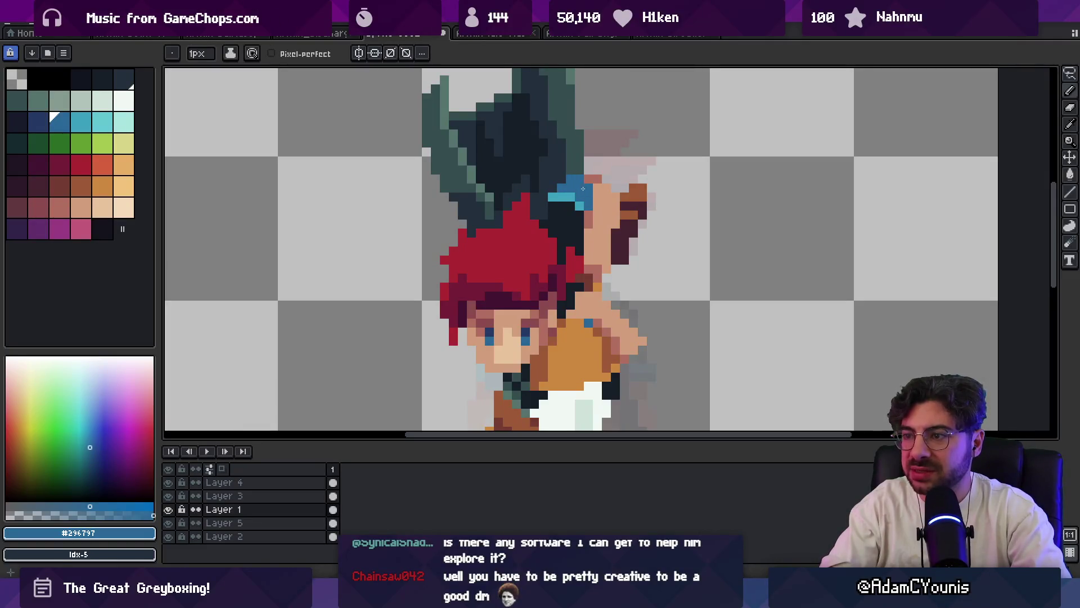
alt+click(569, 190)
click(562, 205)
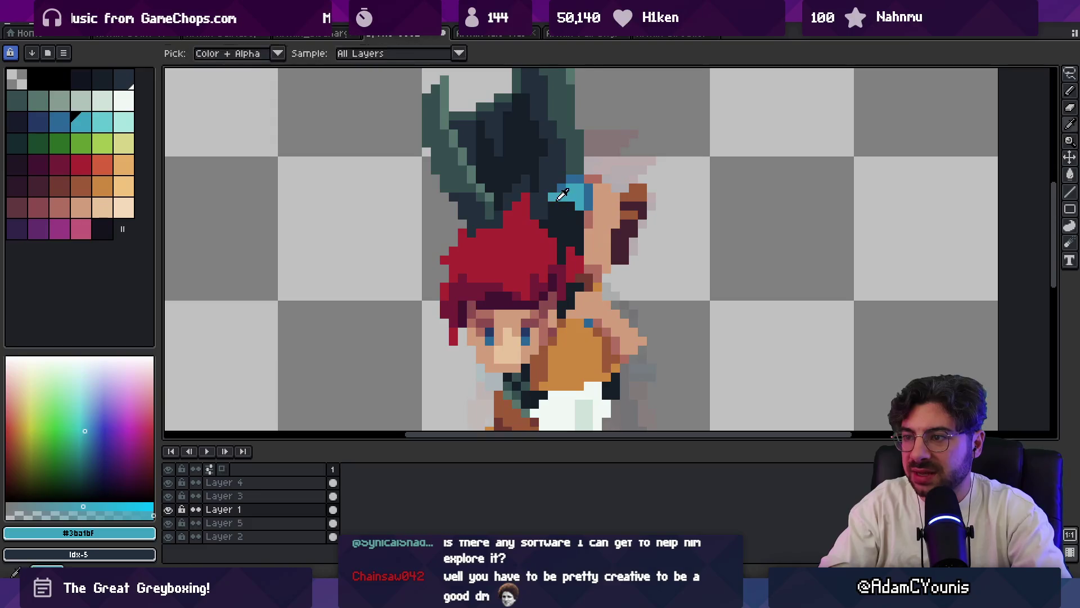
alt+click(552, 202)
key(z)
key(1)
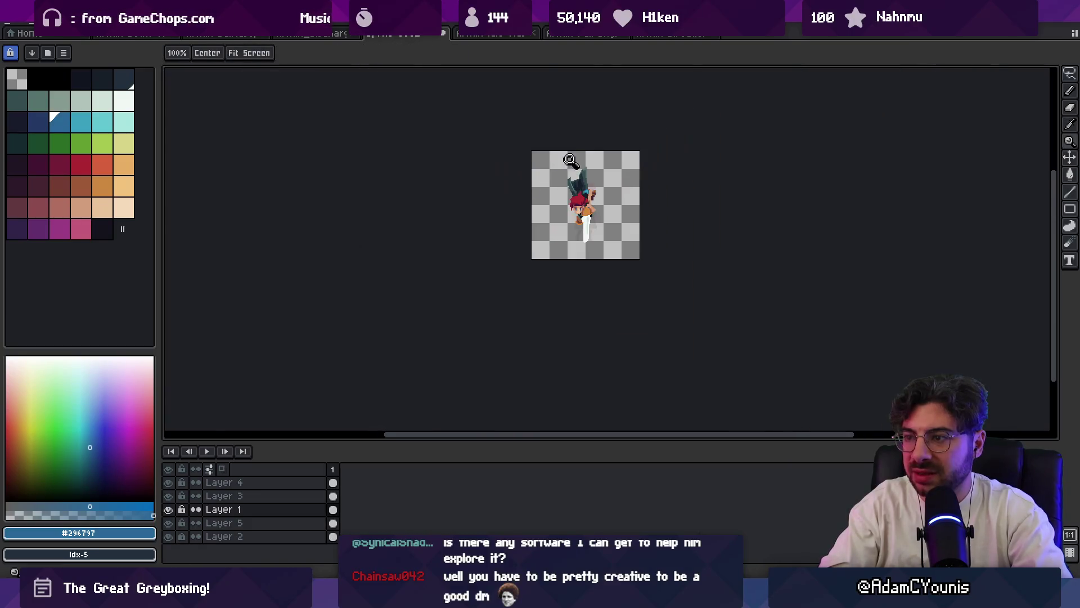
scroll(596, 185, up, 4)
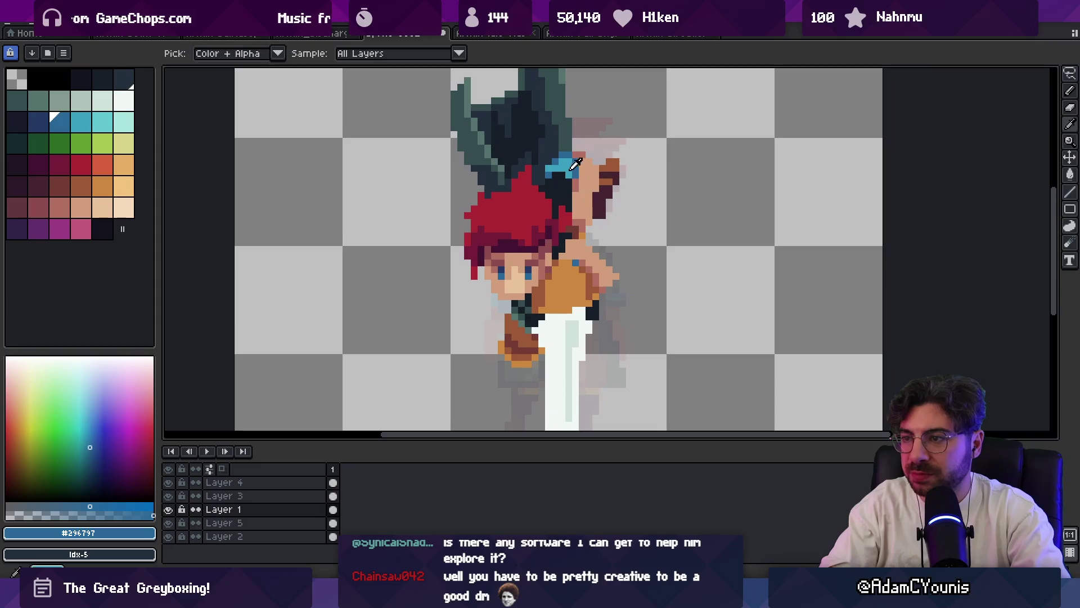
alt+click(597, 283)
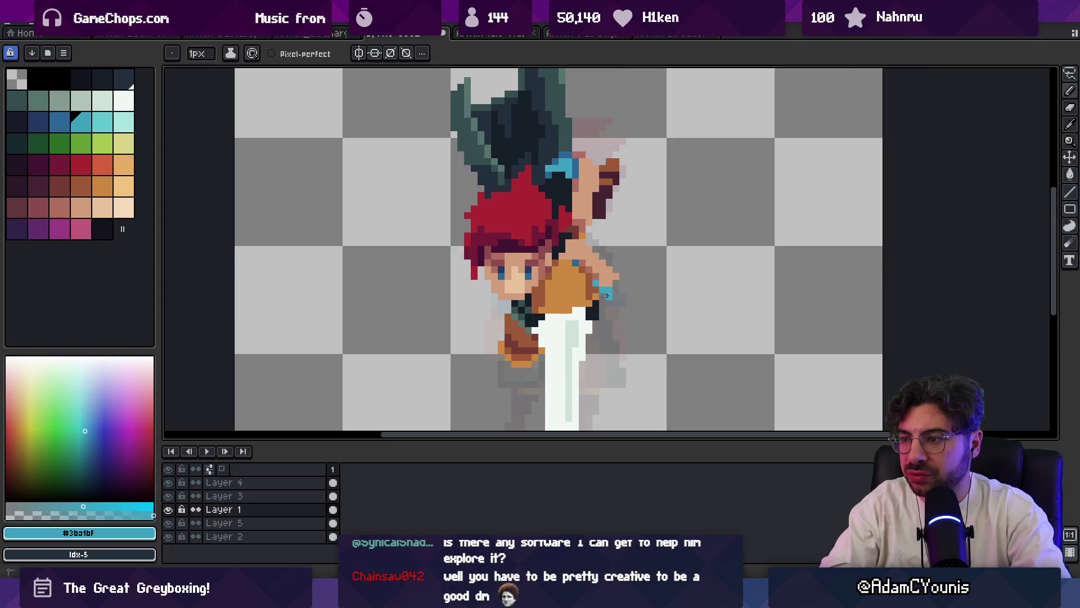
alt+click(603, 294)
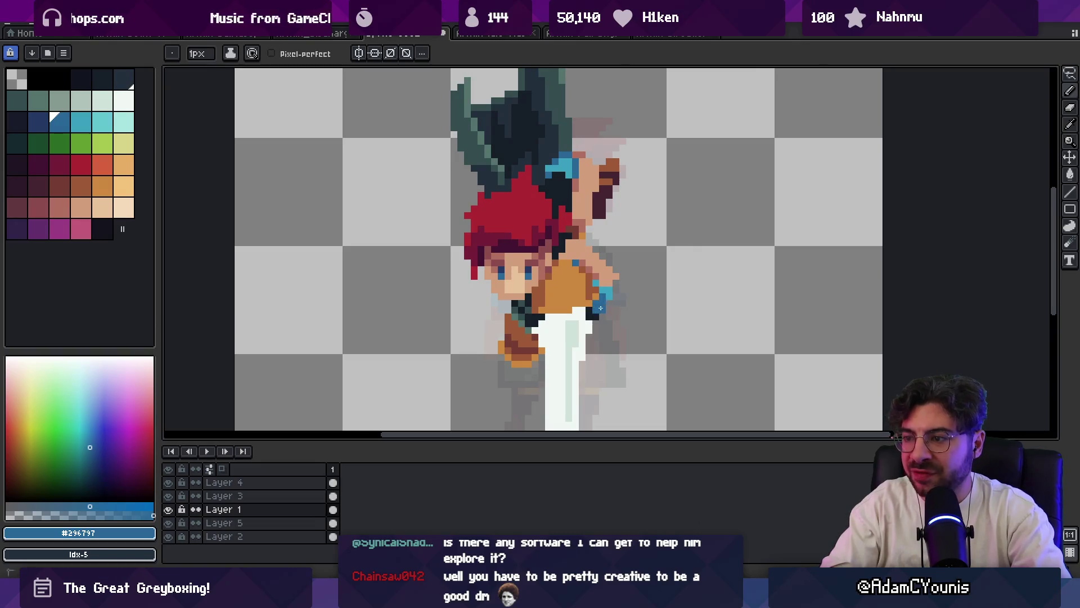
scroll(606, 297, up, 2)
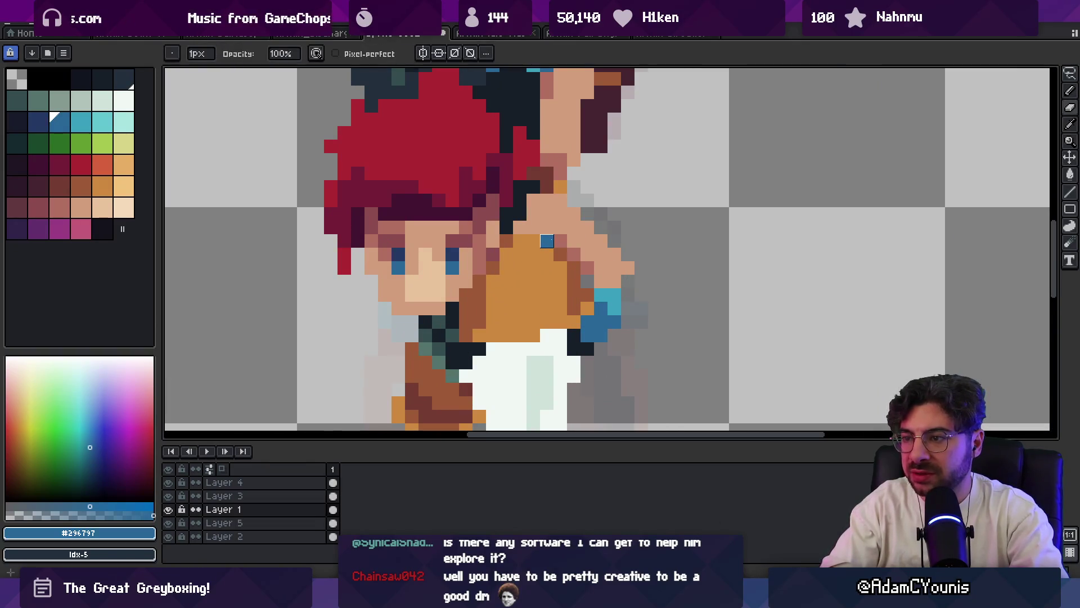
- Eyedrop the dark outline, reddish skin-shadow and skin-tone colours from the sprite
ctrl+click(549, 242)
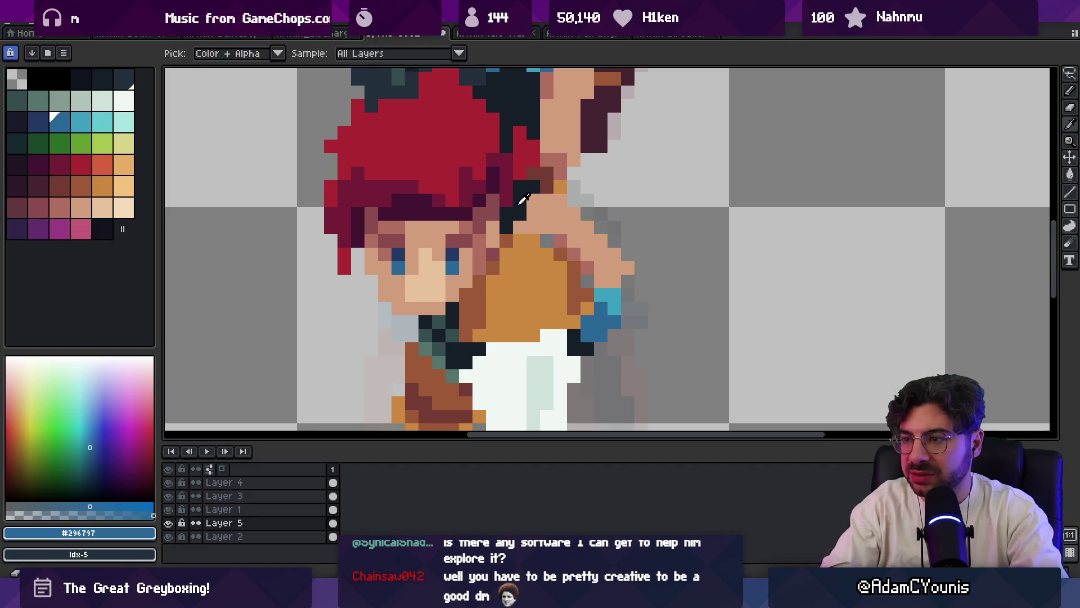
alt+click(551, 233)
ctrl+click(557, 236)
alt+click(558, 242)
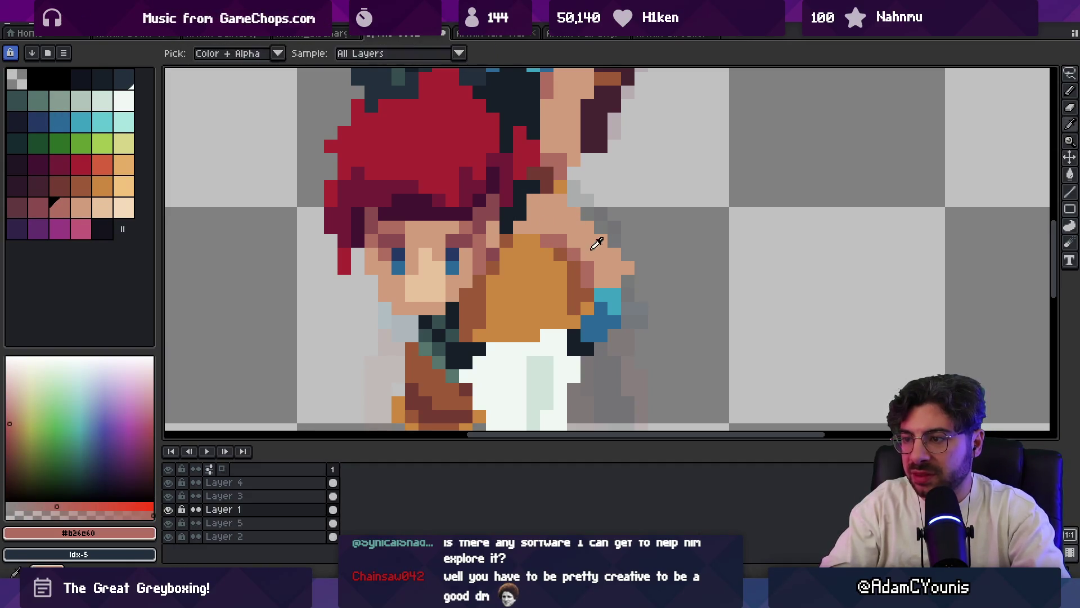
scroll(541, 267, down, 4)
scroll(619, 230, down, 1)
scroll(599, 266, up, 4)
alt+click(600, 266)
alt+click(600, 265)
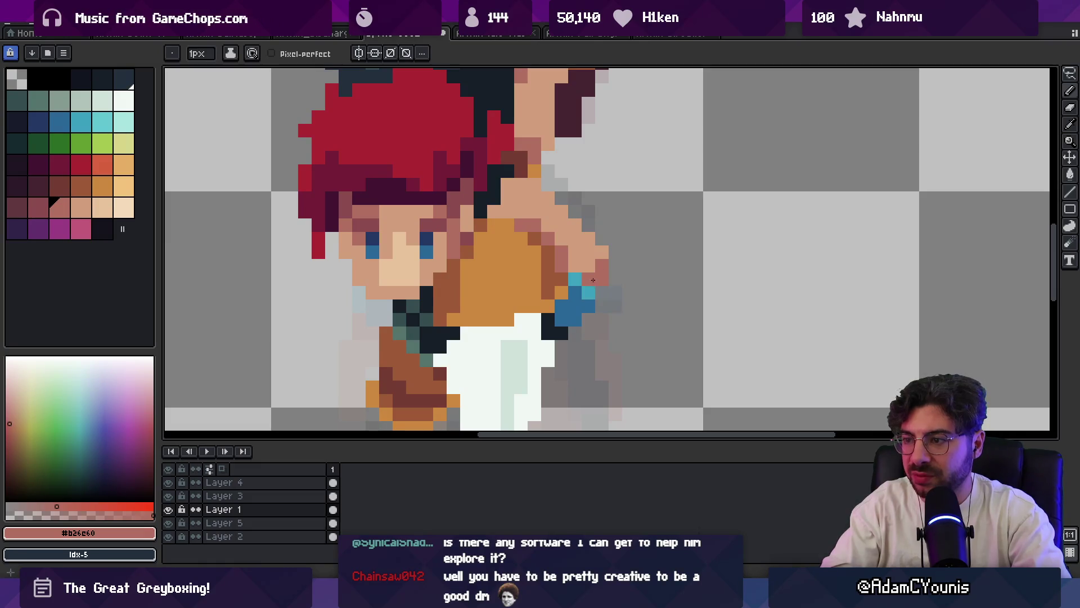
key(z)
scroll(545, 204, down, 3)
scroll(611, 255, up, 4)
- Sample the wristband's light blue and darker blue with the 1px Pencil active
key(v)
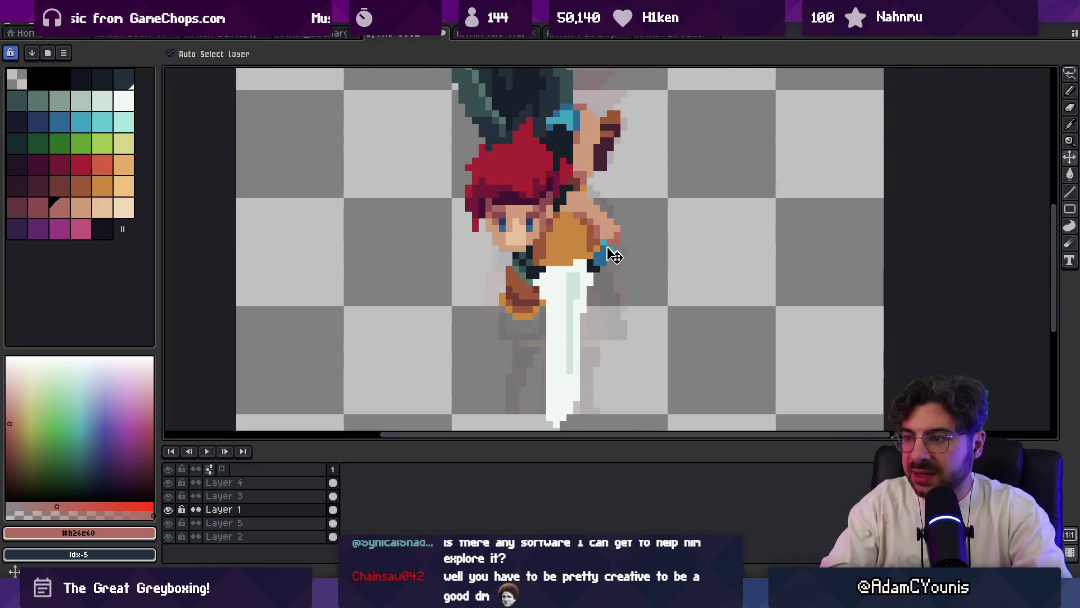
key(b)
alt+click(616, 249)
alt+click(613, 256)
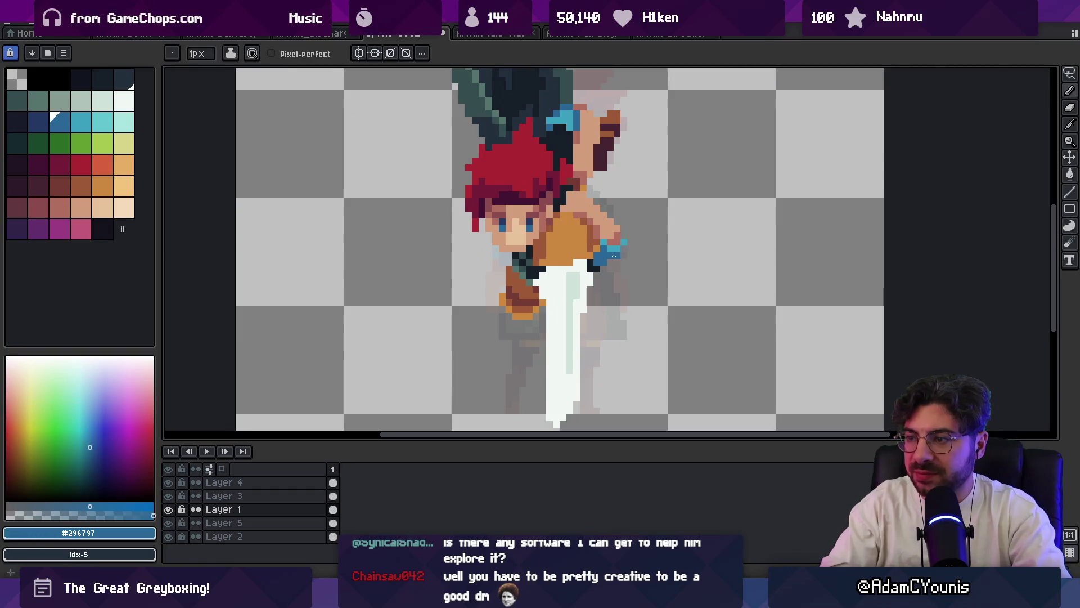
key(z)
scroll(624, 249, down, 5)
scroll(646, 232, up, 3)
scroll(645, 233, up, 5)
- Repaint two light-blue wristband pixels dark blue
key(b)
alt+click(627, 220)
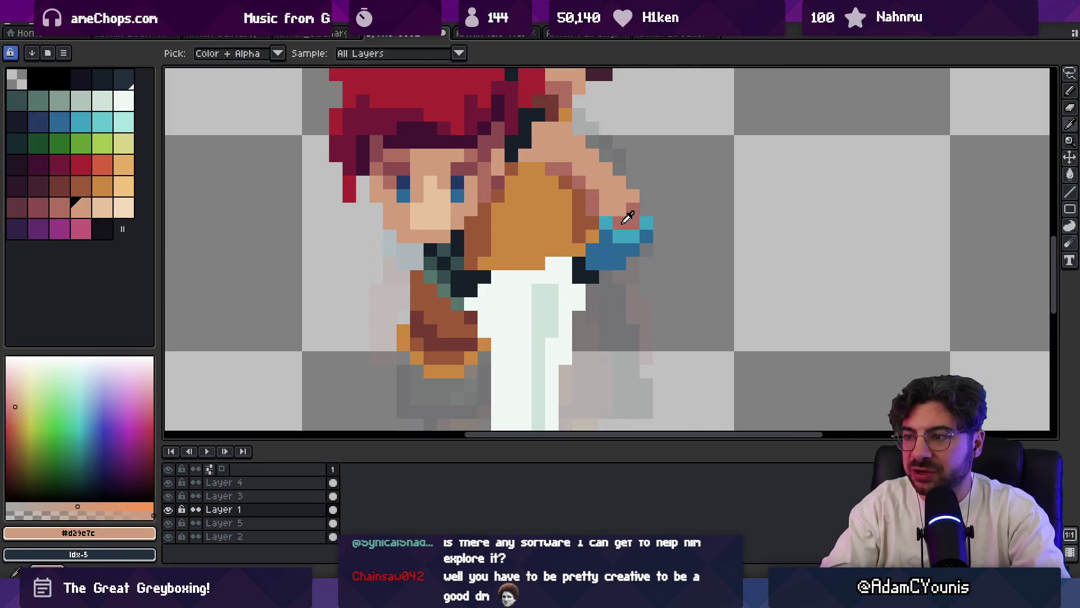
alt+click(610, 230)
alt+click(607, 237)
alt+click(646, 236)
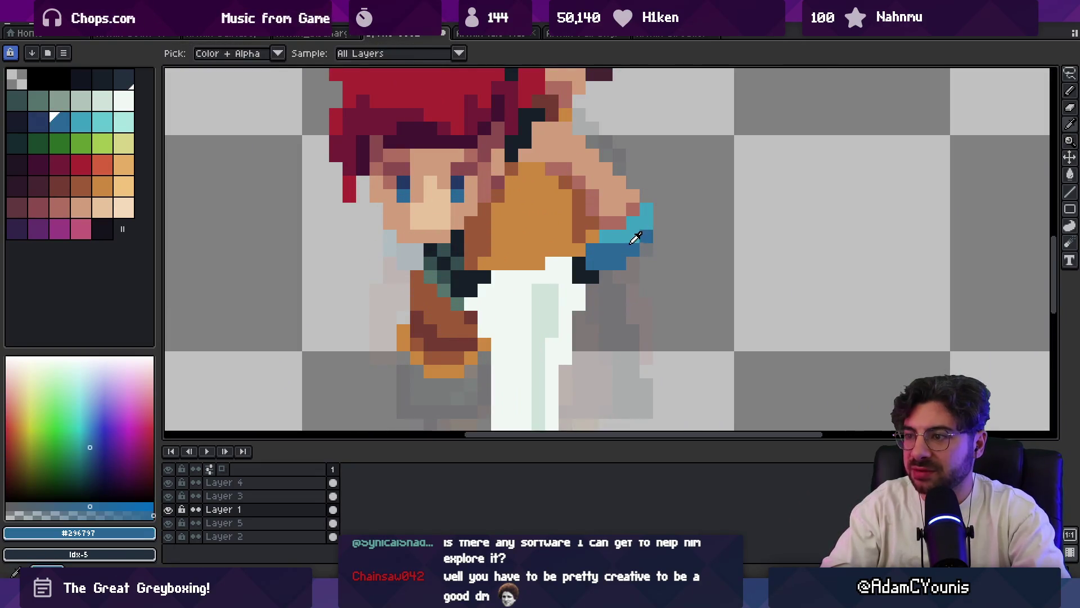
click(646, 223)
click(628, 232)
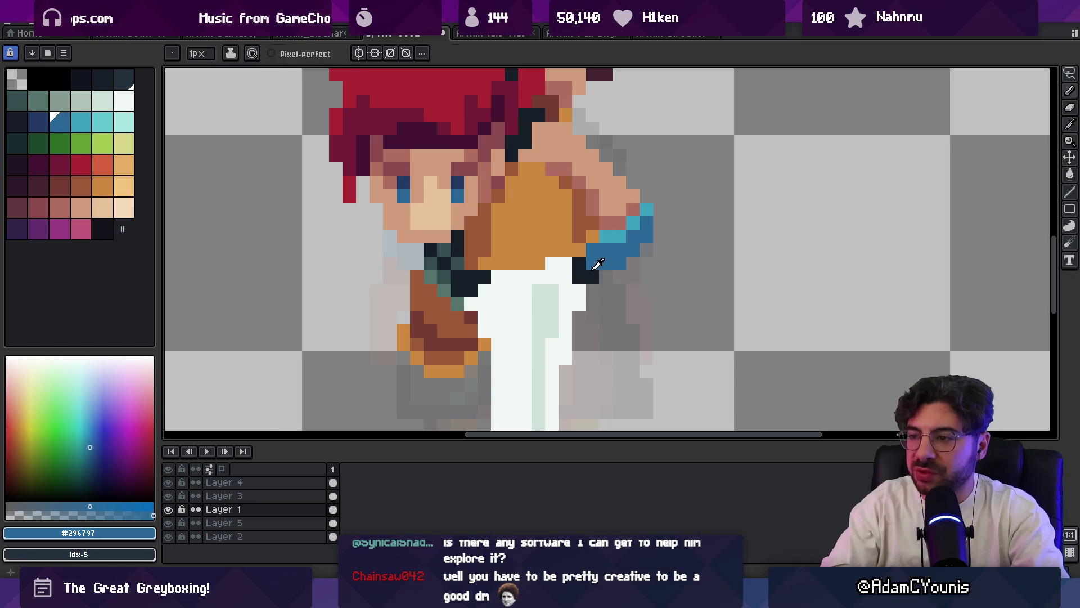
- Outline the wristband edge with three dark outline-colour pixels
alt+click(582, 264)
click(593, 250)
click(592, 264)
click(606, 263)
key(z)
scroll(622, 190, down, 8)
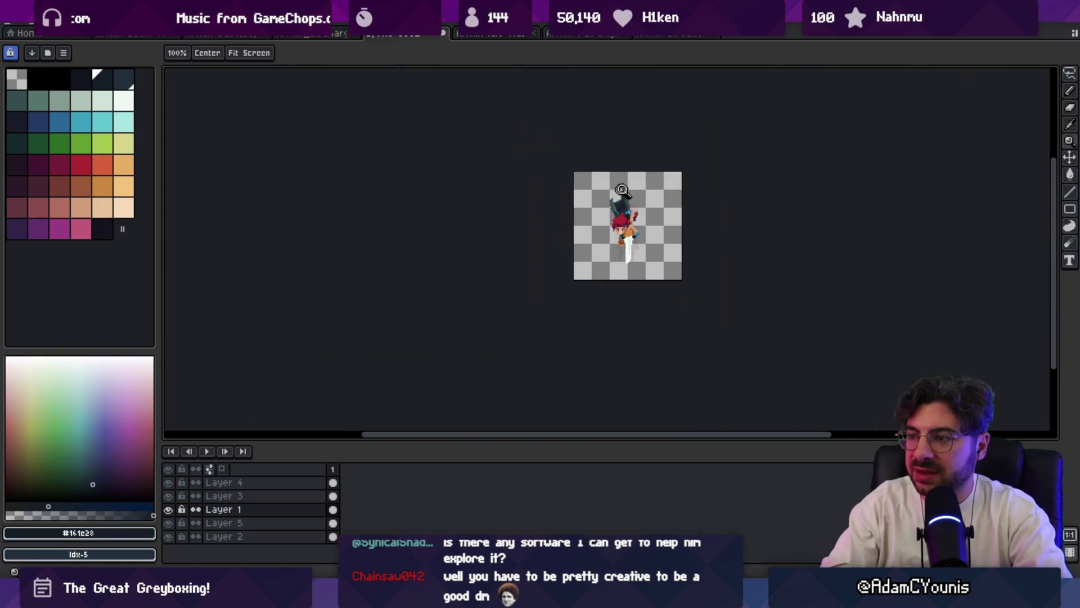
scroll(644, 234, up, 8)
- Add two light-blue highlight pixels to the wristband and reselect skin tone #d29e7c
alt+click(618, 241)
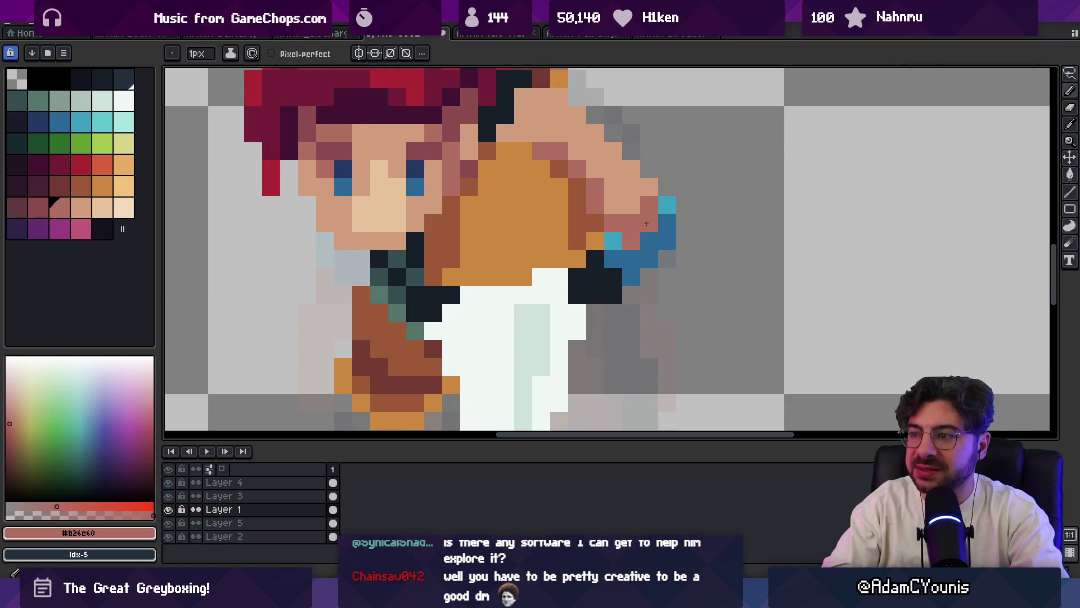
click(649, 241)
click(665, 223)
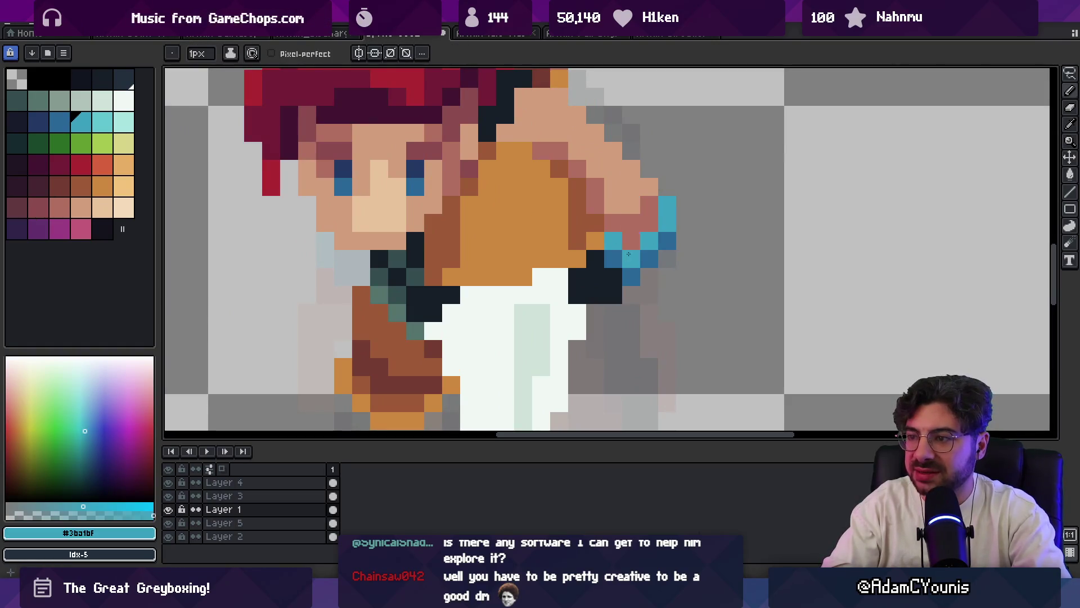
key(z)
scroll(648, 176, down, 8)
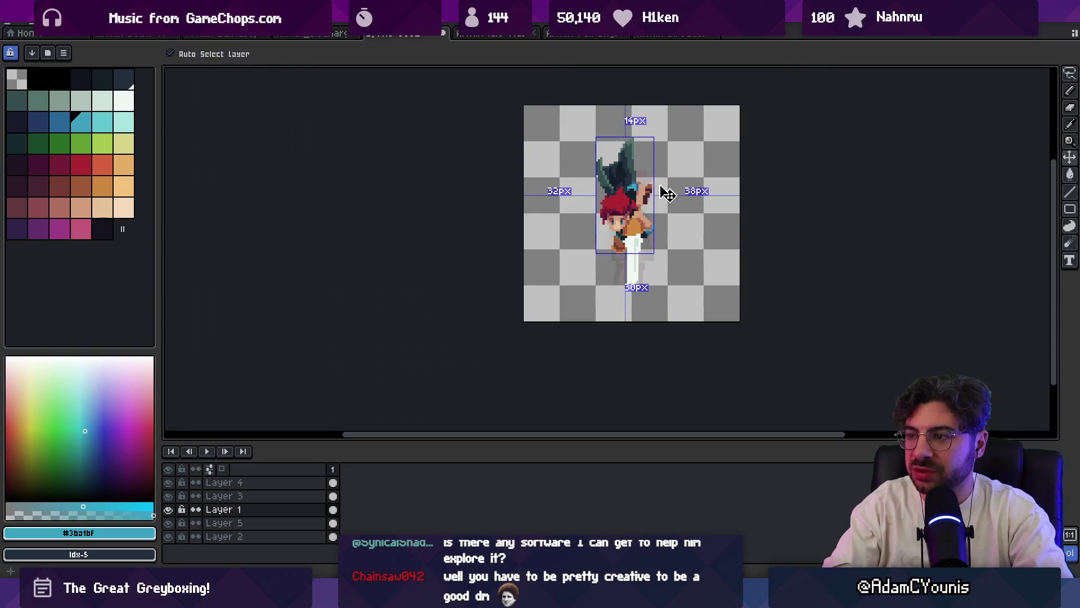
scroll(664, 191, up, 8)
alt+click(662, 221)
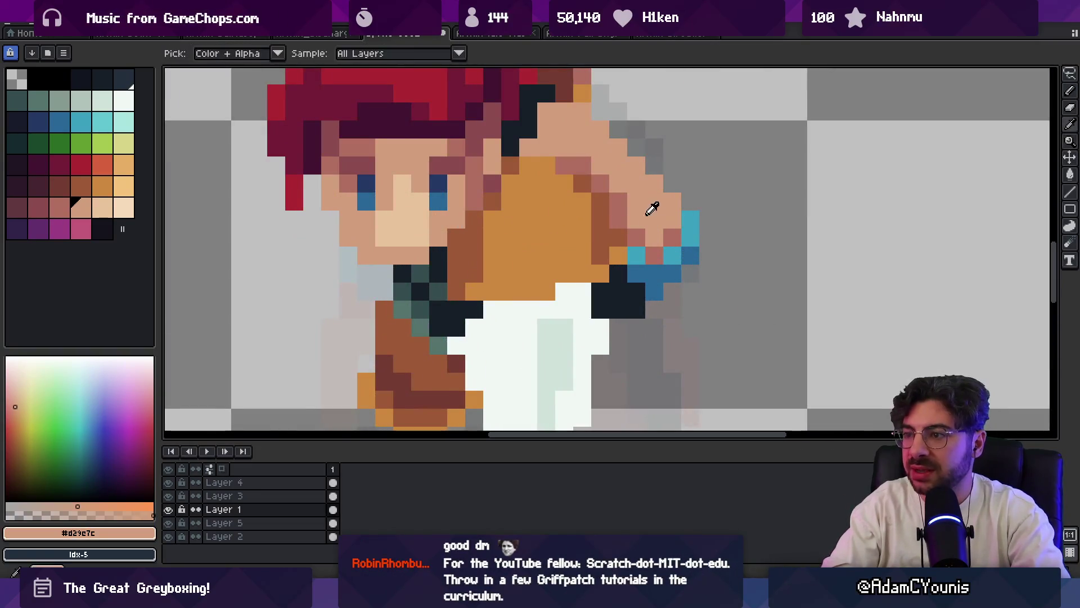
key(z)
scroll(603, 195, down, 8)
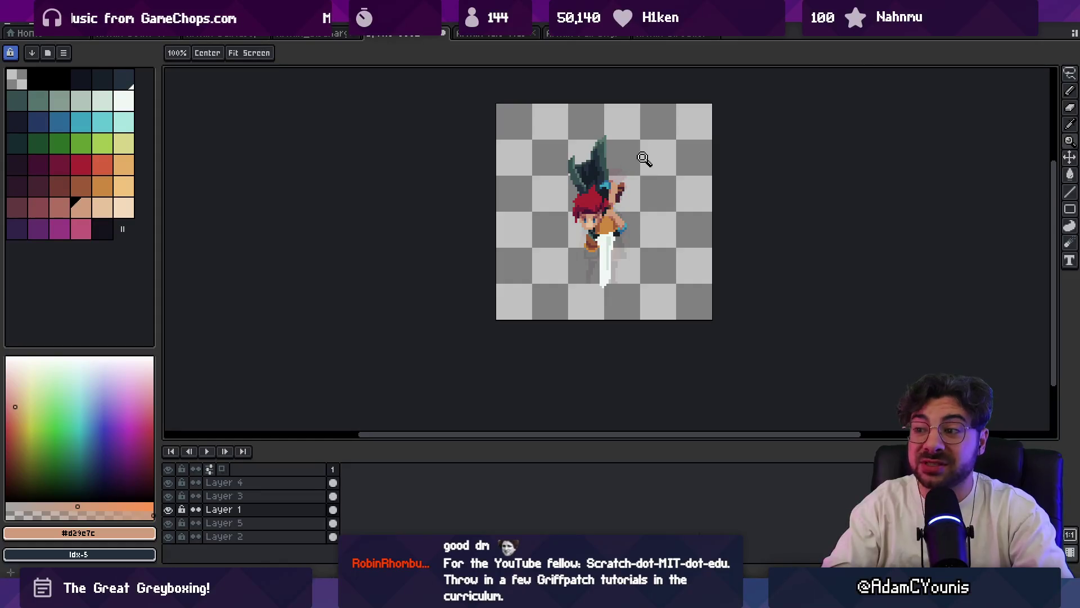
scroll(626, 208, up, 8)
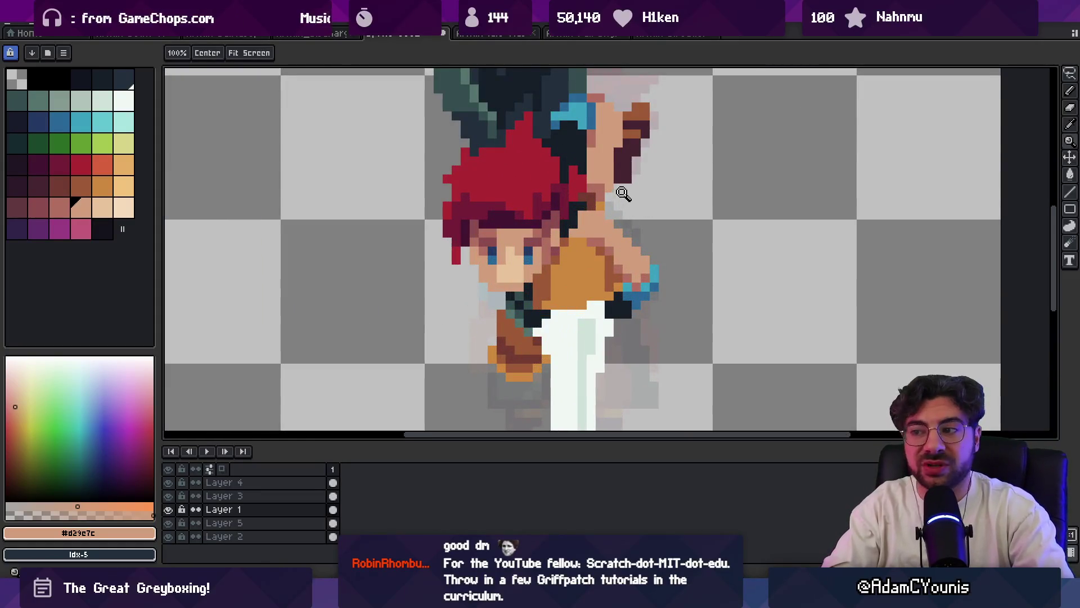
- Eyedrop the arm's dark brown and the dark outline colour
key(b)
key(alt)
alt+click(592, 195)
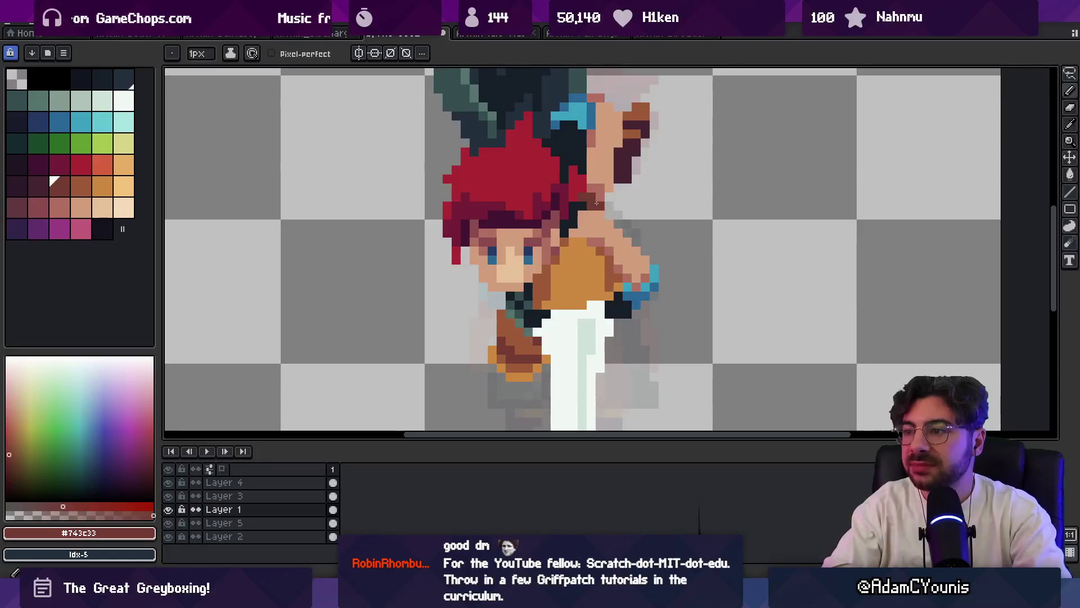
alt+click(580, 203)
key(z)
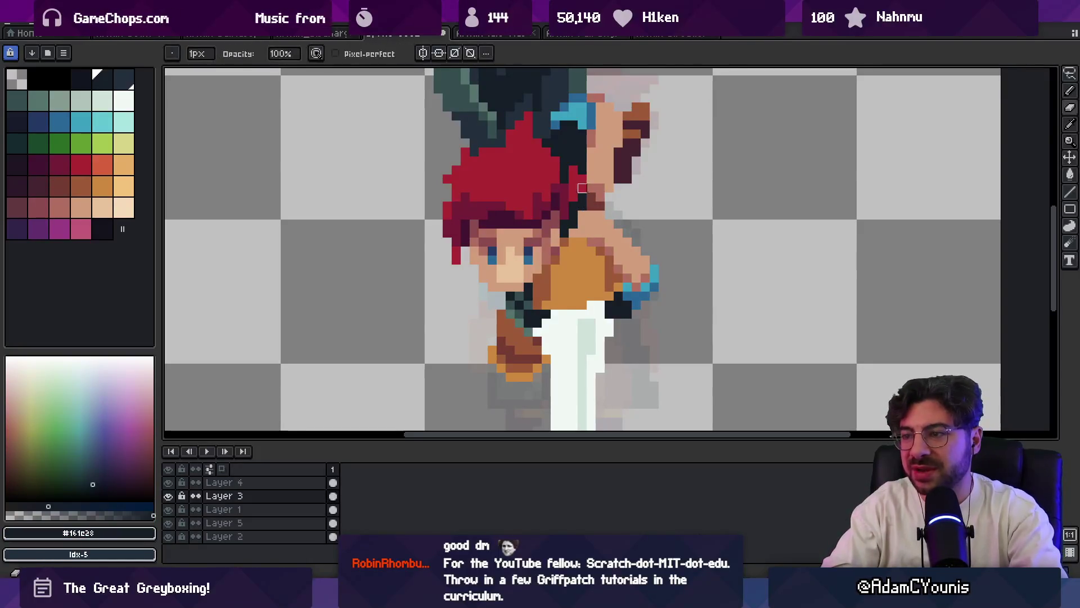
scroll(597, 162, down, 4)
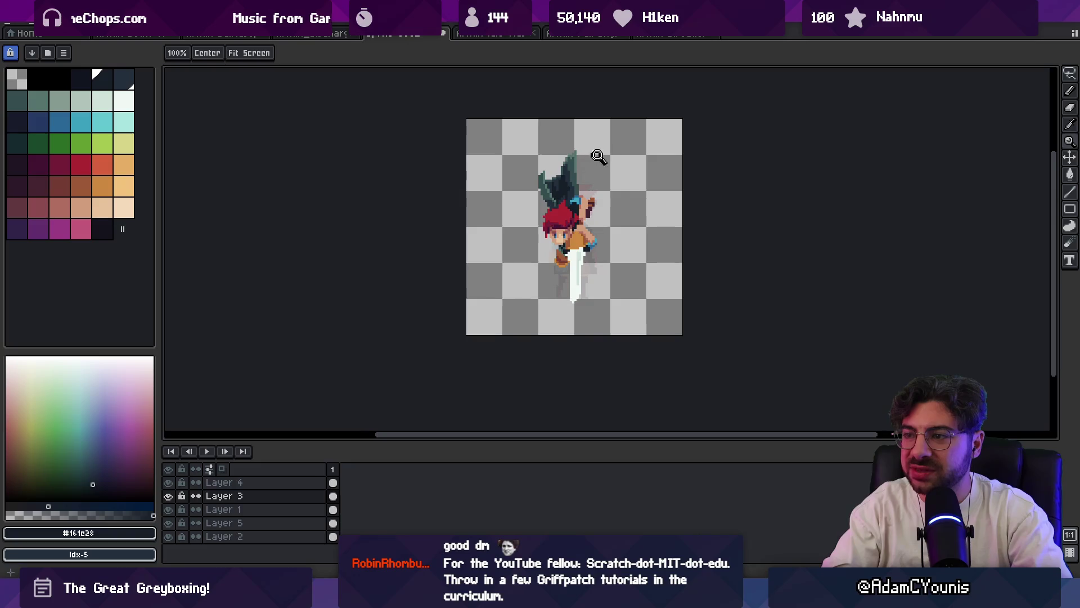
scroll(595, 204, up, 2)
- Sample the sleeve's mid brown and dark brown, returning to the 1px Pencil
key(alt)
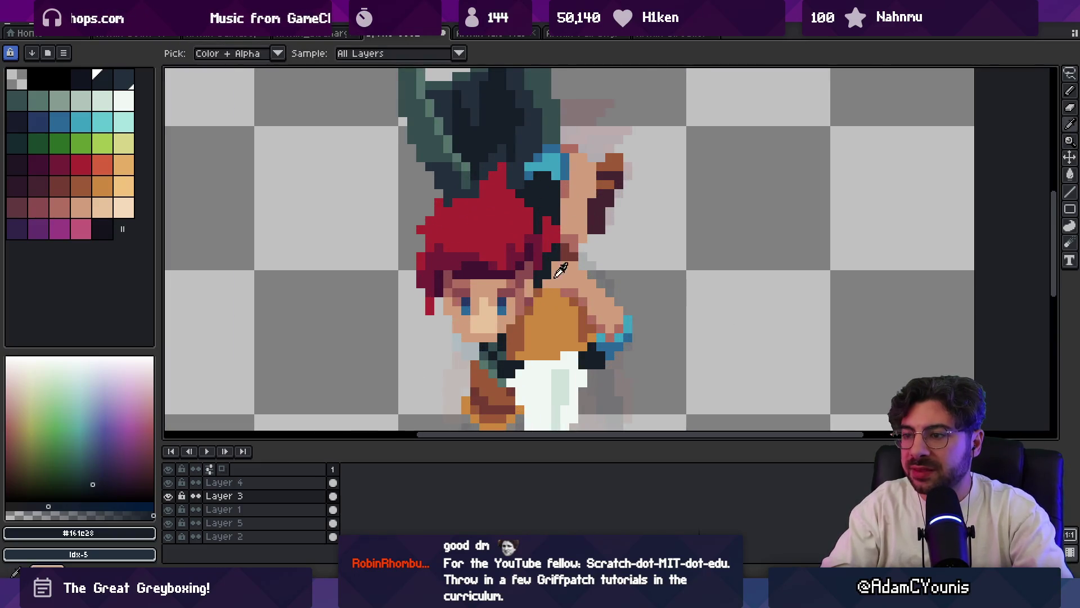
click(489, 389)
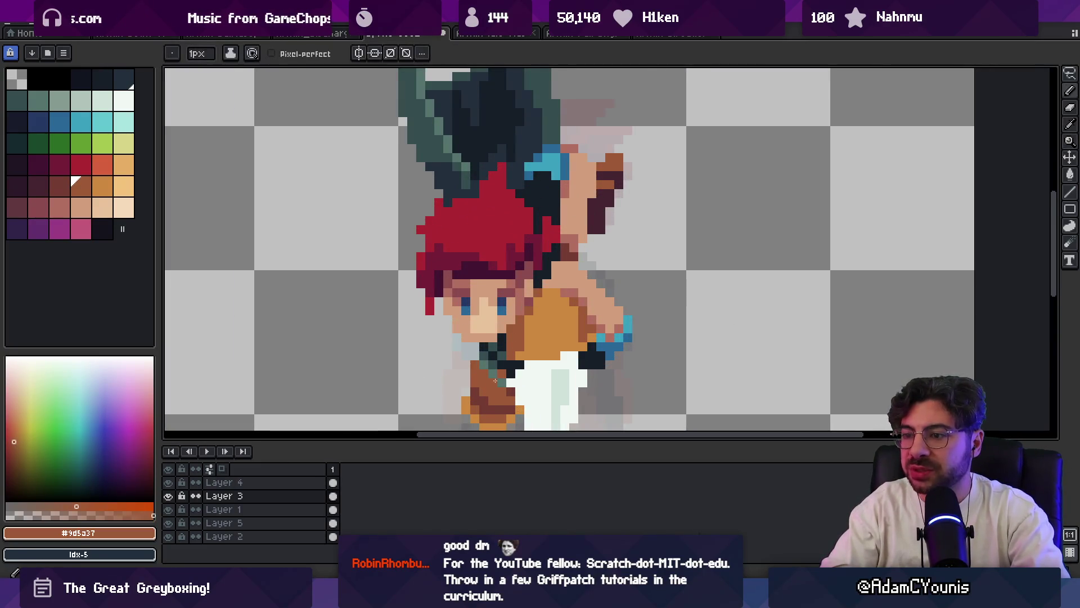
alt+click(488, 389)
key(alt+Down)
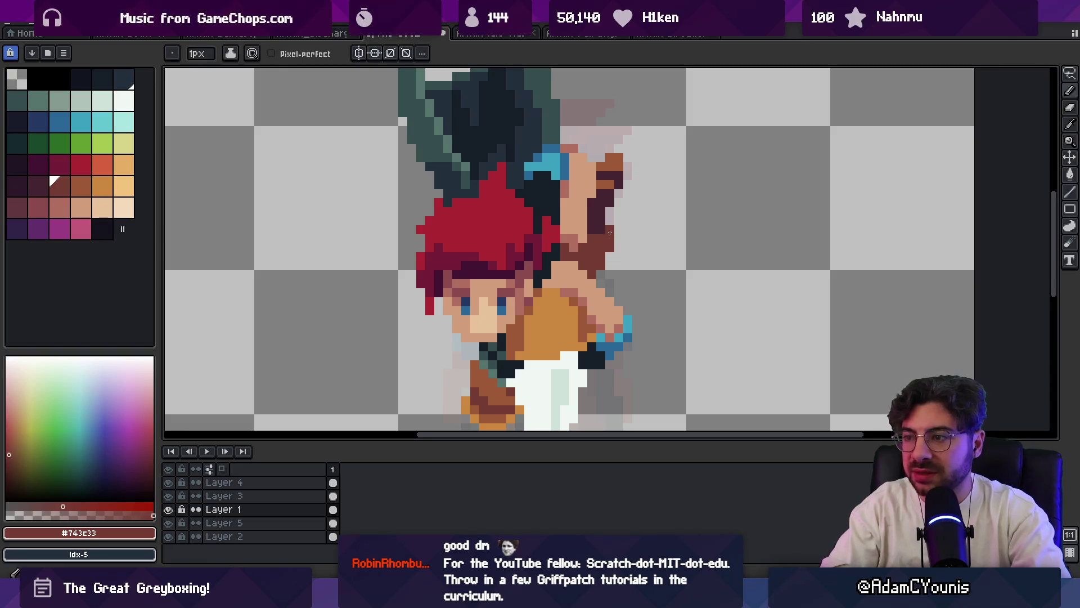
key(z)
scroll(569, 208, down, 4)
scroll(634, 178, up, 3)
key(b)
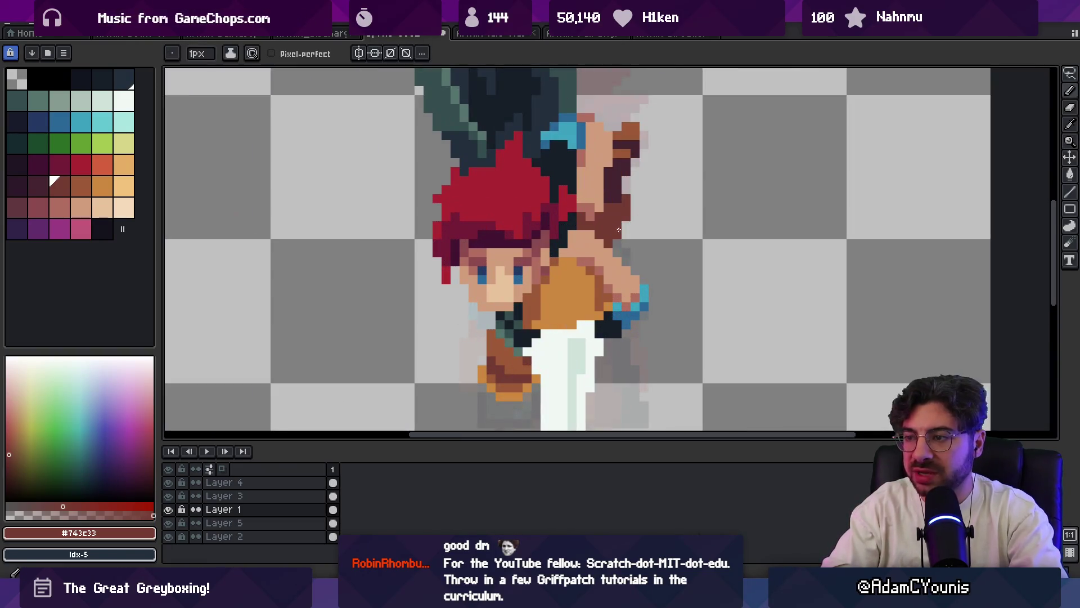
key(e)
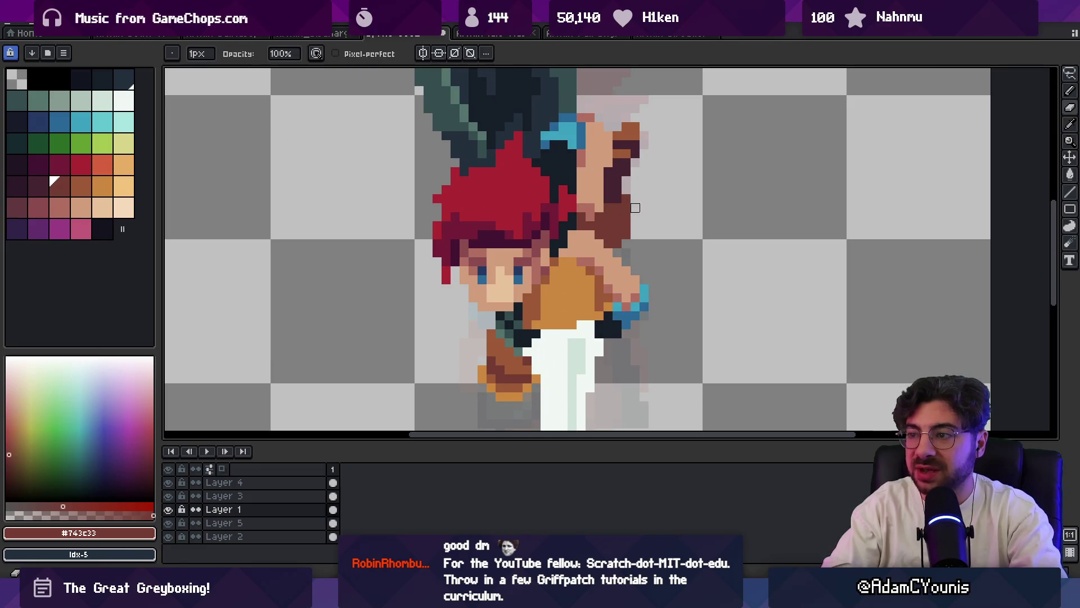
key(b)
- Shade the raised arm alternating orange-brown #9d5a37 and dark brown #743c33
alt+click(621, 228)
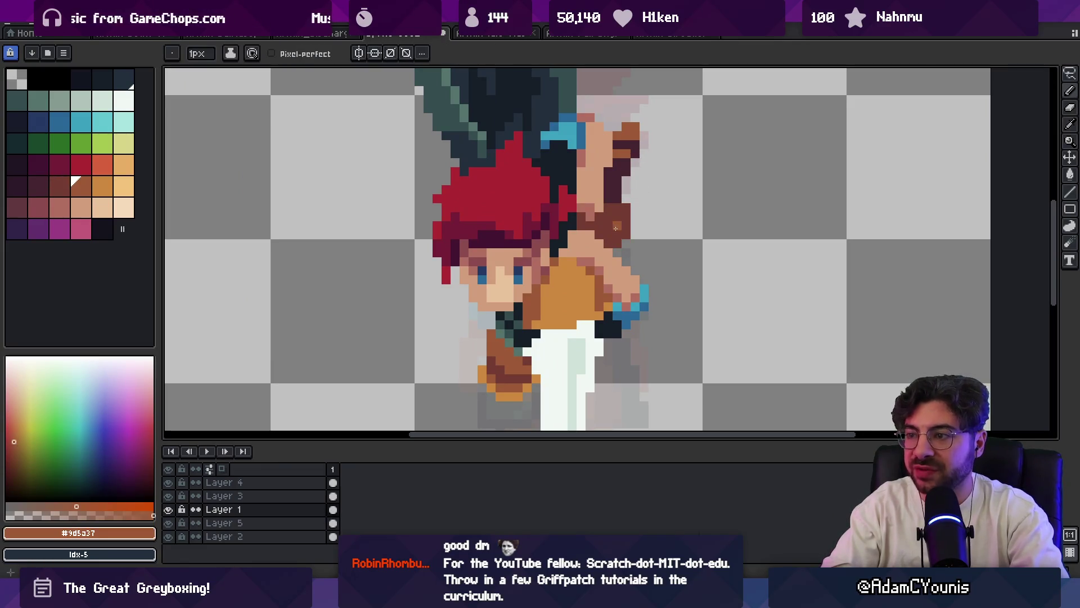
alt+click(618, 232)
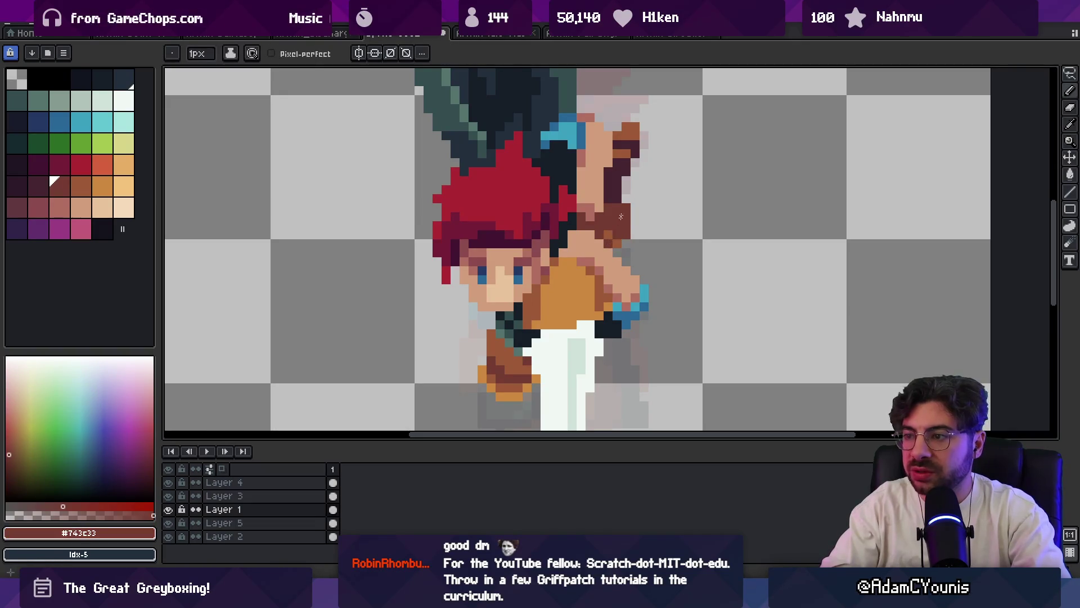
scroll(621, 216, down, 3)
scroll(636, 197, up, 3)
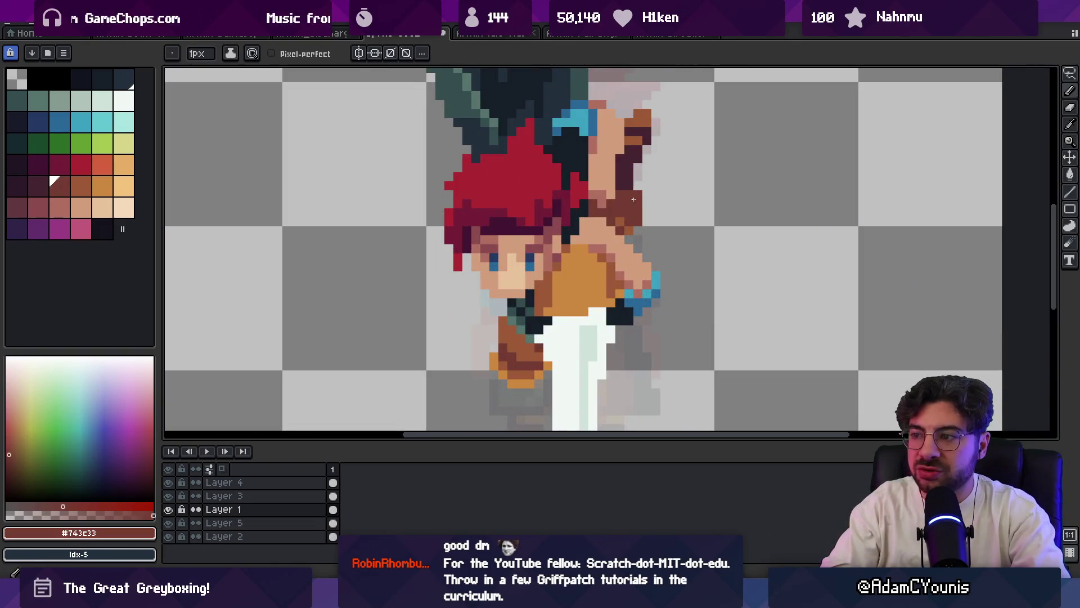
alt+click(632, 201)
key(alt)
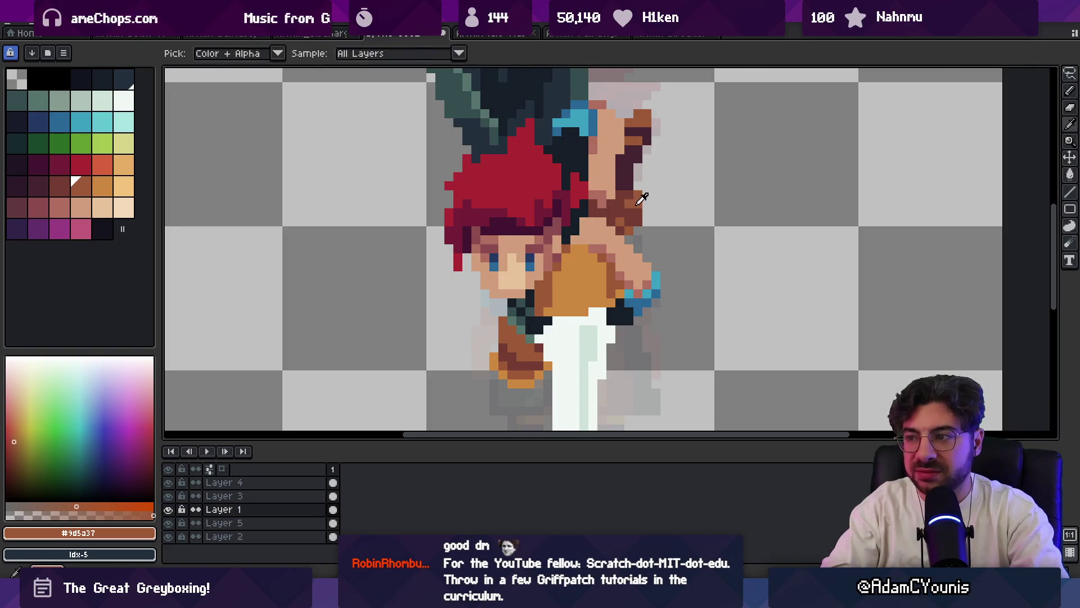
alt+click(634, 217)
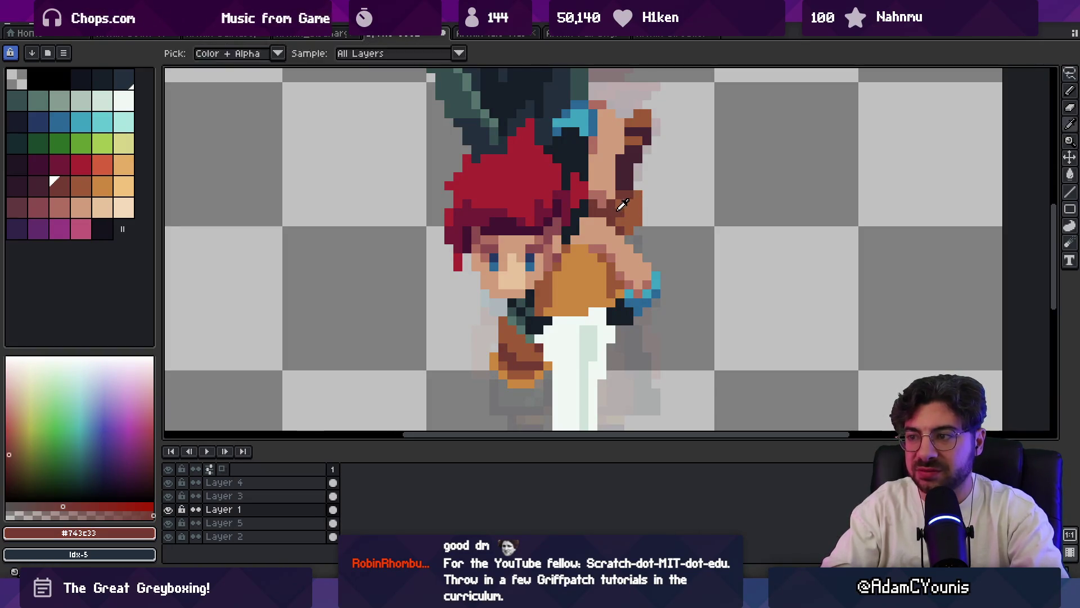
scroll(636, 217, down, 2)
scroll(646, 217, up, 1)
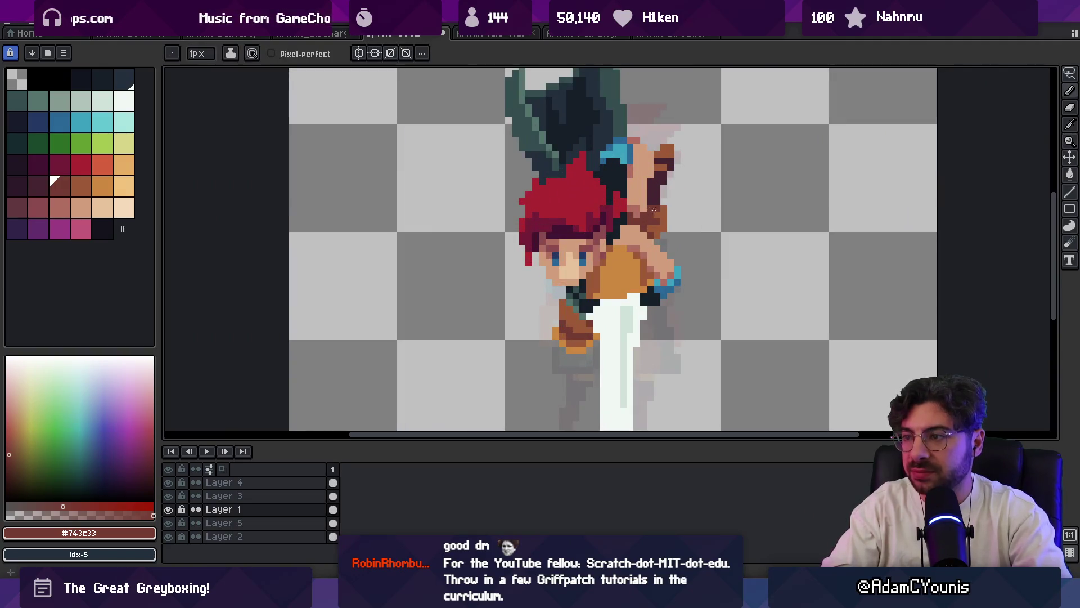
key(z)
scroll(655, 209, down, 4)
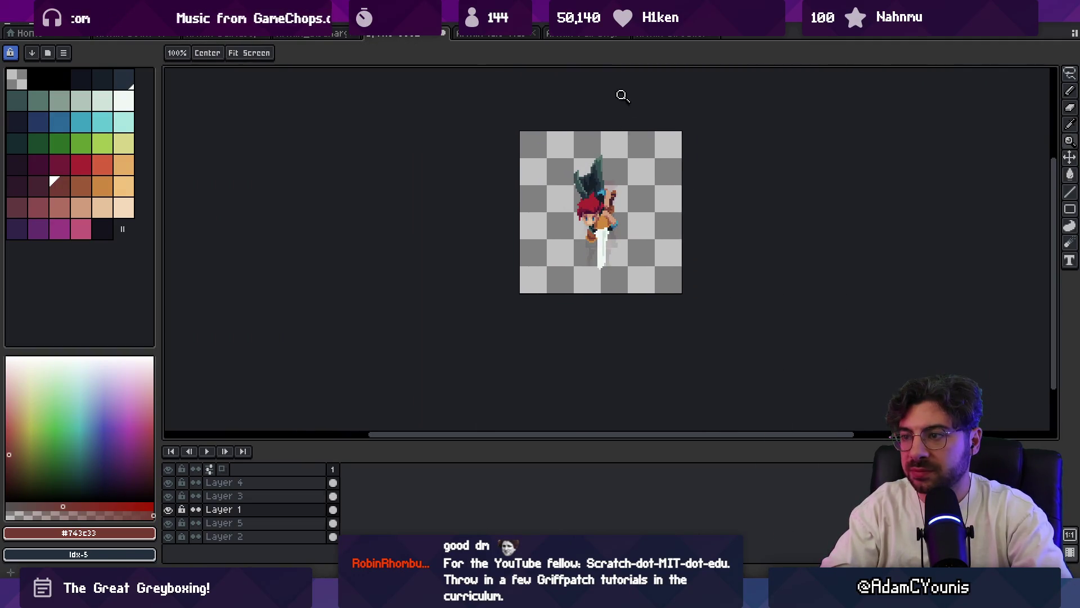
- Eyedrop dark maroon, orange-brown #9d5a37 and dark brown #743c33 from the arm
scroll(621, 190, up, 4)
key(b)
alt+click(598, 223)
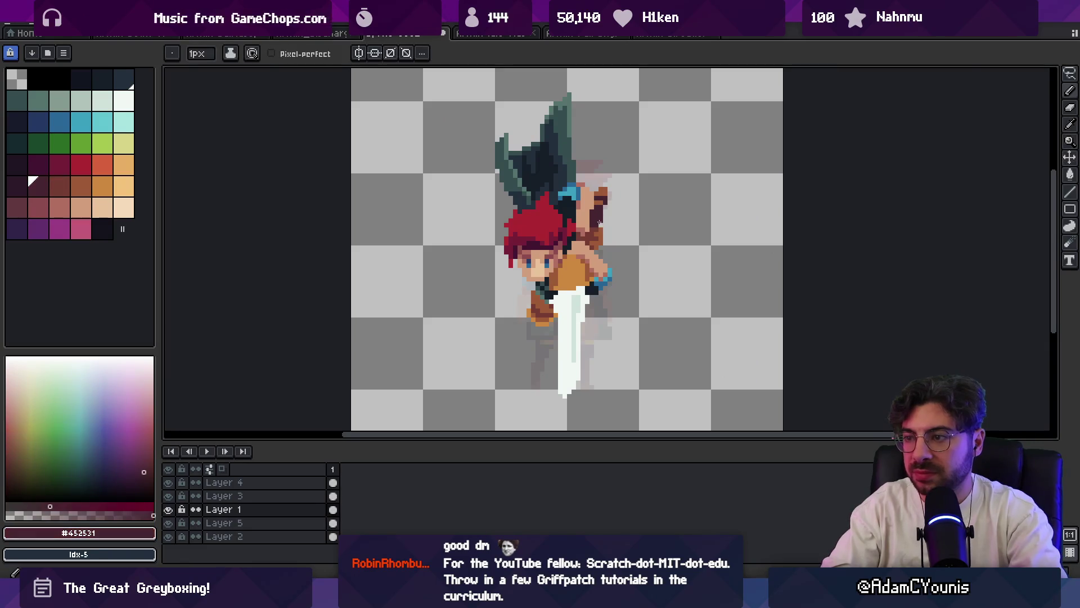
key(z)
scroll(622, 204, up, 1)
key(b)
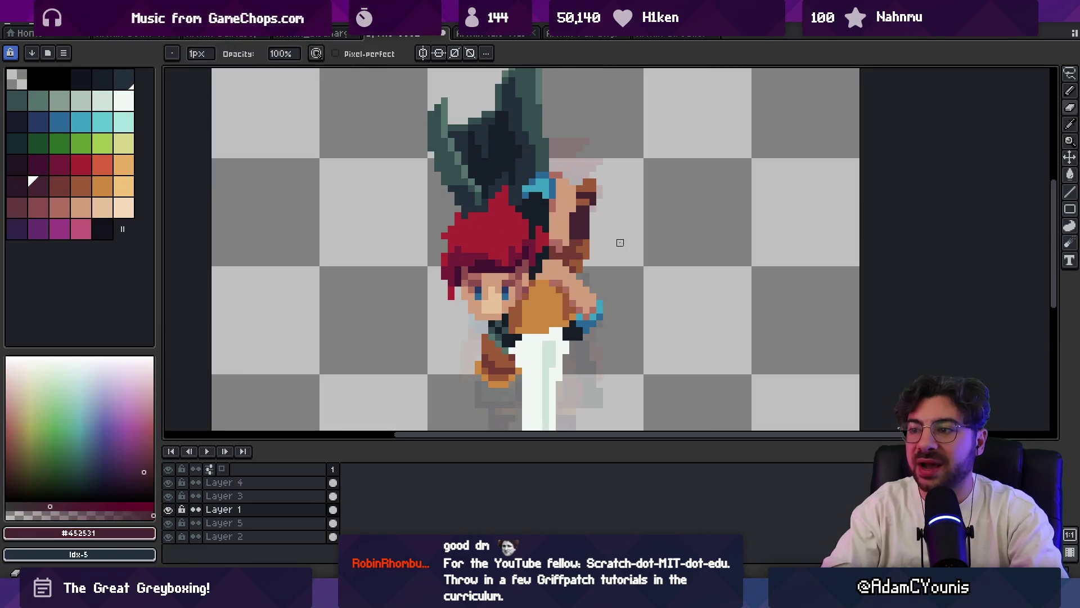
alt+click(589, 249)
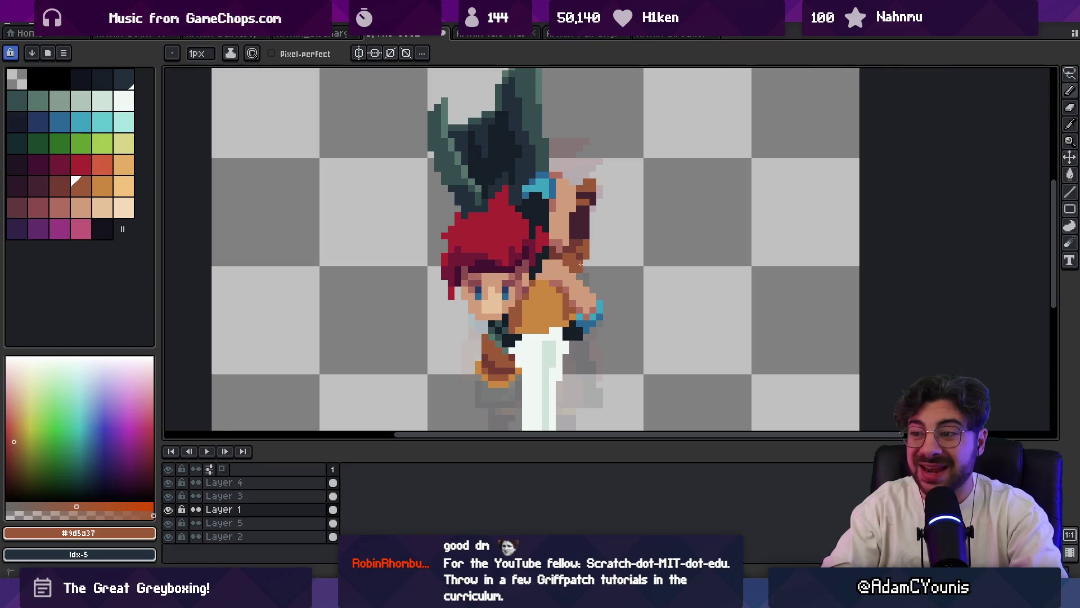
alt+click(582, 230)
alt+click(591, 250)
alt+click(585, 254)
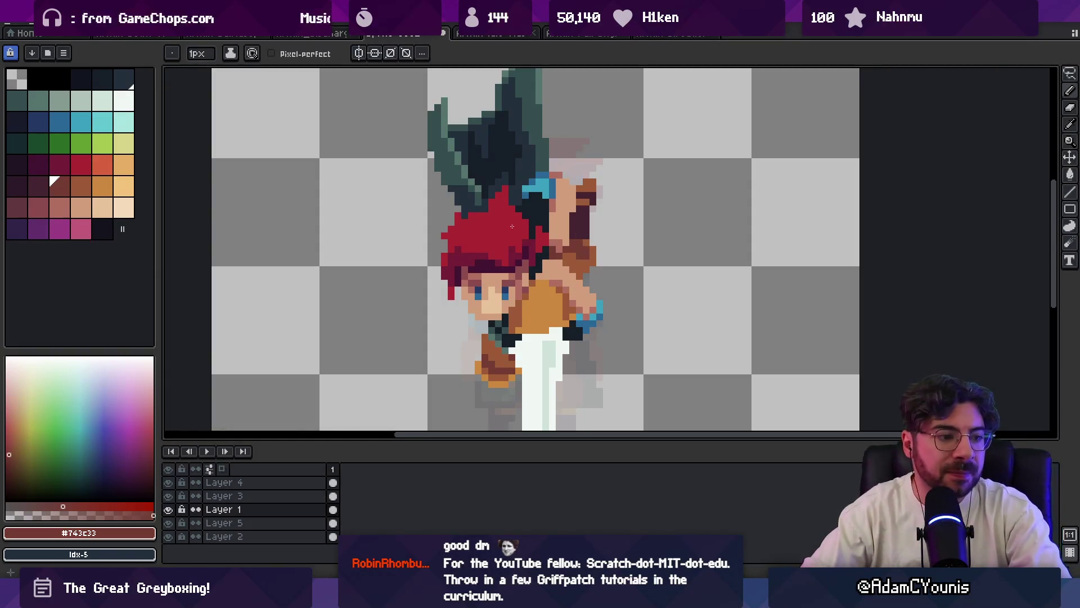
key(z)
scroll(512, 226, down, 4)
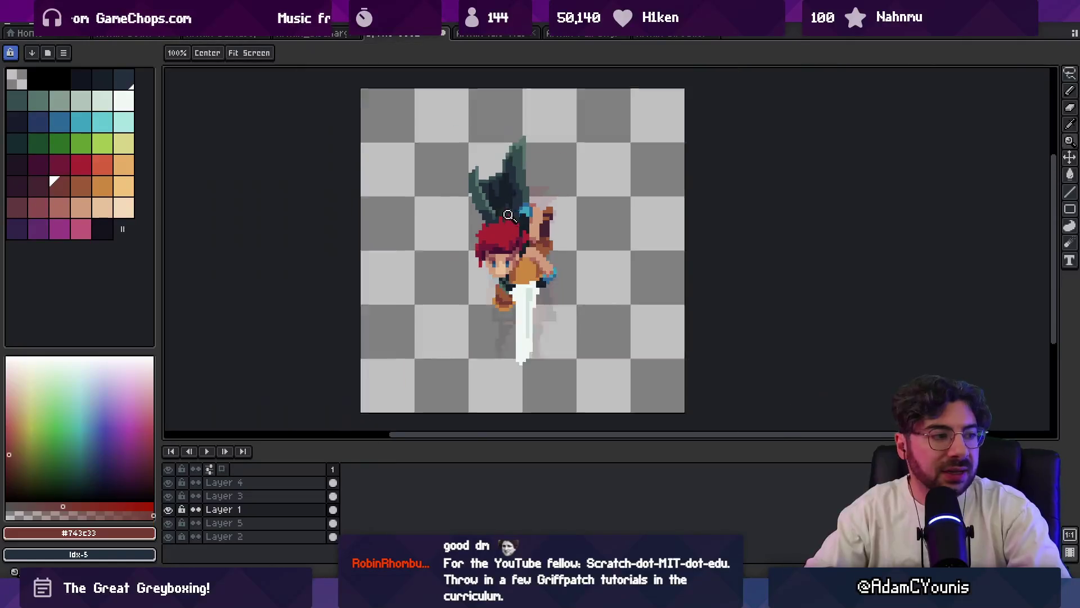
scroll(541, 236, up, 5)
- Darken three shoulder pixels using dark plum #452531 and brown #743c33
key(alt)
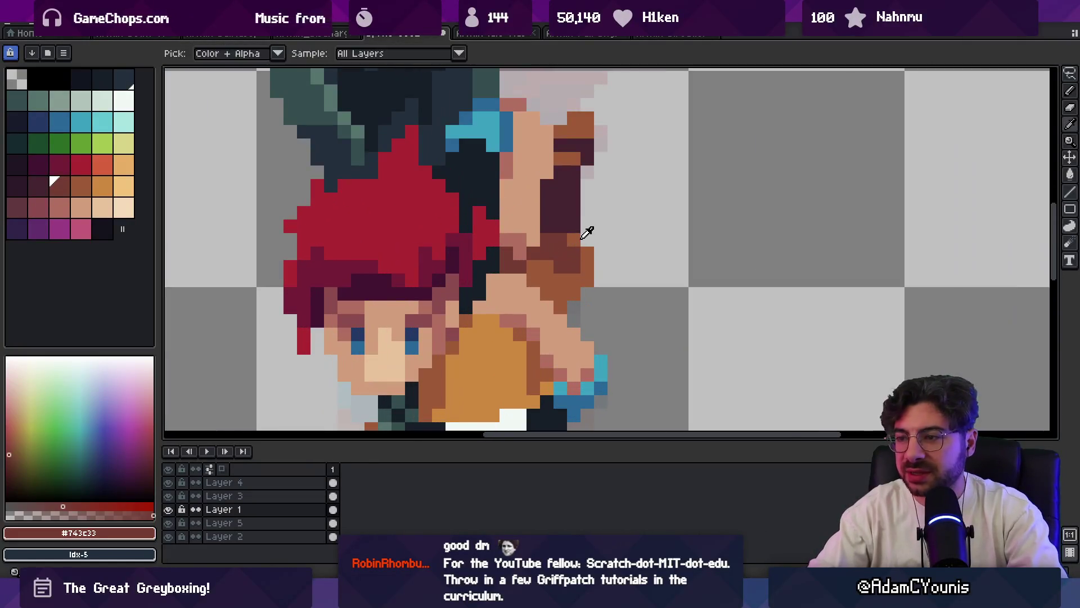
alt+click(571, 224)
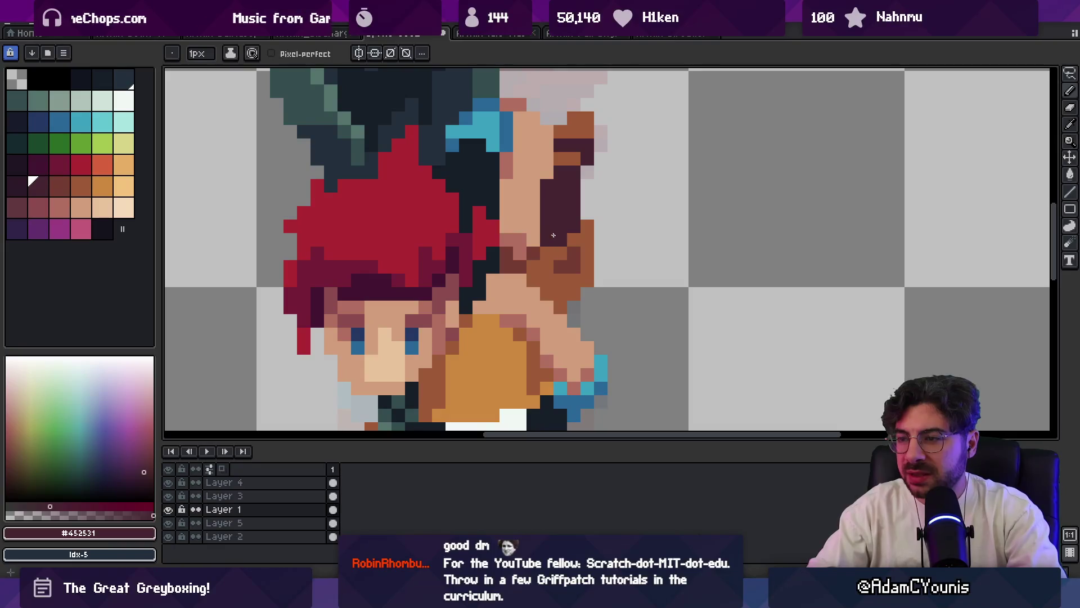
alt+click(559, 247)
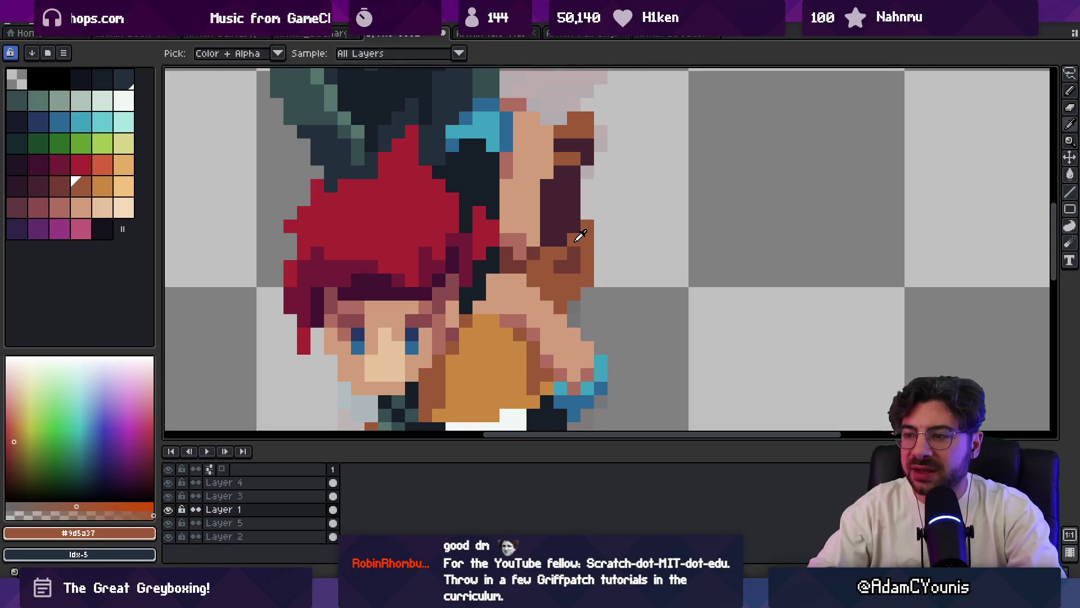
key(b)
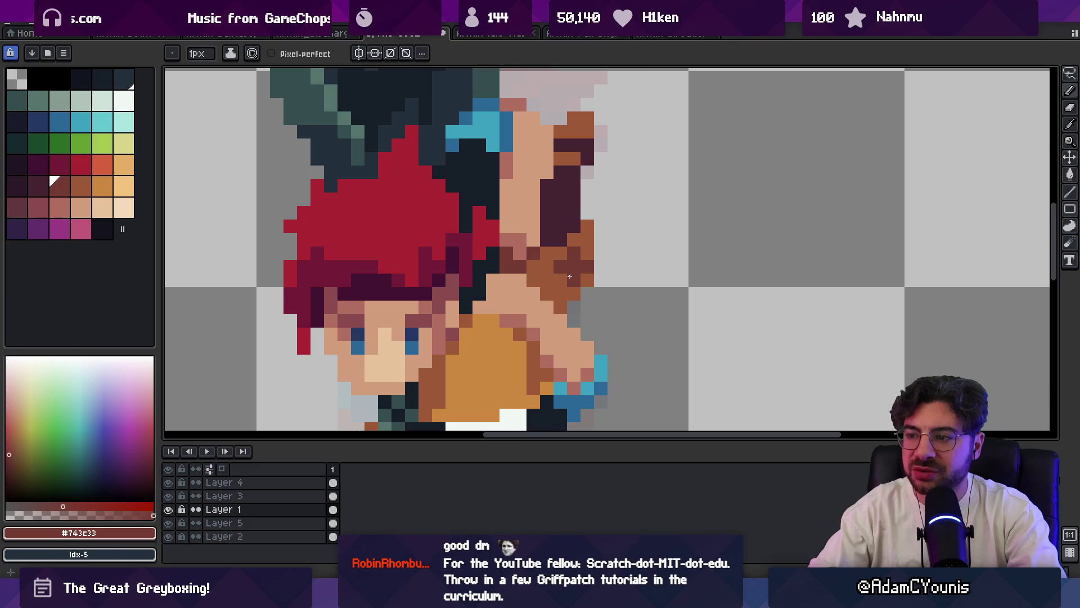
click(563, 288)
alt+click(565, 276)
alt+click(567, 285)
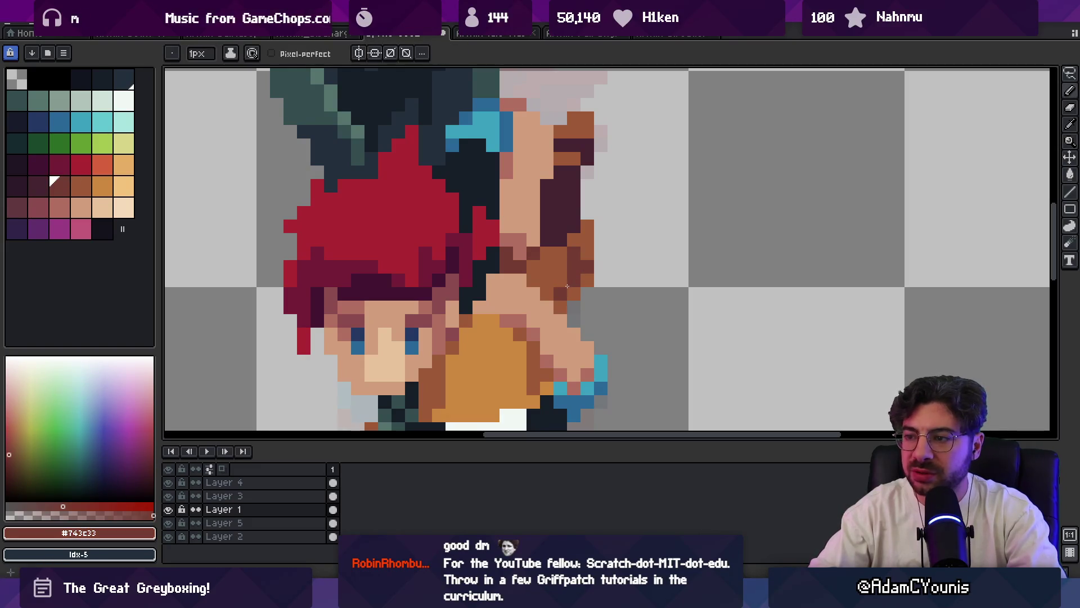
- Touch up the raised arm with dark plum #452531 and orange-brown #9d5a37
scroll(547, 283, down, 5)
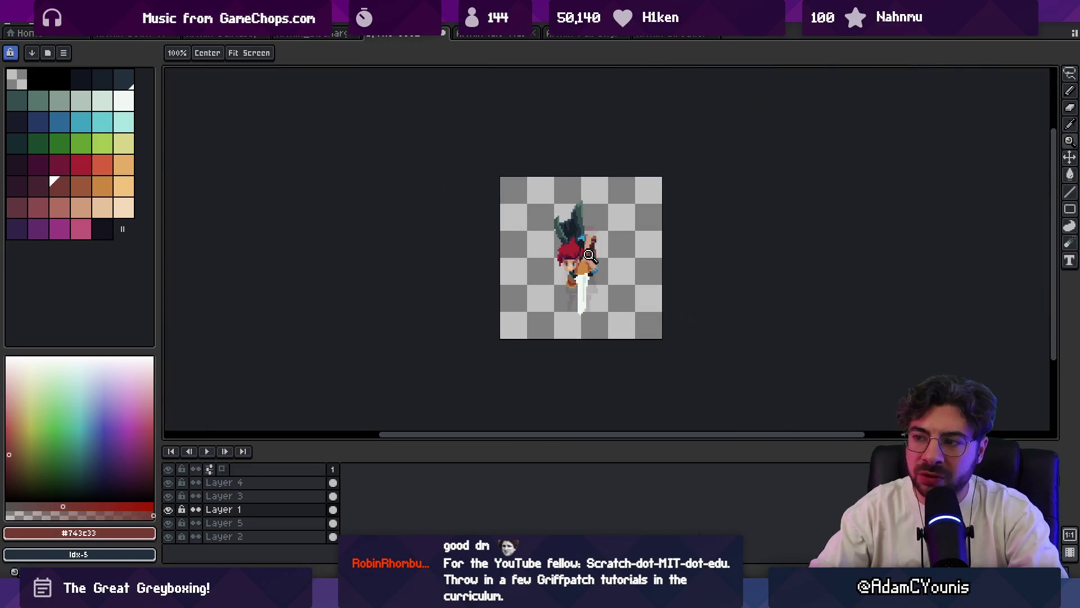
scroll(588, 255, up, 5)
alt+click(600, 226)
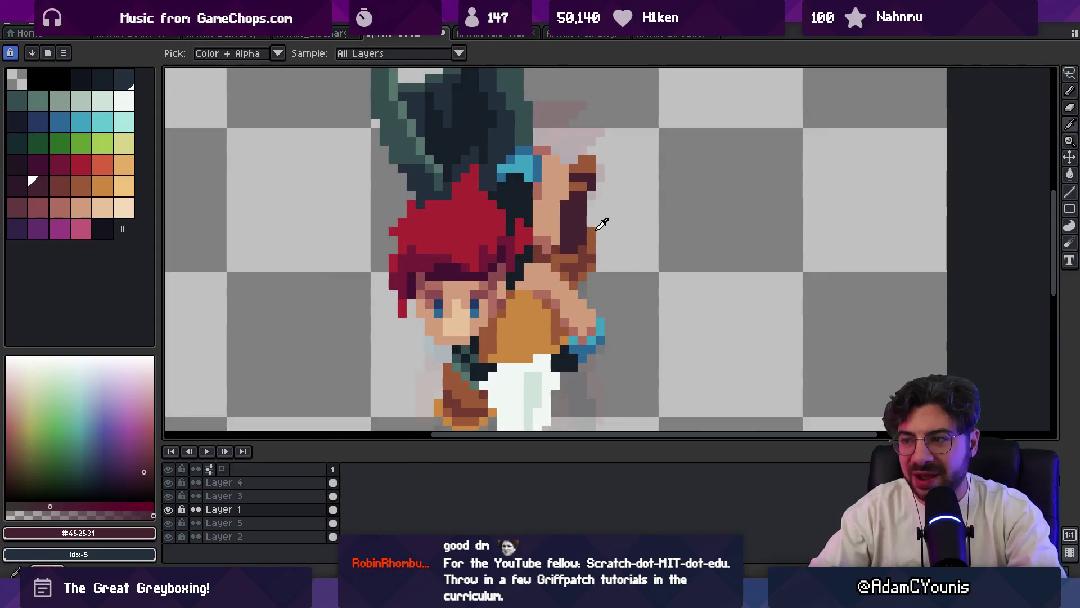
alt+click(593, 237)
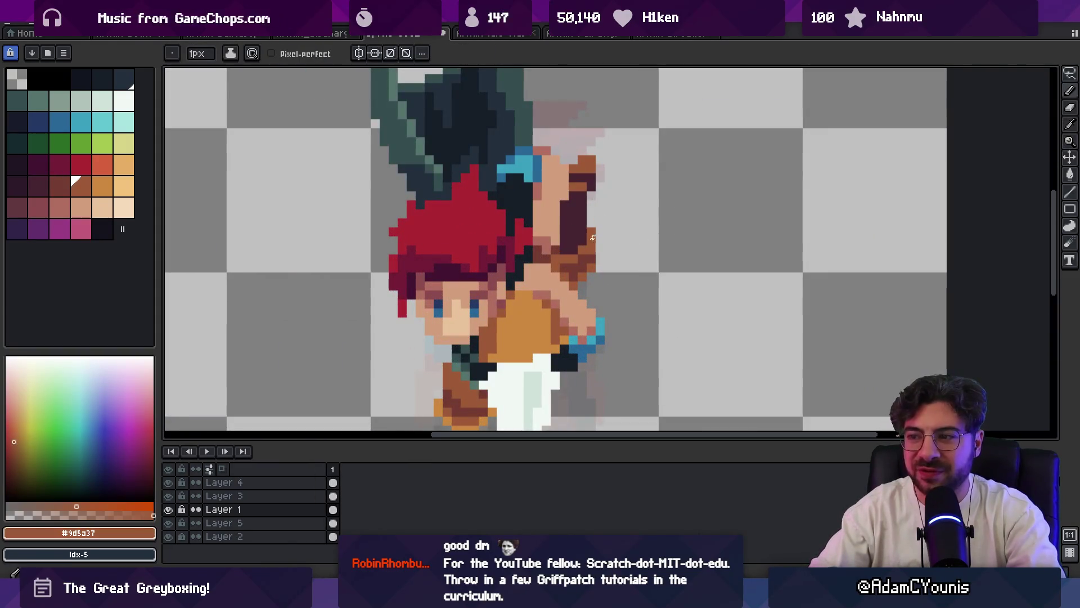
alt+click(589, 236)
scroll(607, 234, down, 5)
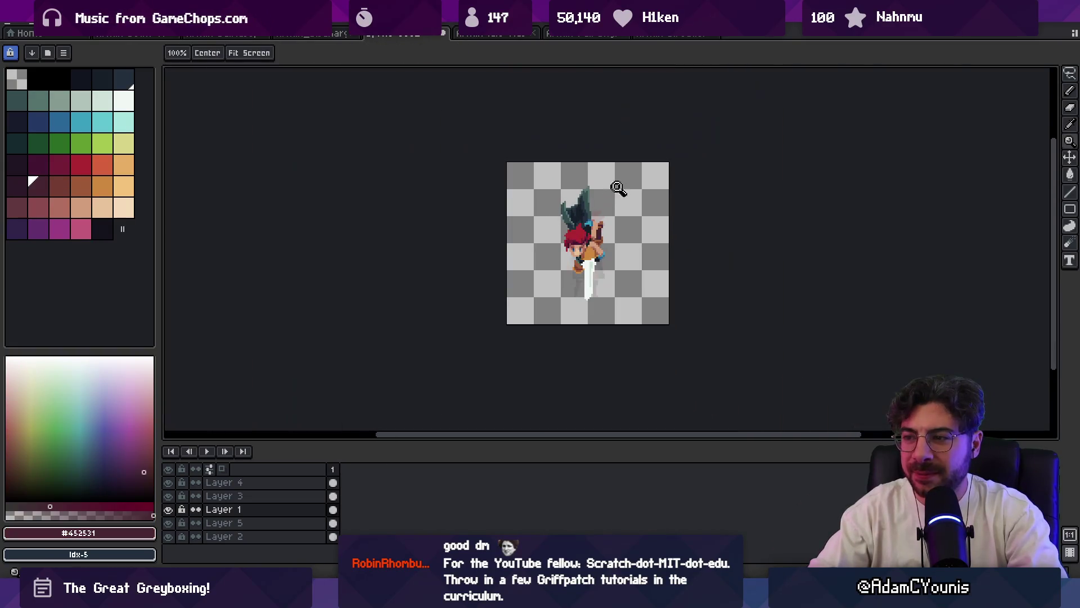
scroll(624, 208, up, 5)
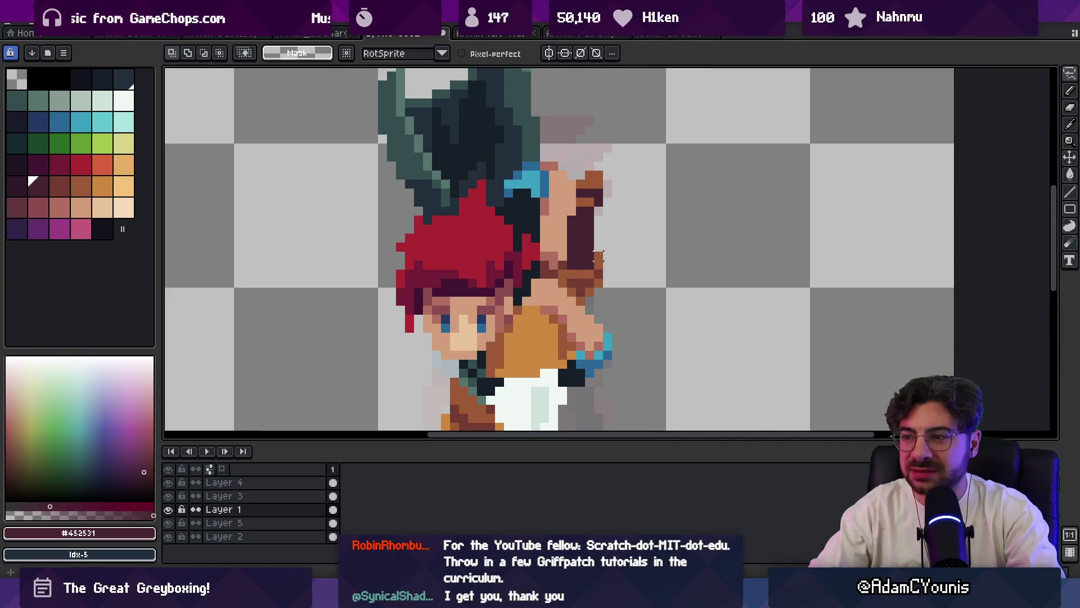
- Undo the stray white patch by the shoulder and eyedrop browns #9d5a37 and #743c33
key(ctrl+z)
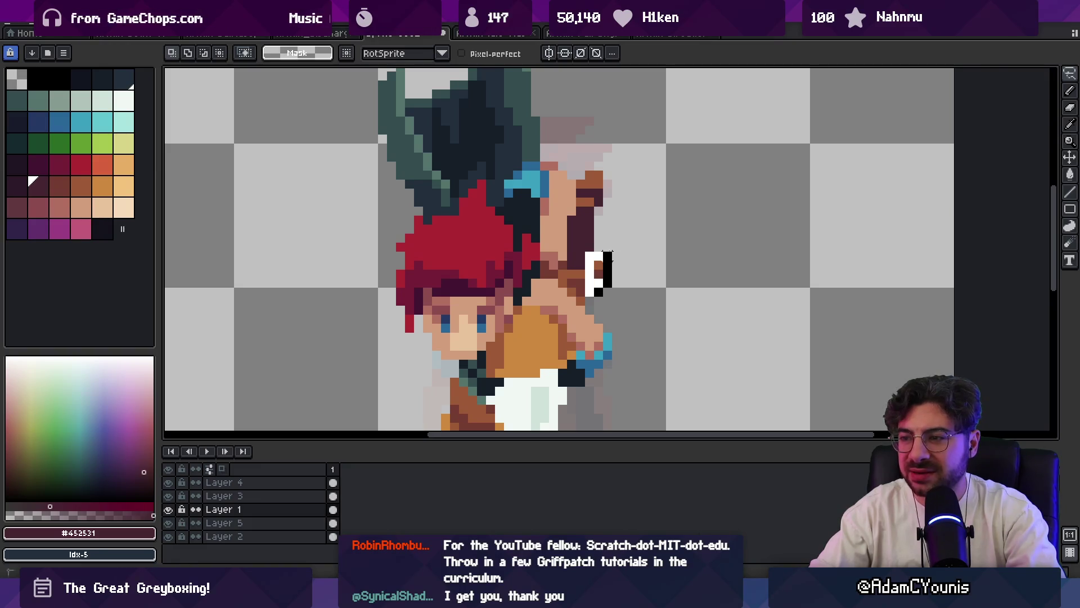
alt+click(586, 284)
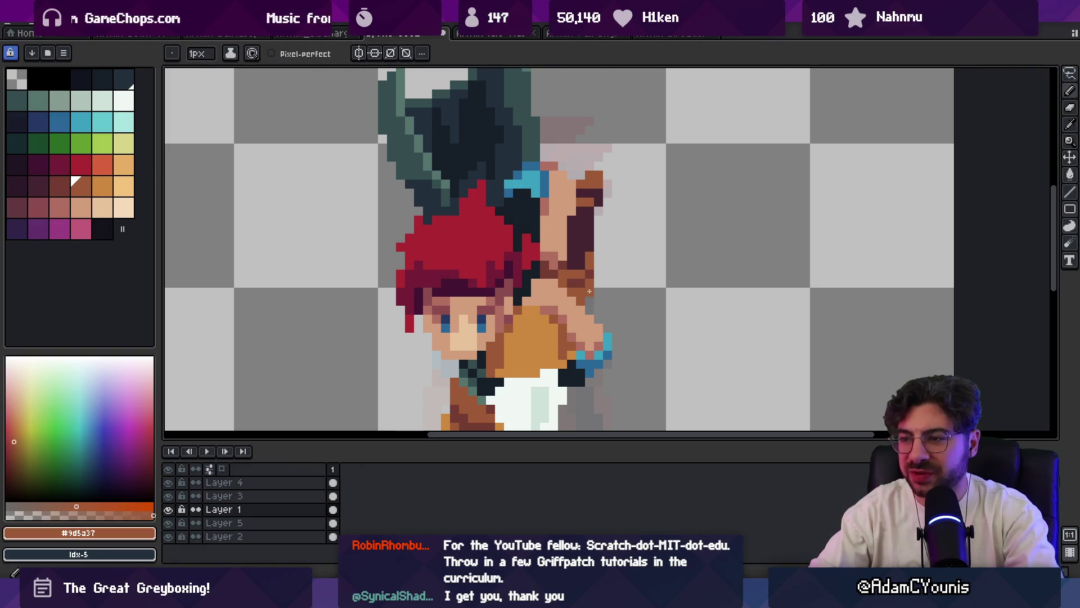
alt+click(580, 281)
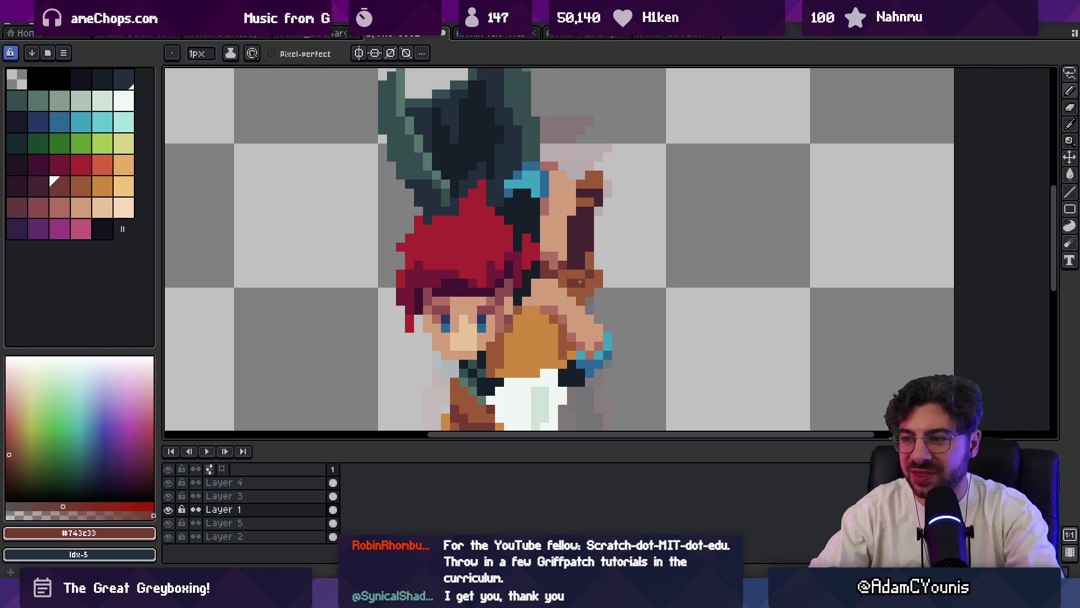
alt+click(577, 288)
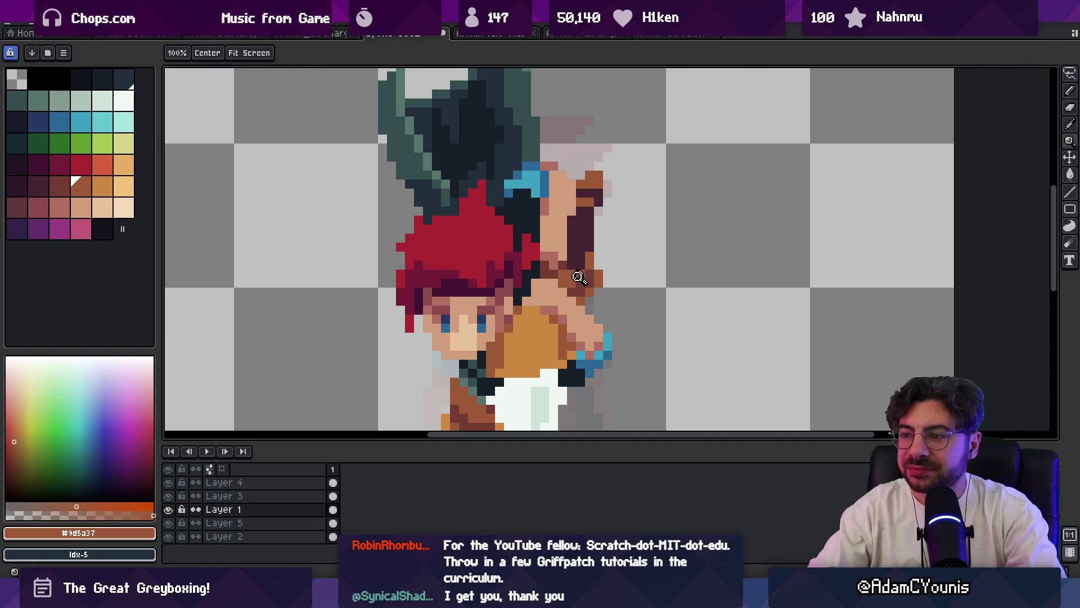
scroll(561, 244, down, 5)
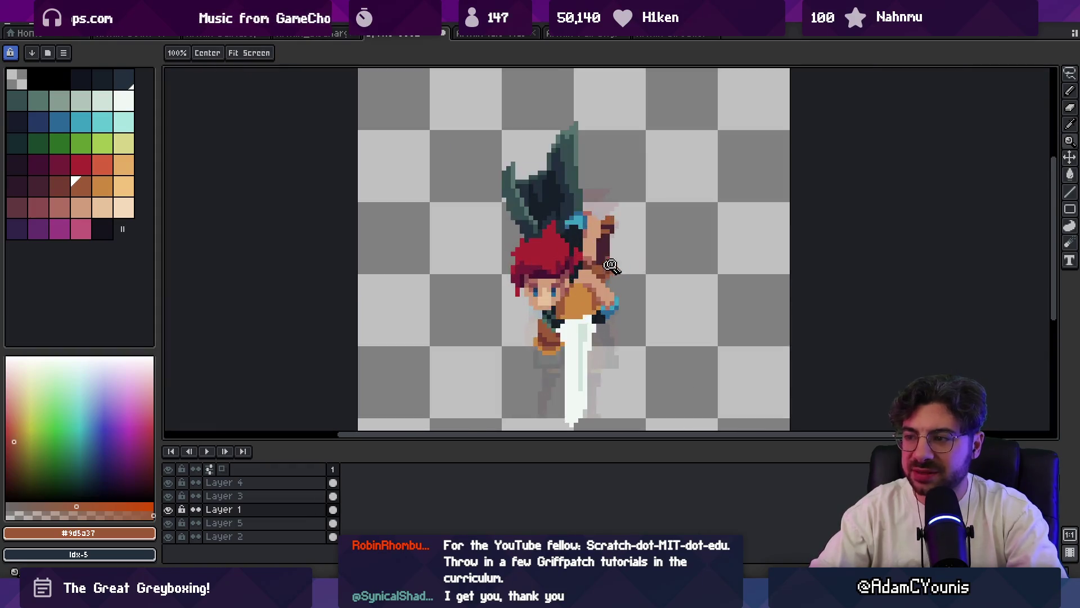
scroll(597, 264, up, 5)
- Add dark brown #743c33 edge pixels to the raised arm, ending on orange-brown #9d5a37
alt+click(594, 270)
key(z)
scroll(644, 241, down, 5)
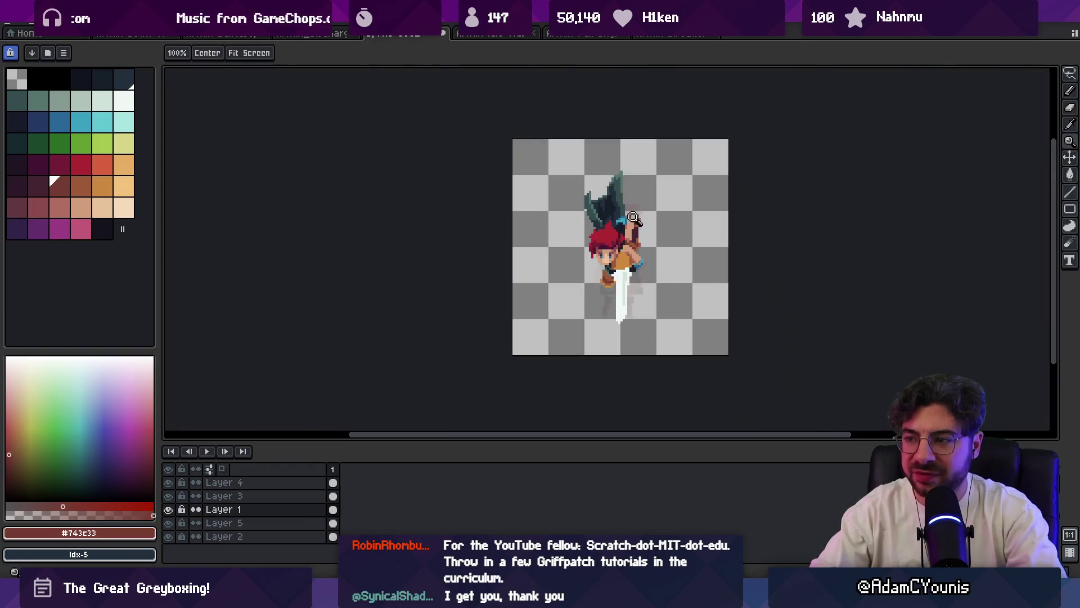
scroll(665, 227, up, 2)
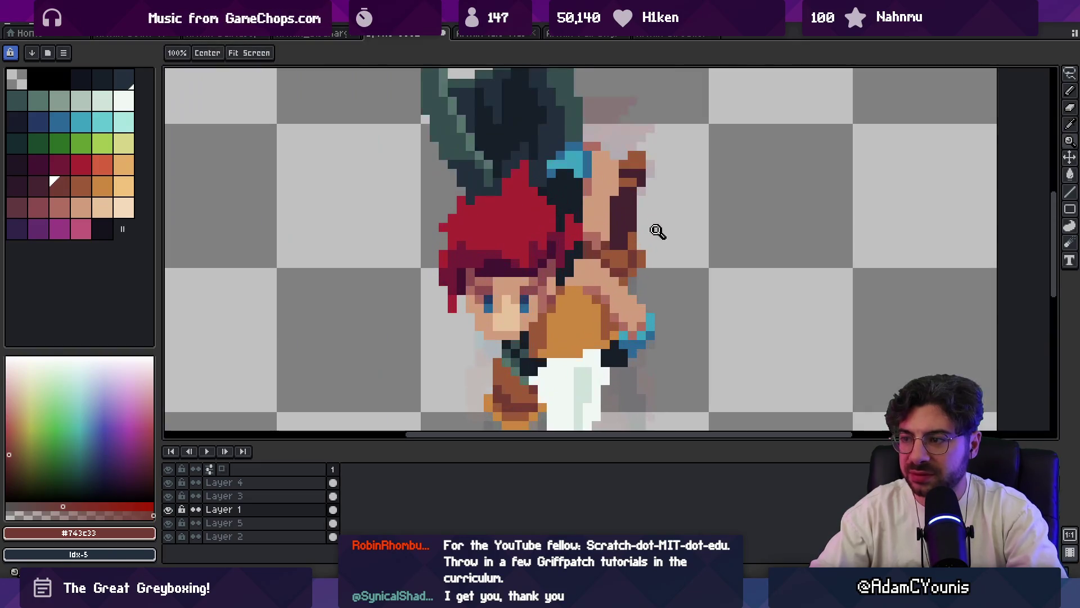
scroll(655, 230, up, 2)
alt+click(631, 222)
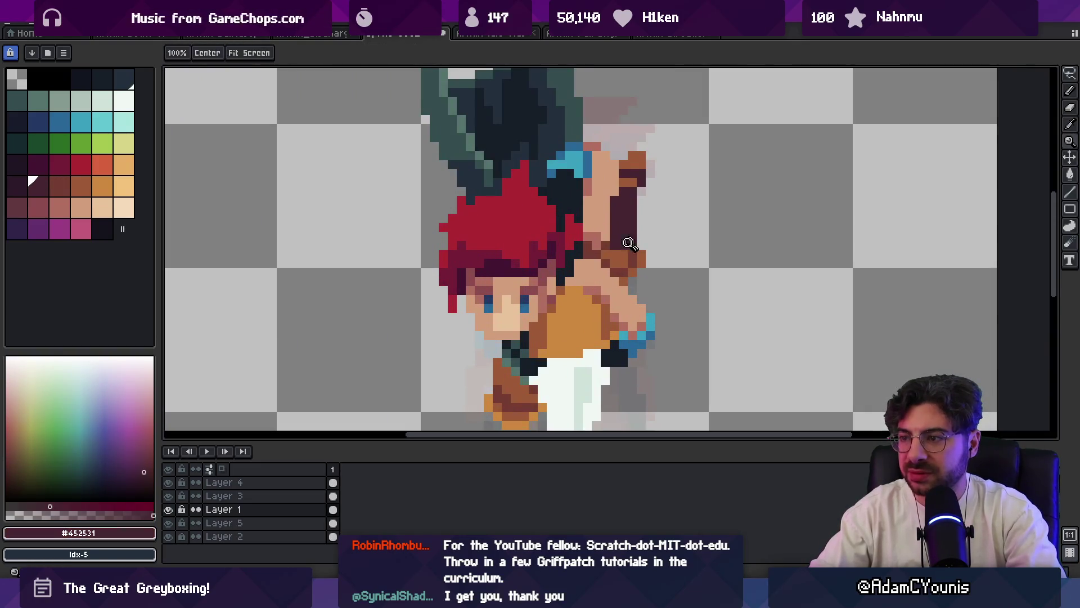
alt+click(640, 247)
alt+click(614, 246)
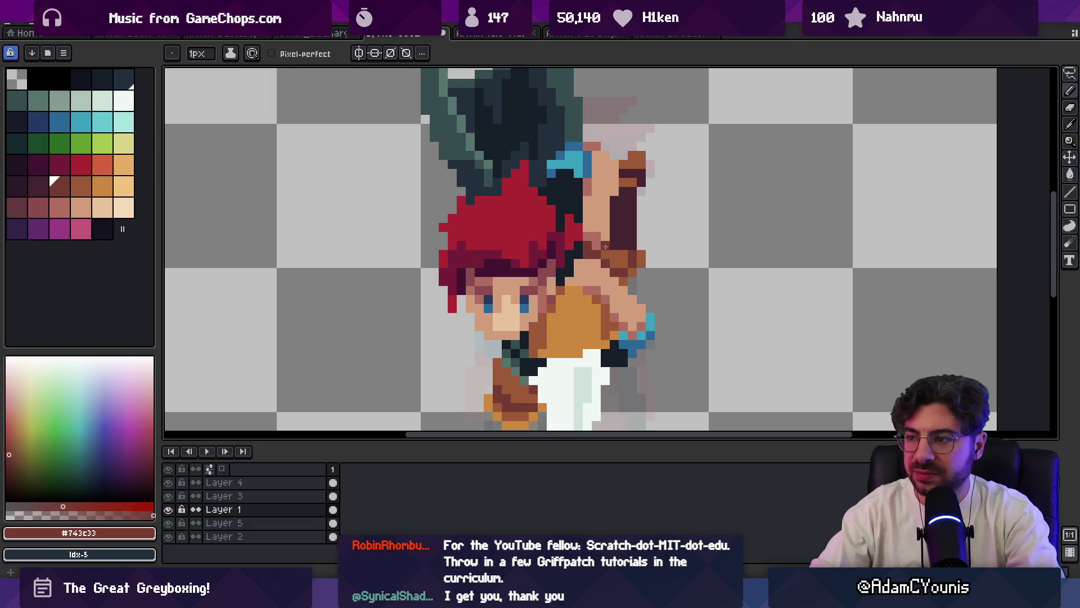
alt+click(637, 235)
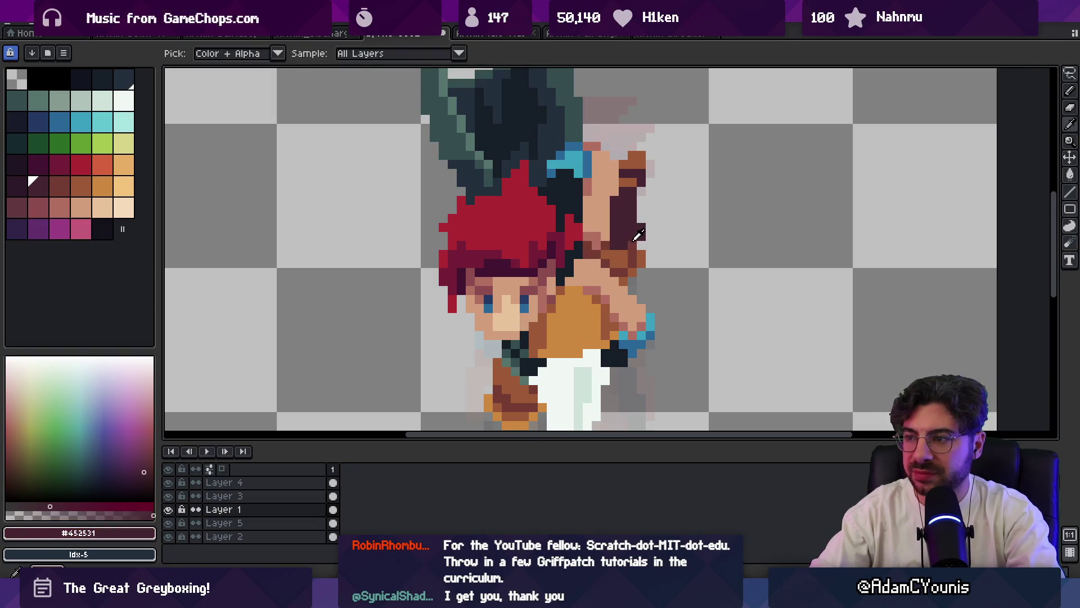
alt+click(627, 252)
scroll(642, 225, down, 5)
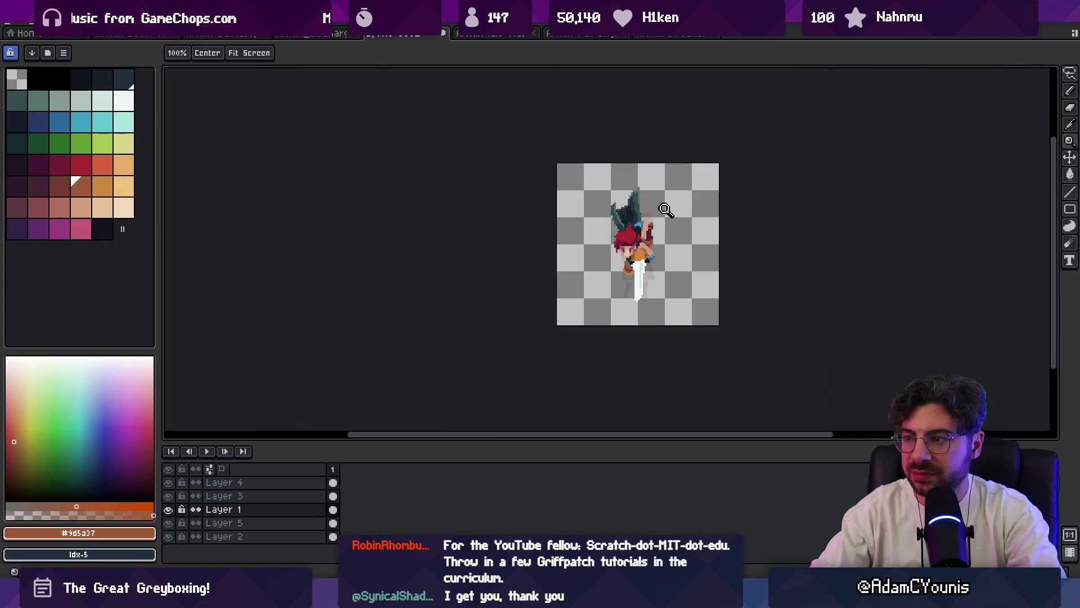
drag(654, 205, 631, 203)
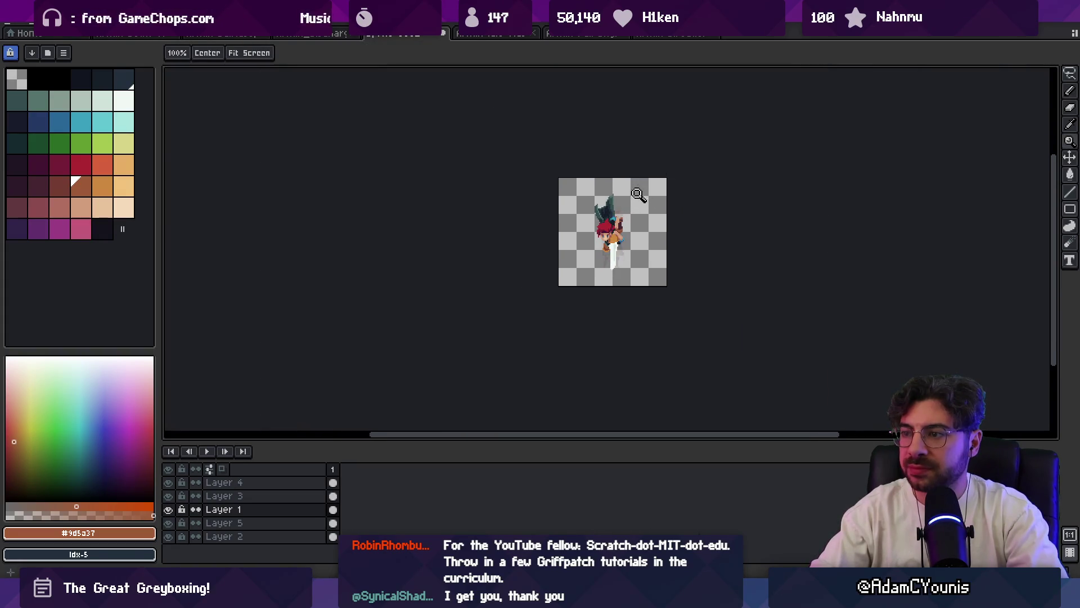
scroll(638, 194, up, 2)
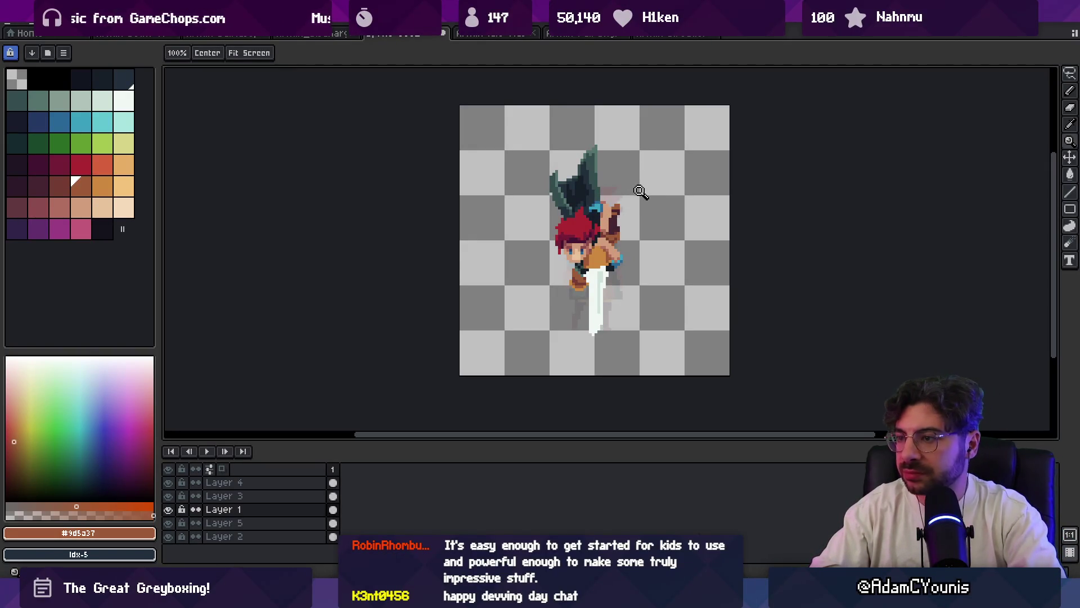
click(624, 200)
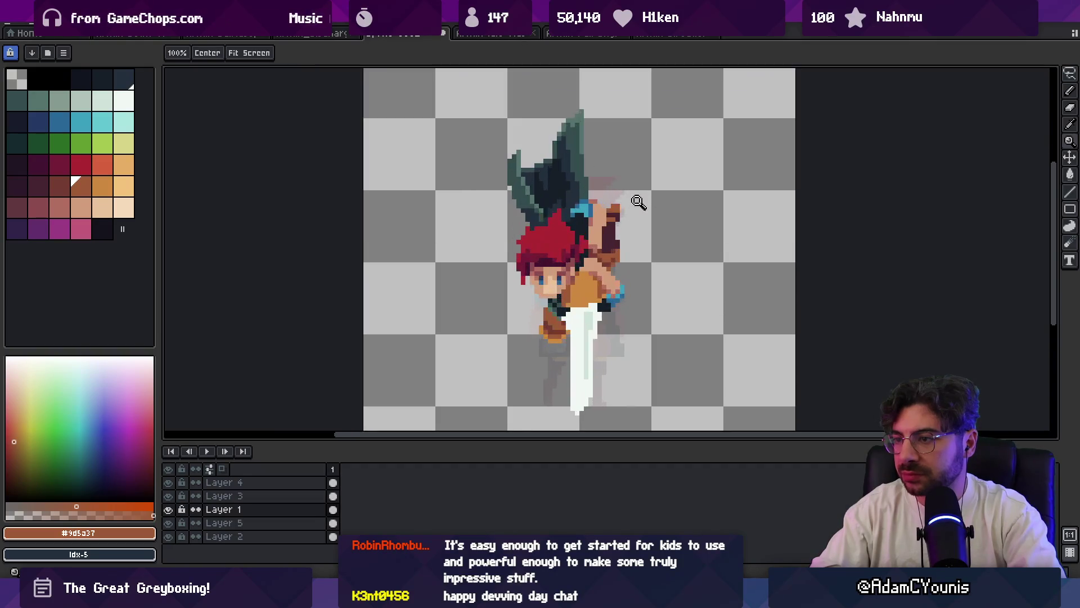
key(b)
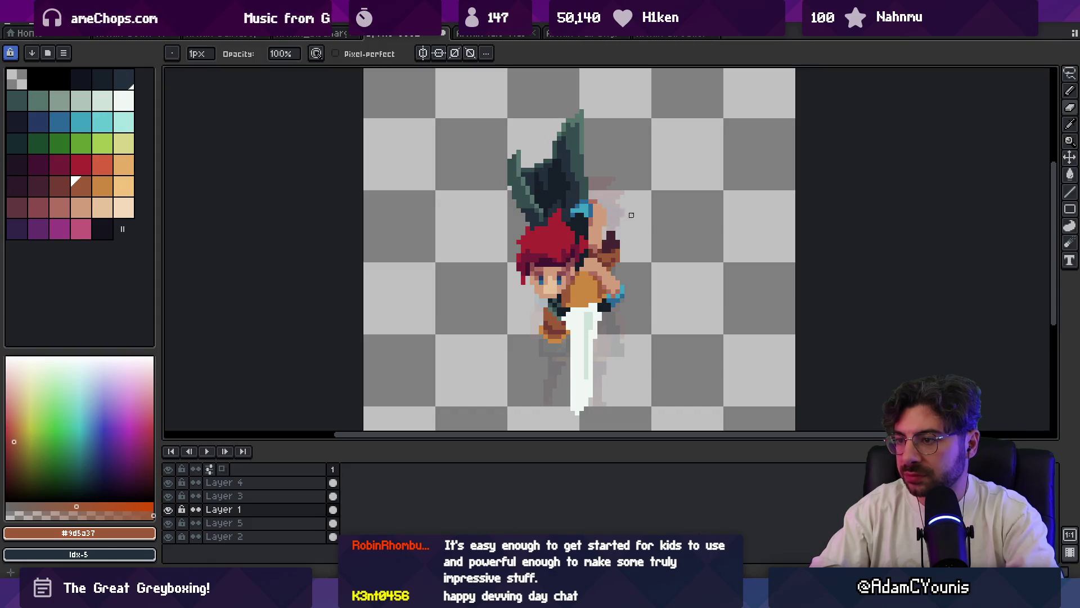
- Zoom in on the raised arm beside the character's head
key(z)
scroll(631, 229, down, 5)
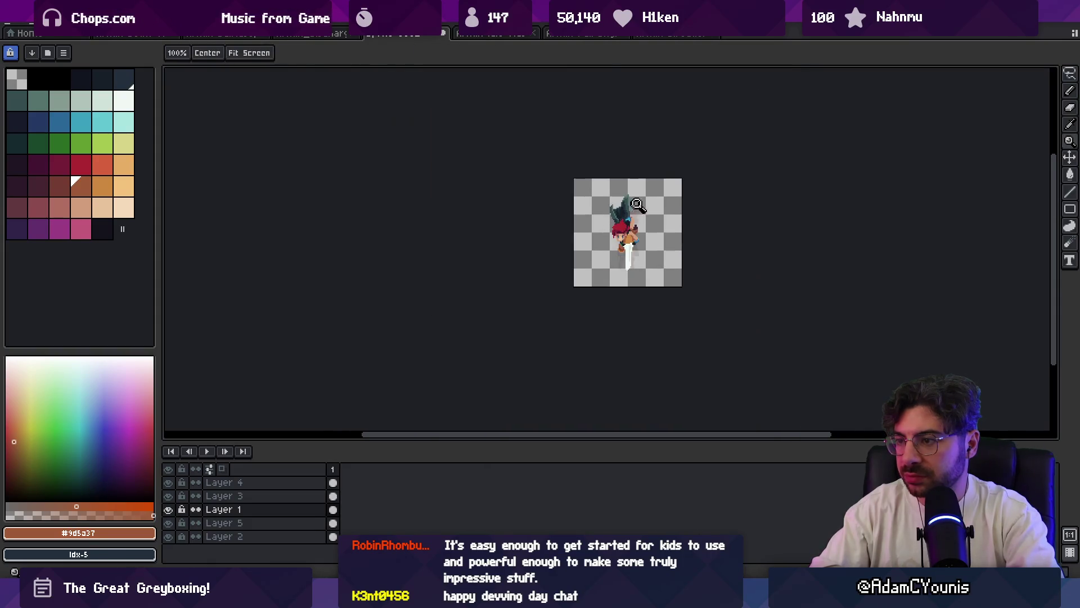
scroll(647, 208, up, 2)
click(634, 237)
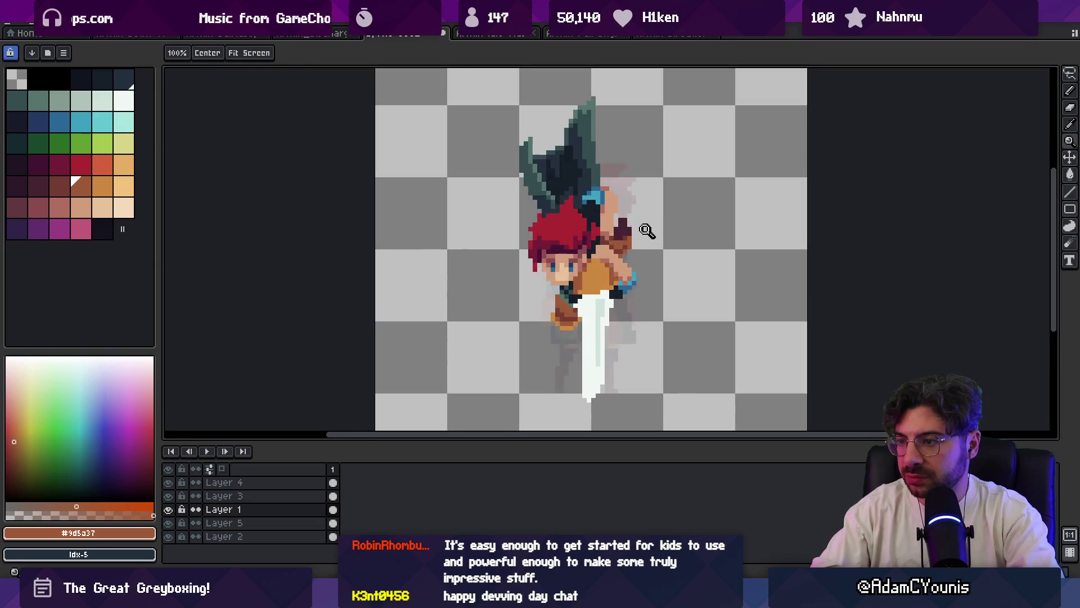
key(v)
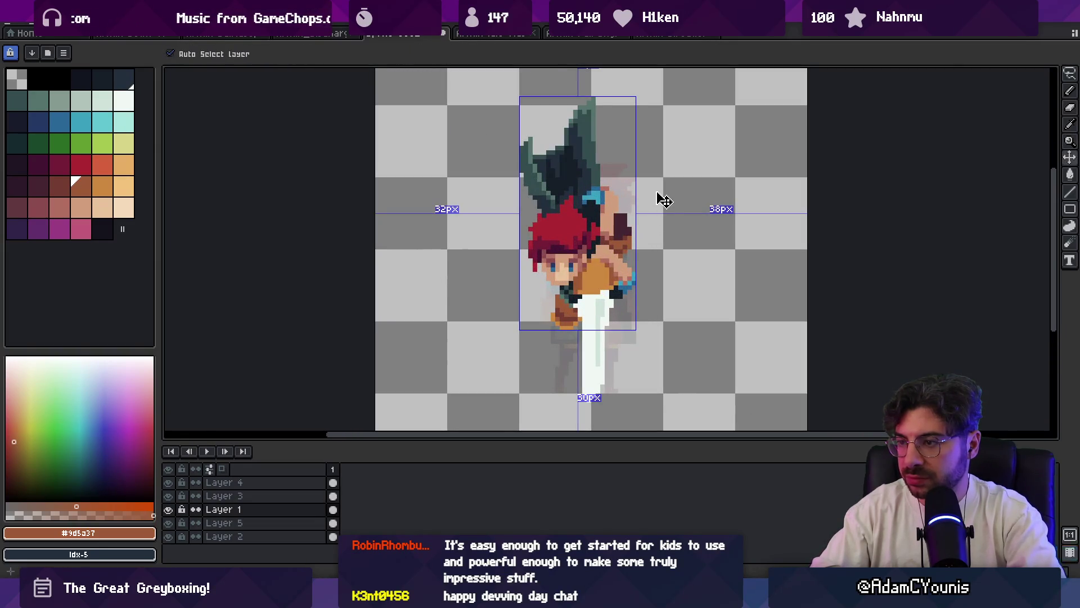
key(z)
key(v)
- Select the 5x7 arm patch, move it to its new position and commit
key(m)
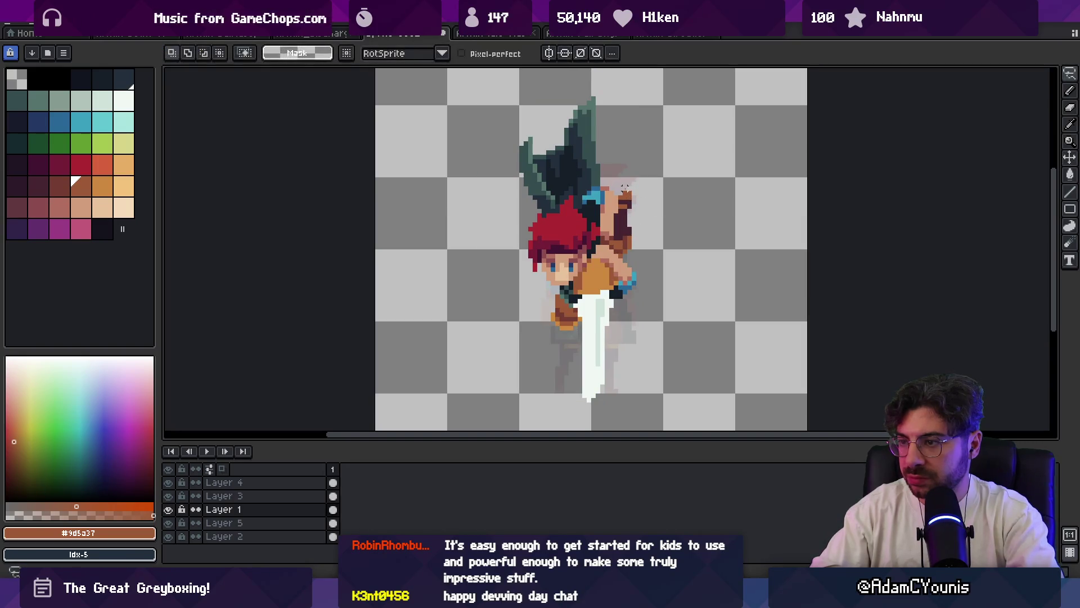
drag(615, 197, 641, 231)
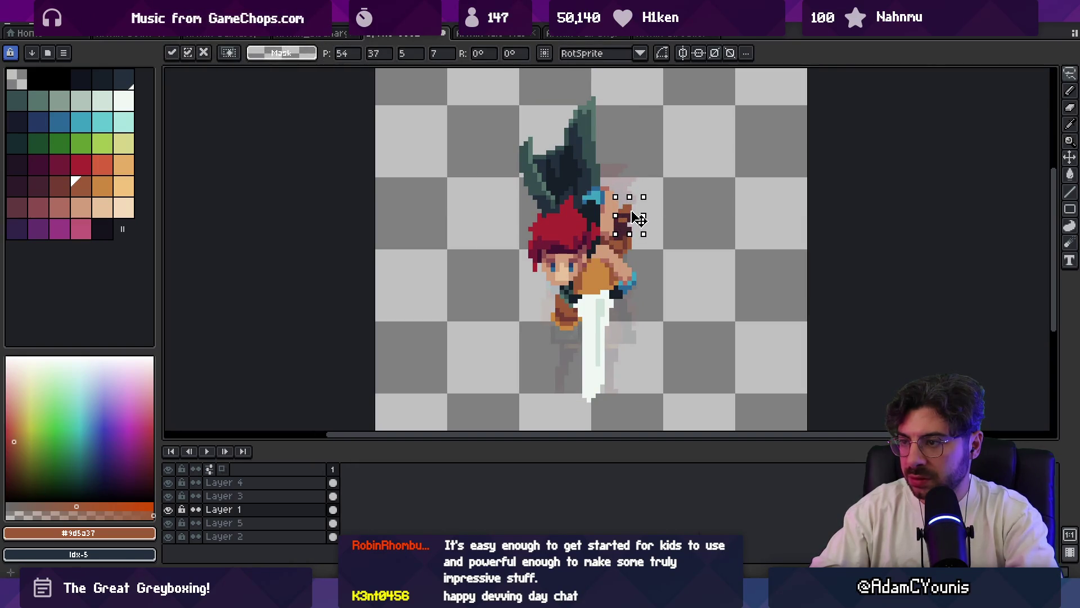
key(Return)
key(z)
scroll(653, 185, down, 4)
scroll(653, 184, up, 1)
scroll(647, 169, down, 1)
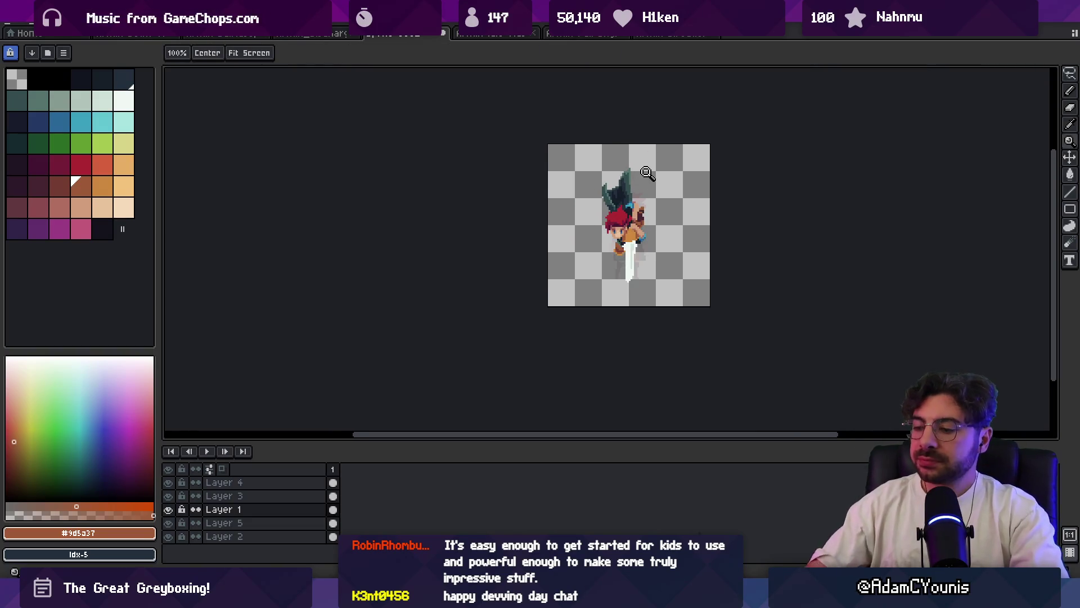
key(alt+Tab)
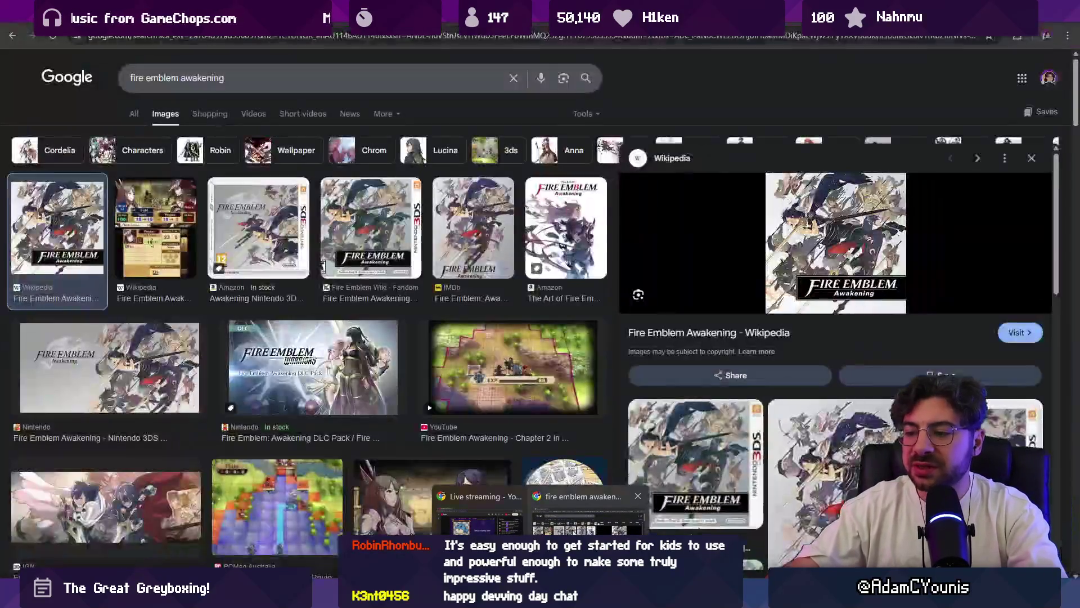
- Search Google for 'scratch' and open the official Scratch website
click(344, 35)
text(sc)
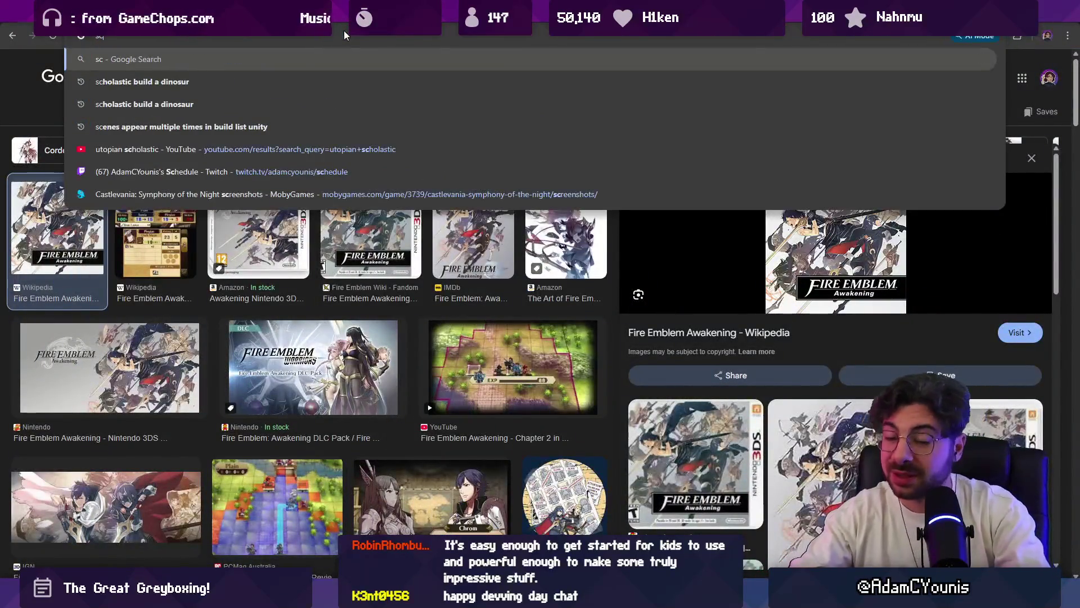
text(ratch)
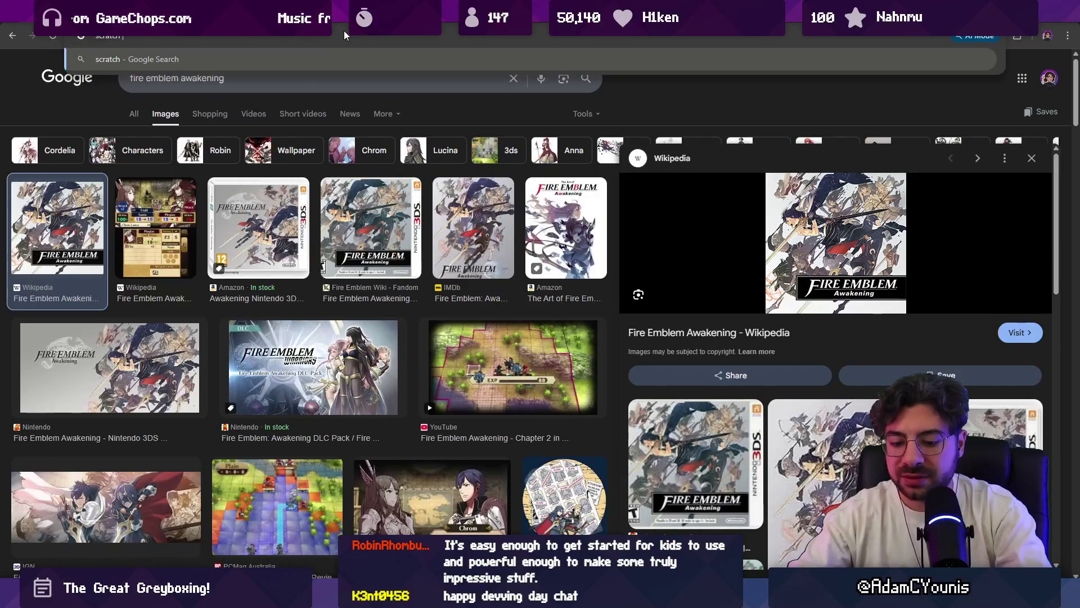
key(Return)
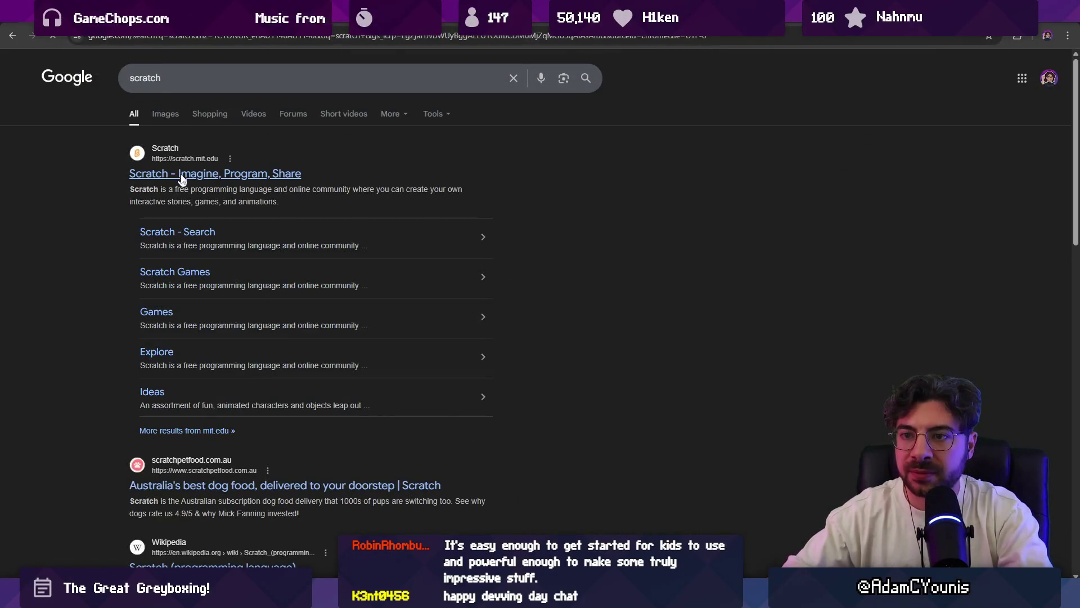
click(180, 174)
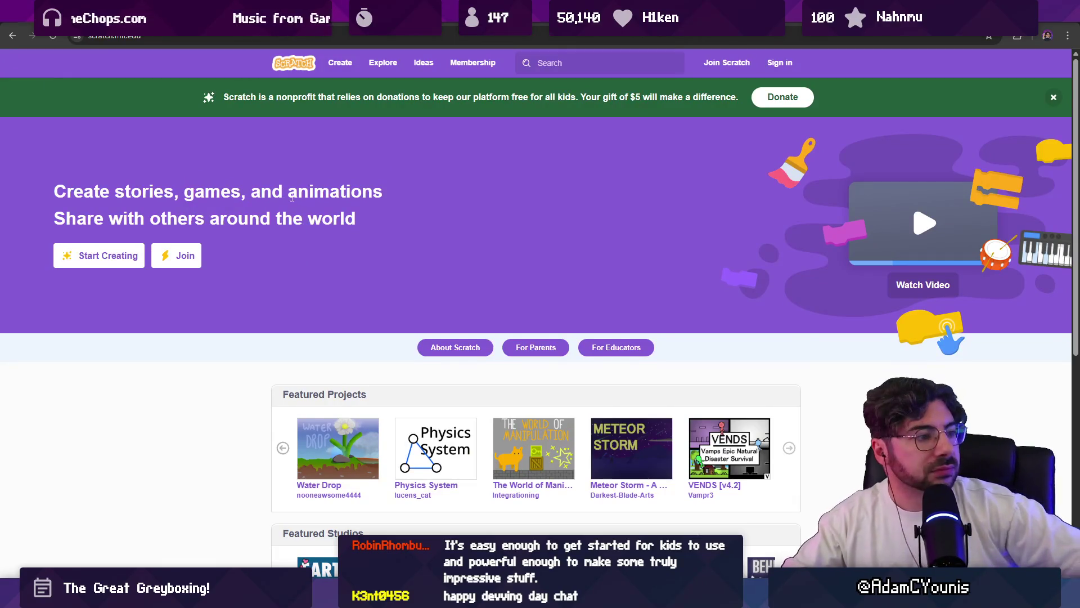
scroll(293, 203, down, 7)
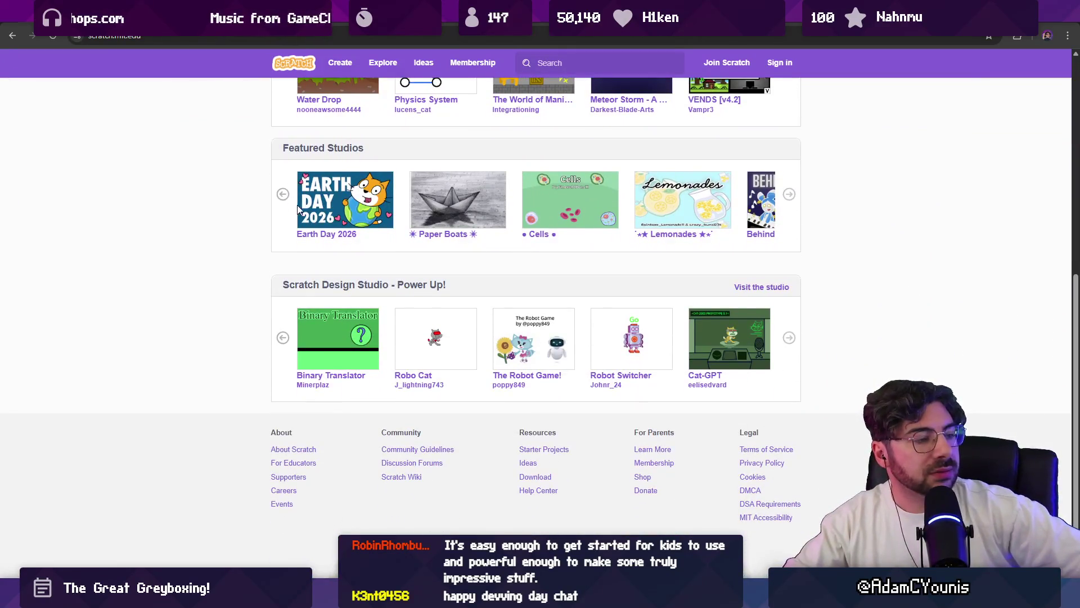
scroll(366, 221, up, 2)
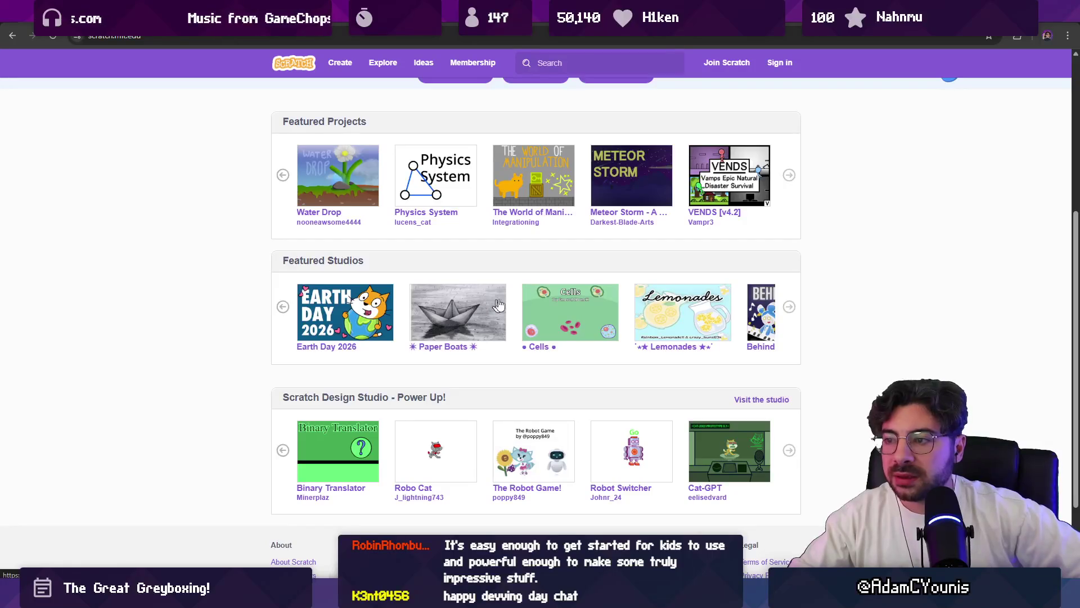
- Browse the Lemonades studio's projects, then switch back to Aseprite
click(658, 313)
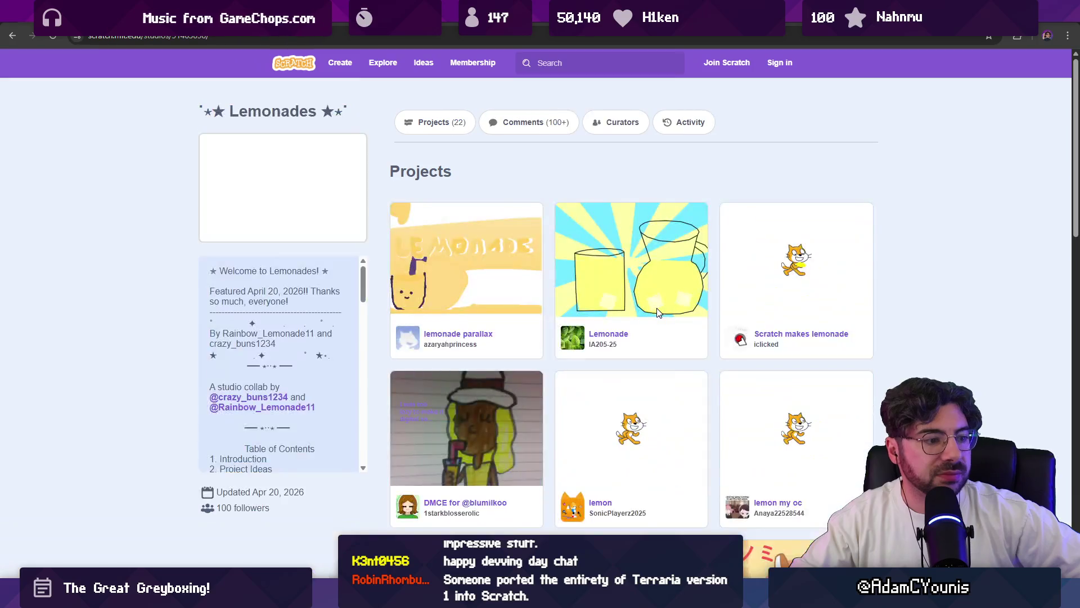
scroll(457, 301, down, 6)
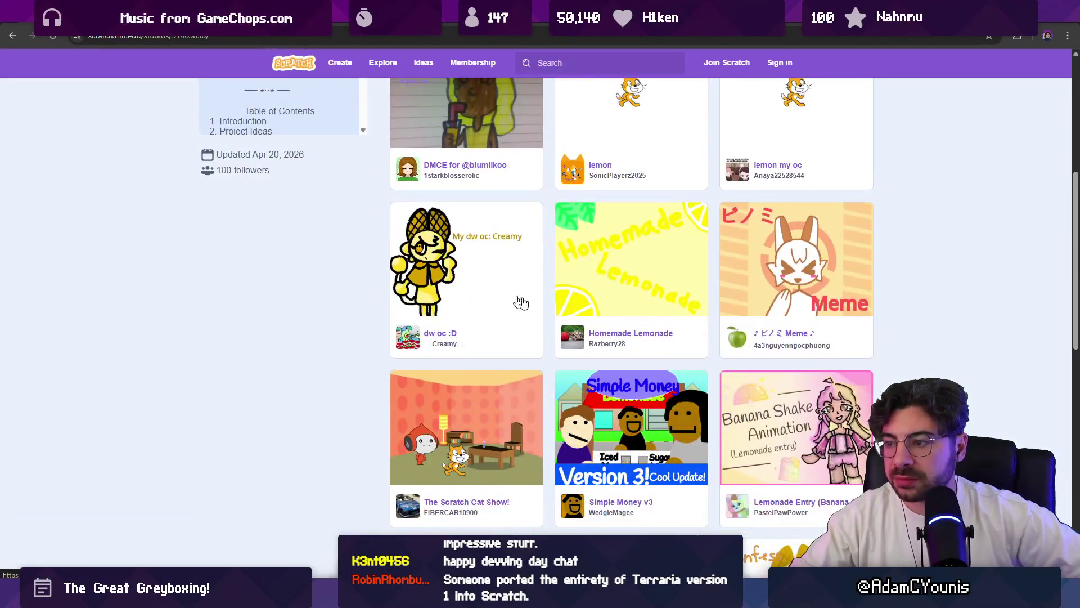
scroll(517, 301, down, 6)
scroll(505, 289, down, 3)
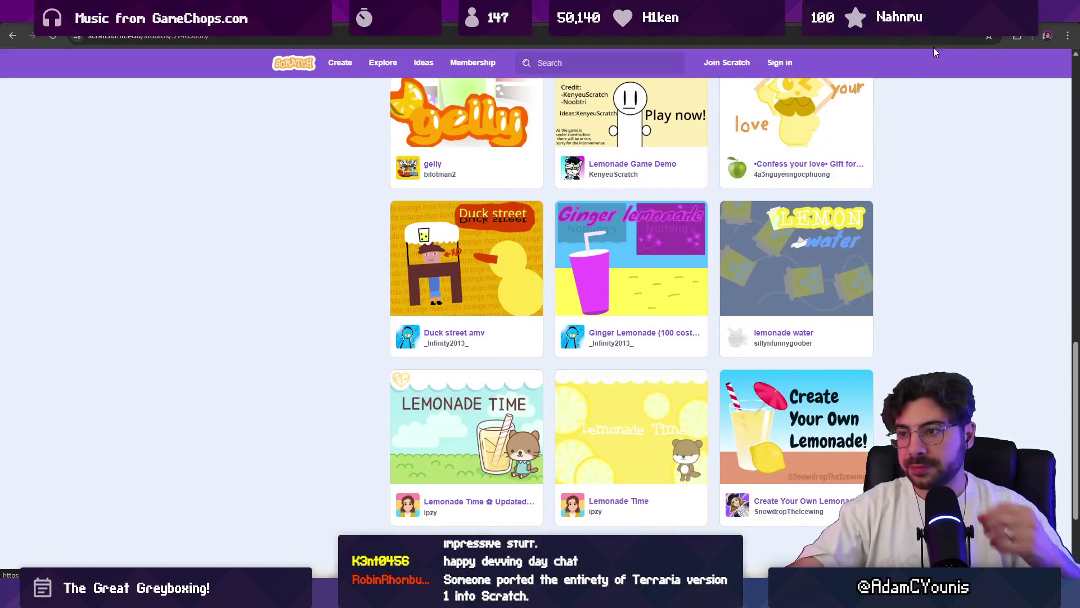
key(alt+Tab)
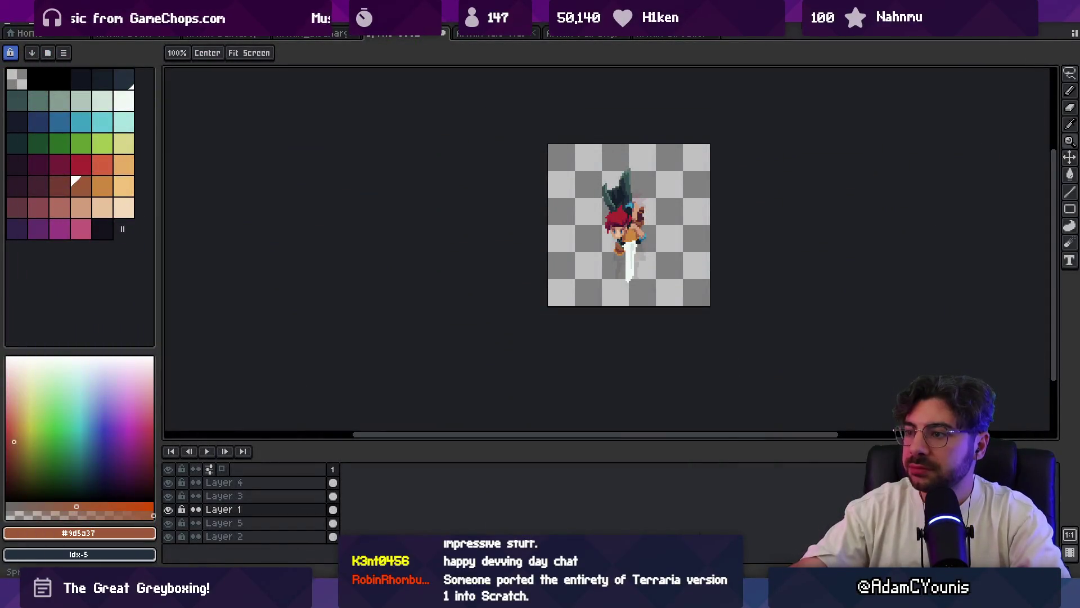
- Add a dark purple pixel right of the shoulder on the raised arm, then pick light orange #cd893f
scroll(589, 137, up, 3)
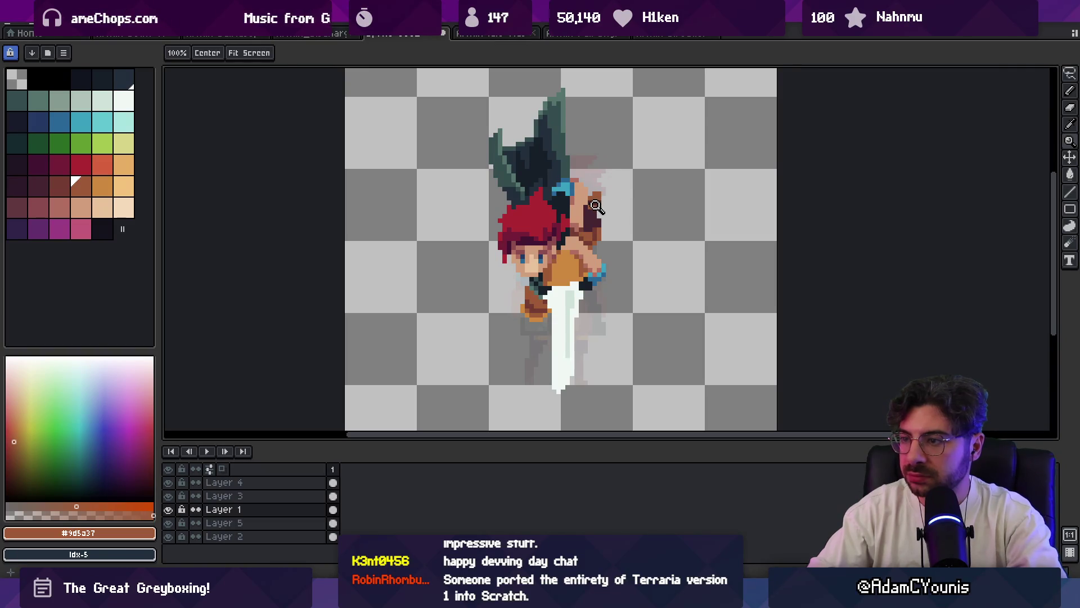
key(m)
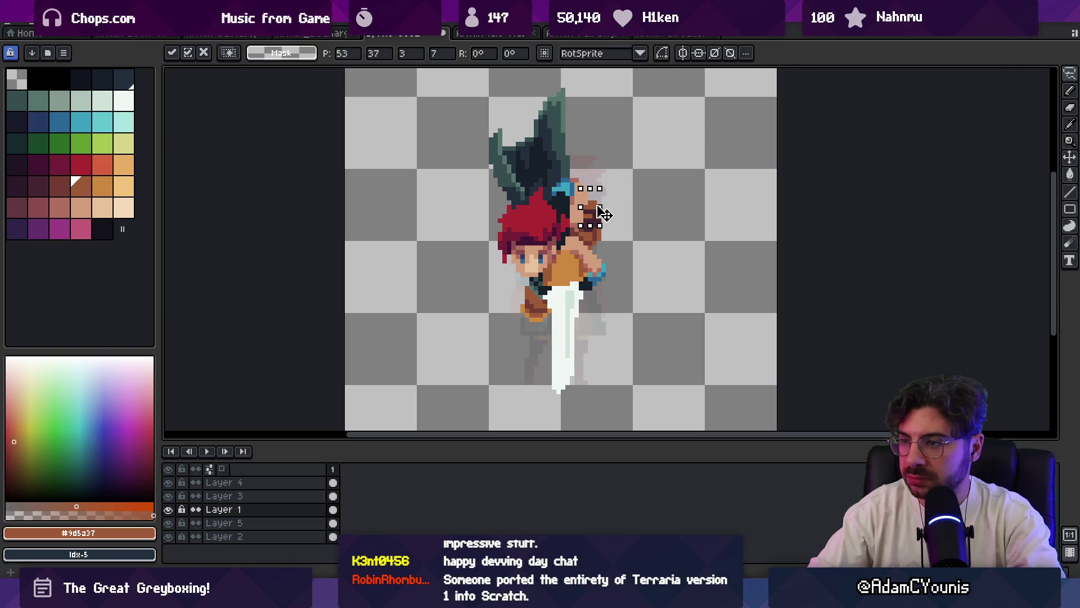
key(b)
alt+click(596, 222)
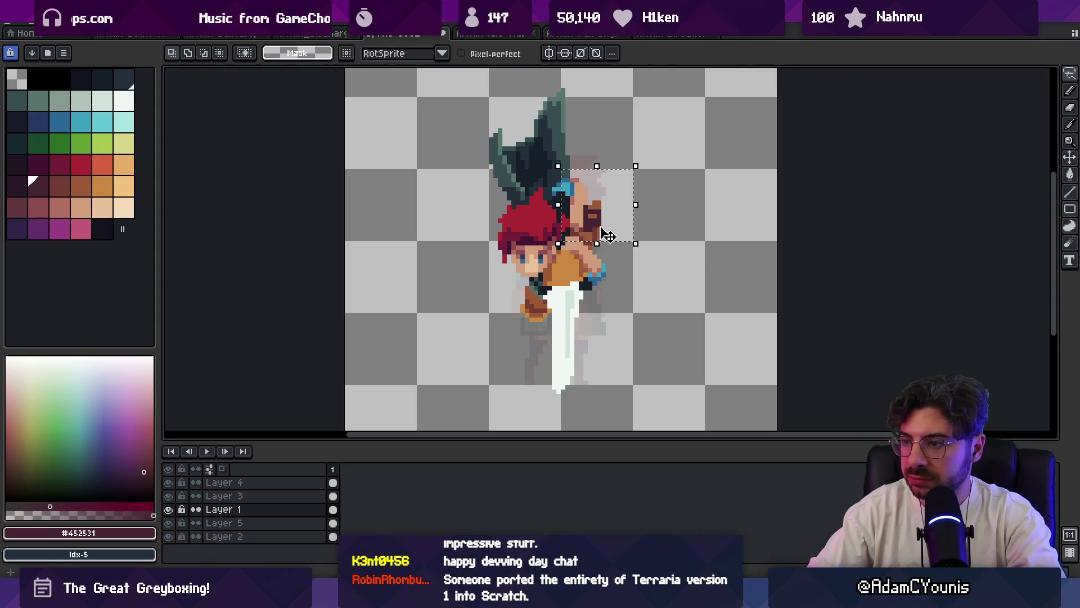
key(z)
click(598, 223)
key(b)
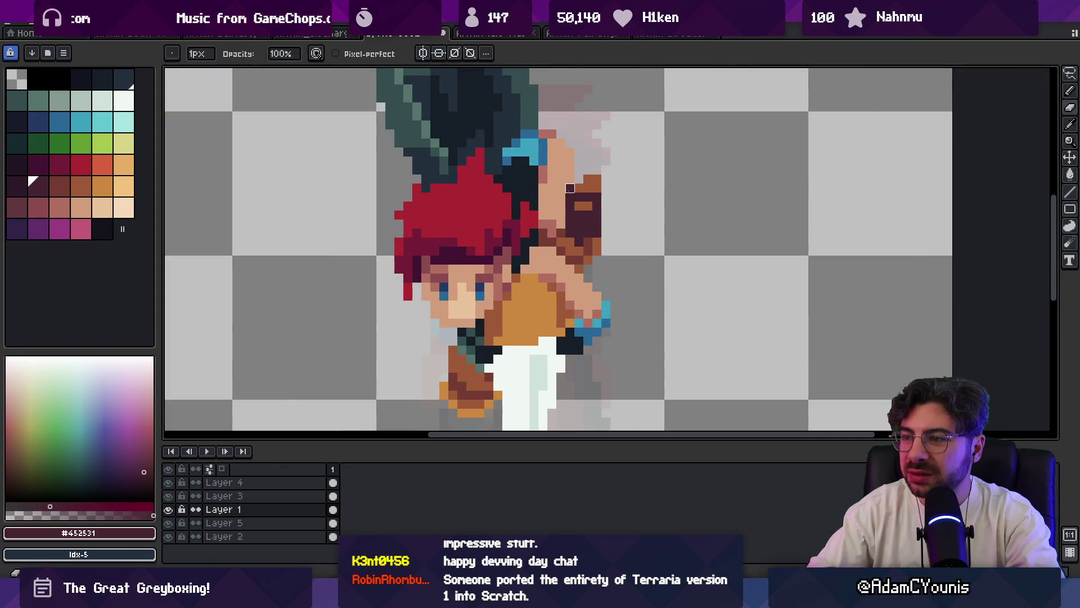
click(606, 230)
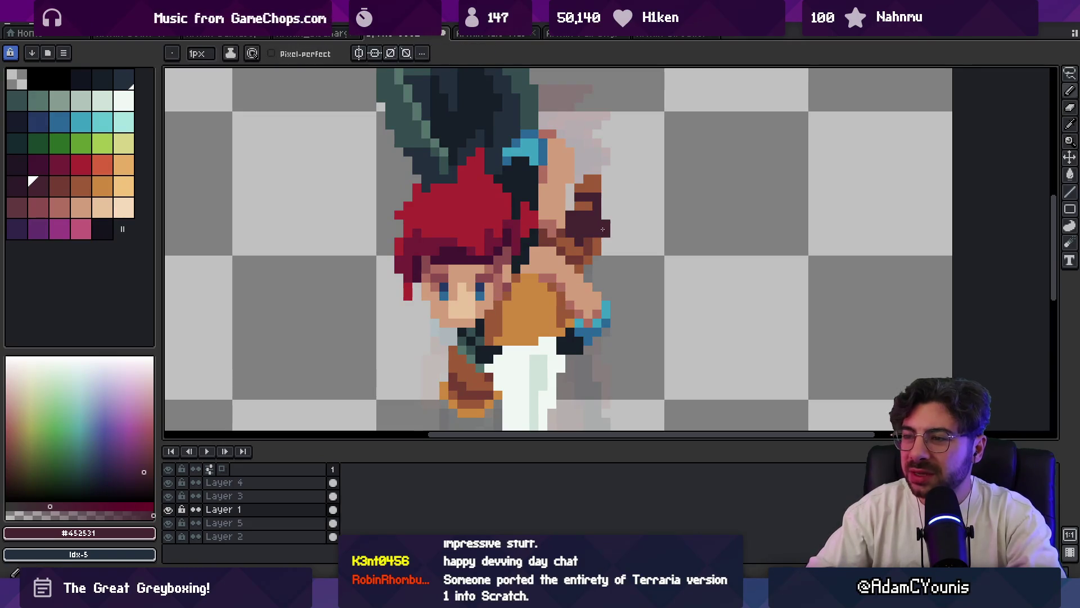
alt+click(475, 406)
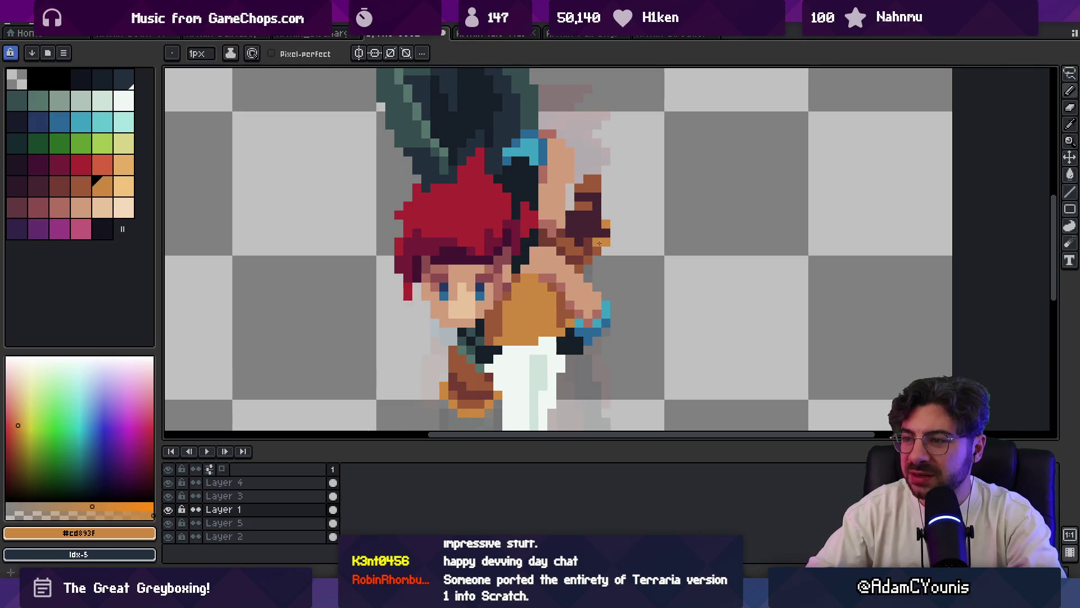
key(z)
scroll(646, 197, down, 5)
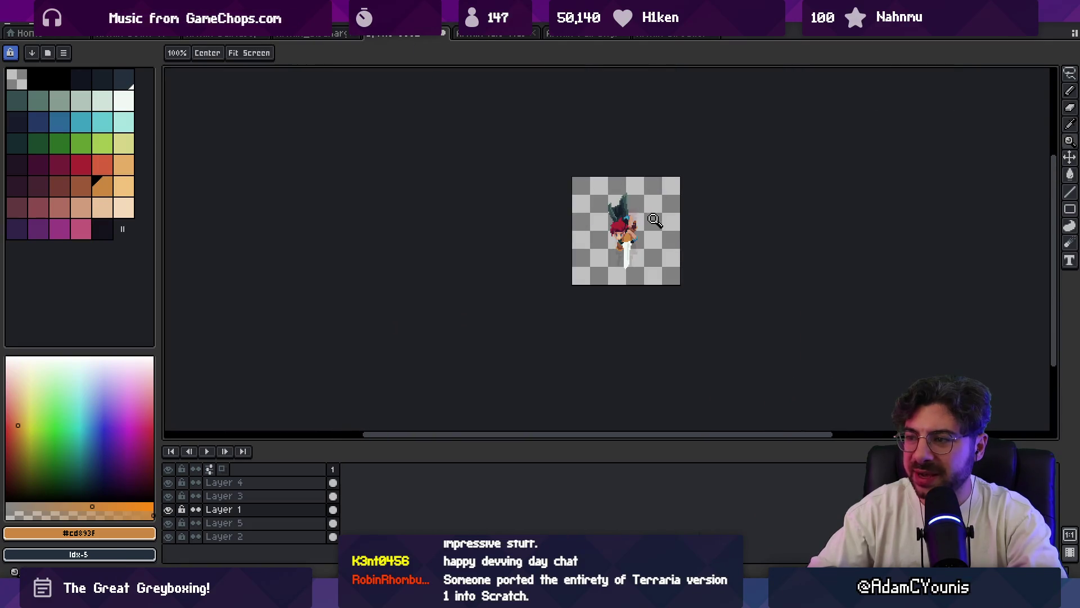
- Erase the stray orange pixel and add orange lower on the arm
scroll(619, 242, up, 6)
key(e)
click(598, 261)
key(b)
click(550, 313)
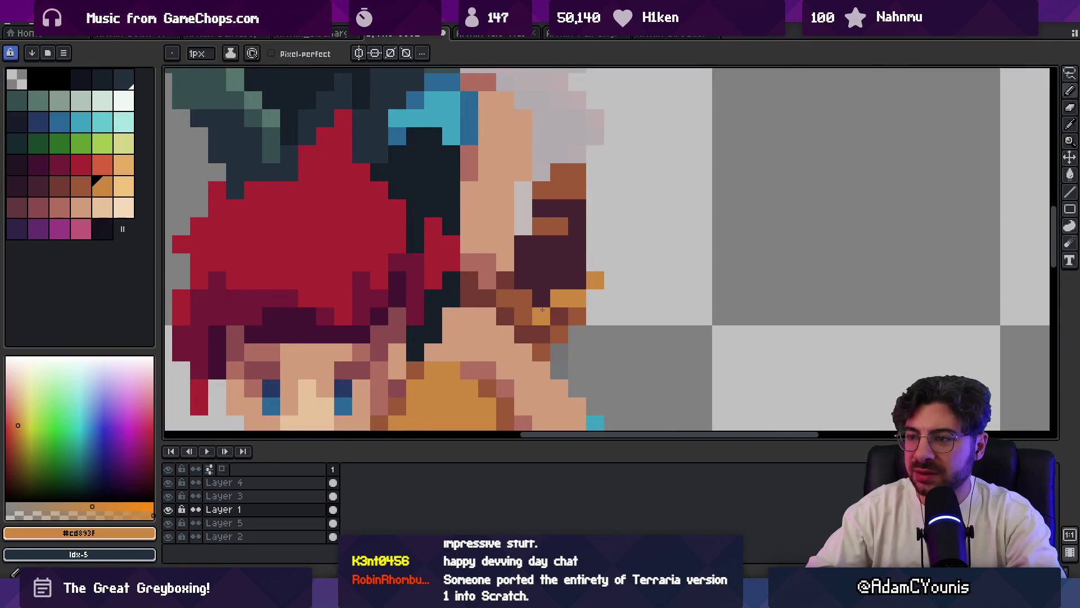
- Re-pick the dark purple and orange tones and recentre the sprite in view
alt+click(565, 278)
key(z)
scroll(603, 244, down, 5)
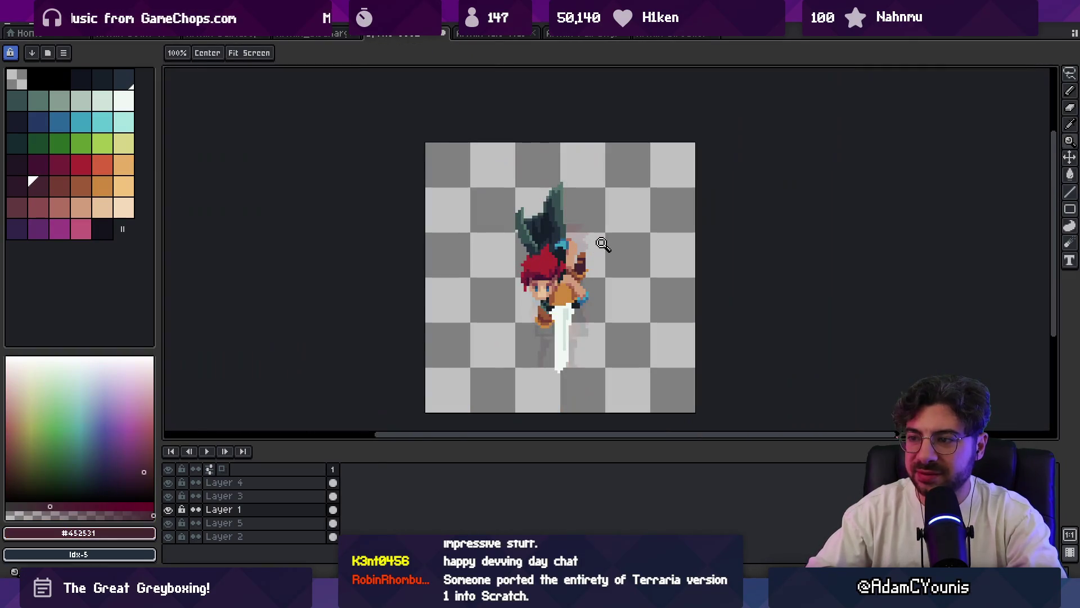
scroll(582, 270, up, 5)
key(b)
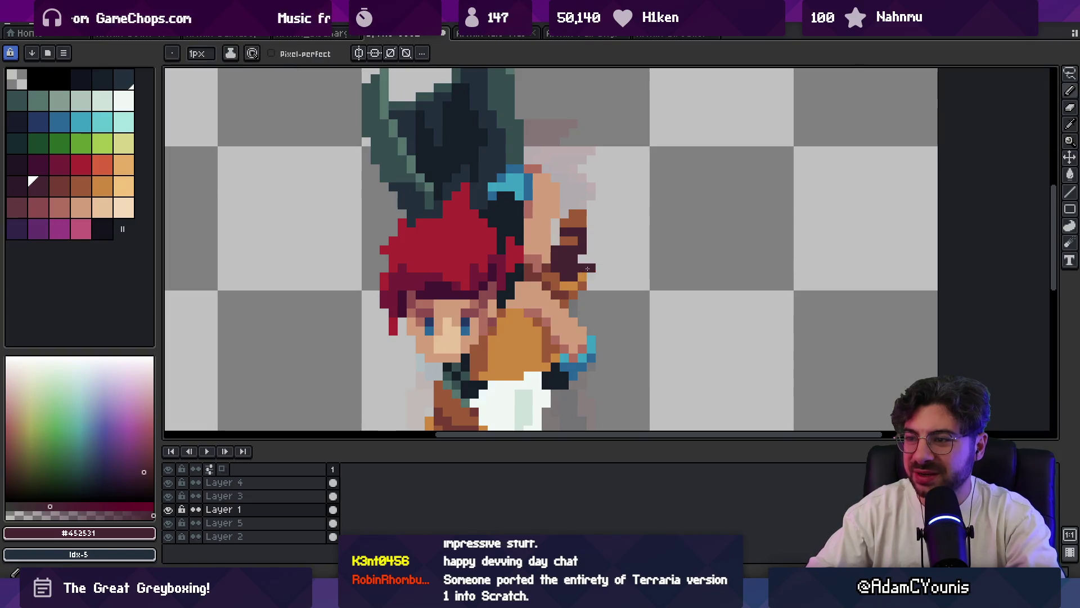
alt+click(582, 269)
key(h)
scroll(603, 217, down, 8)
scroll(636, 248, up, 3)
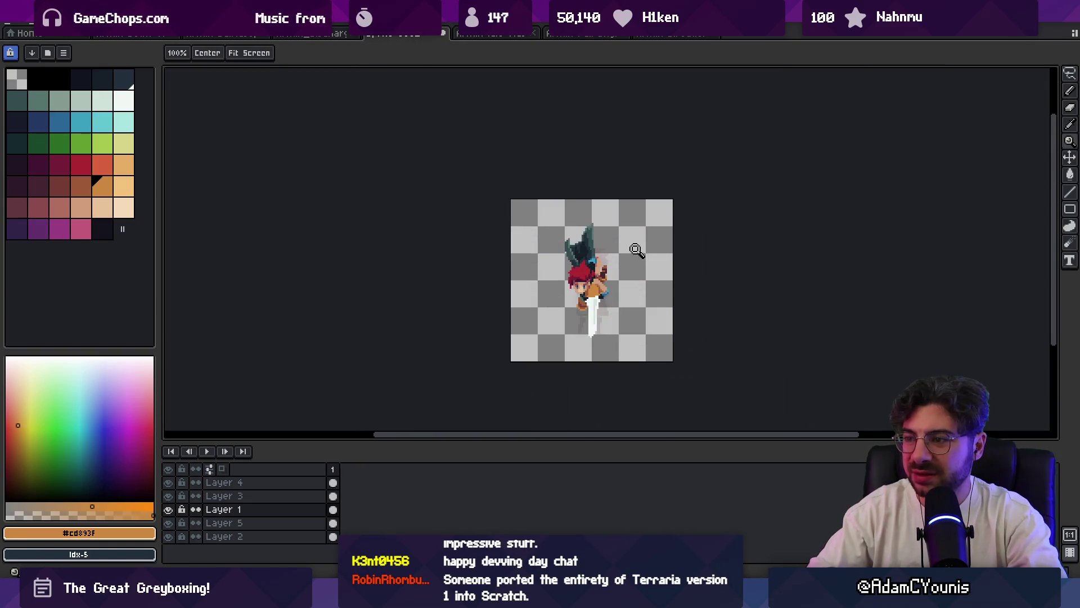
drag(622, 263, 598, 248)
scroll(620, 243, up, 2)
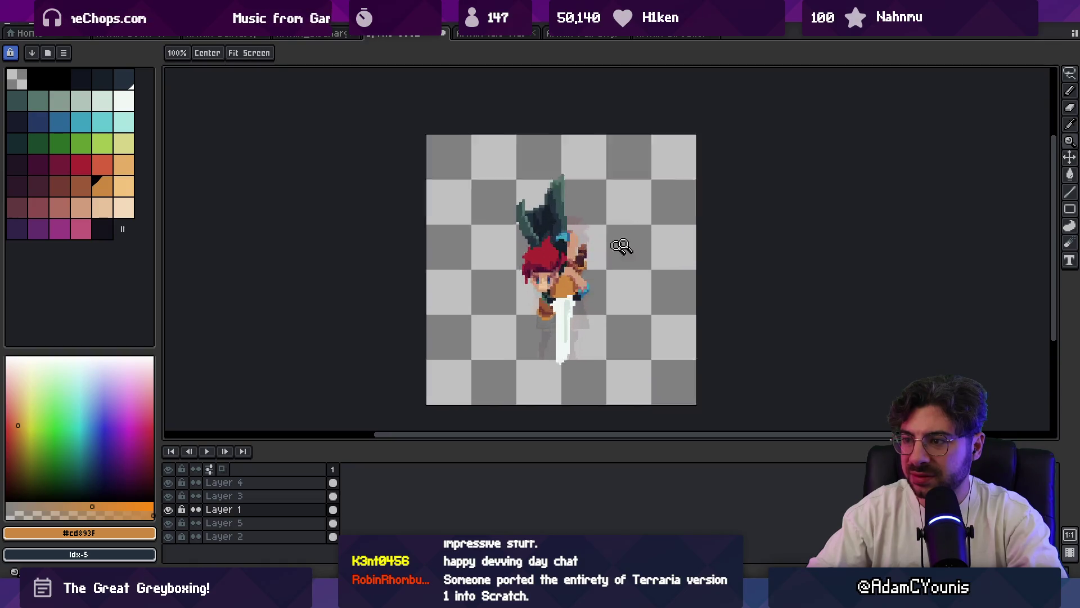
scroll(573, 243, up, 4)
- Paint a dark maroon pixel on the raised fist
key(b)
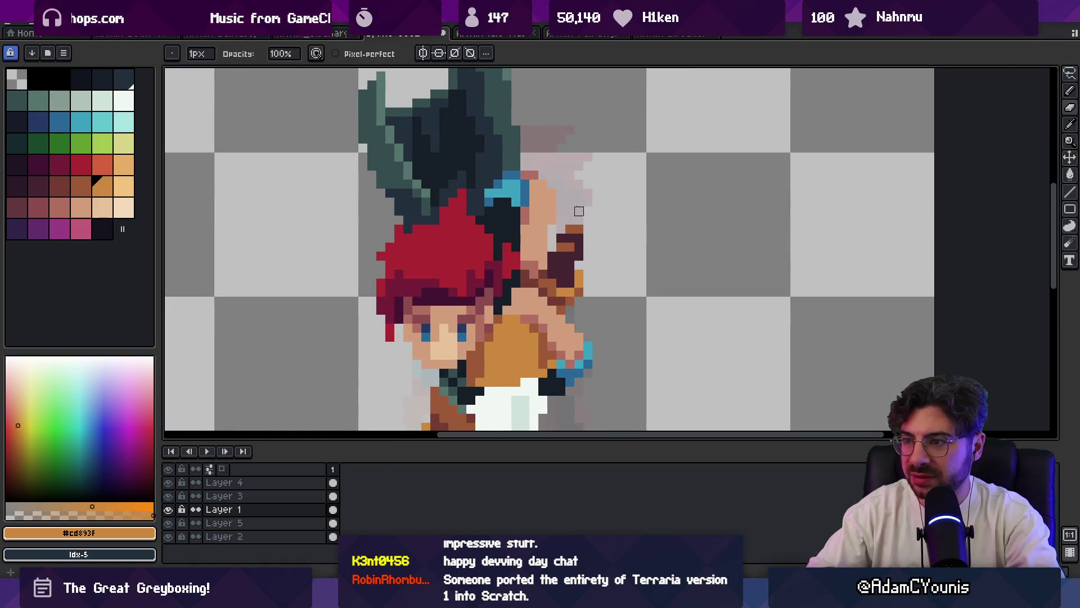
alt+click(560, 239)
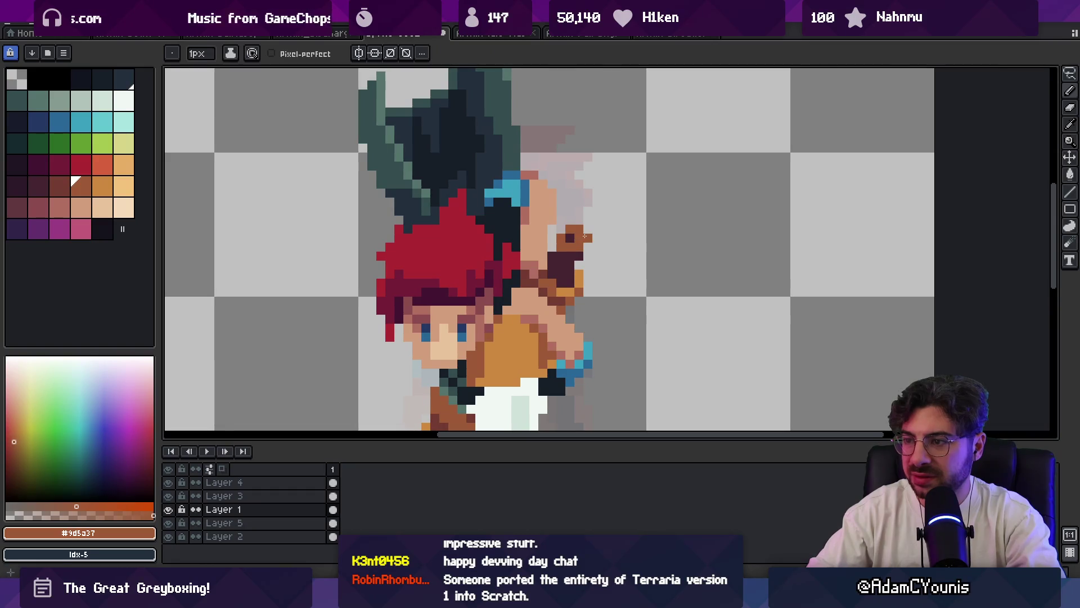
alt+click(569, 238)
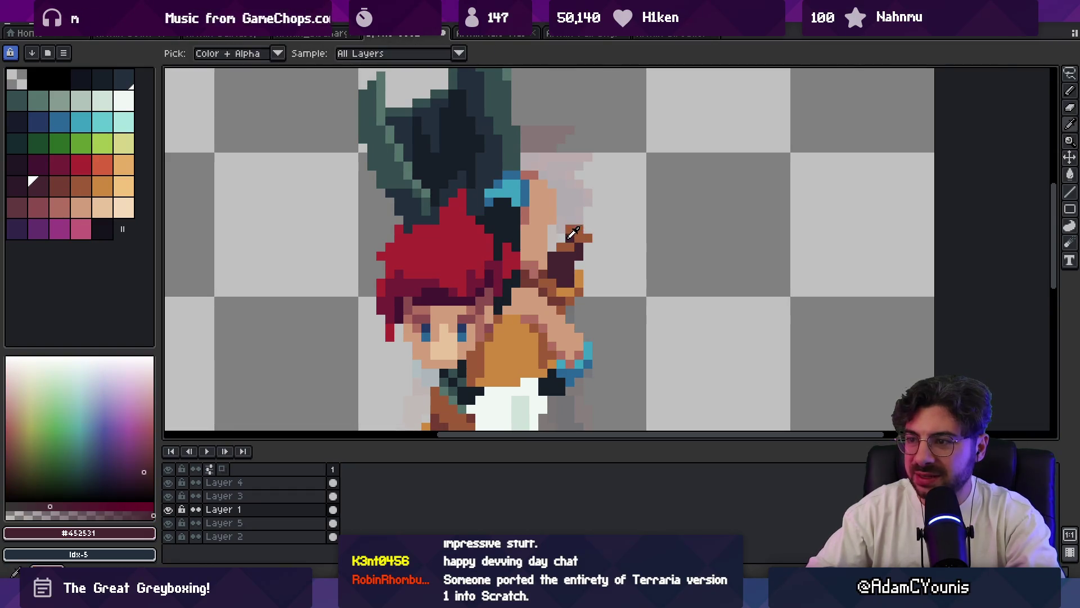
click(569, 237)
scroll(587, 220, down, 3)
scroll(624, 203, up, 3)
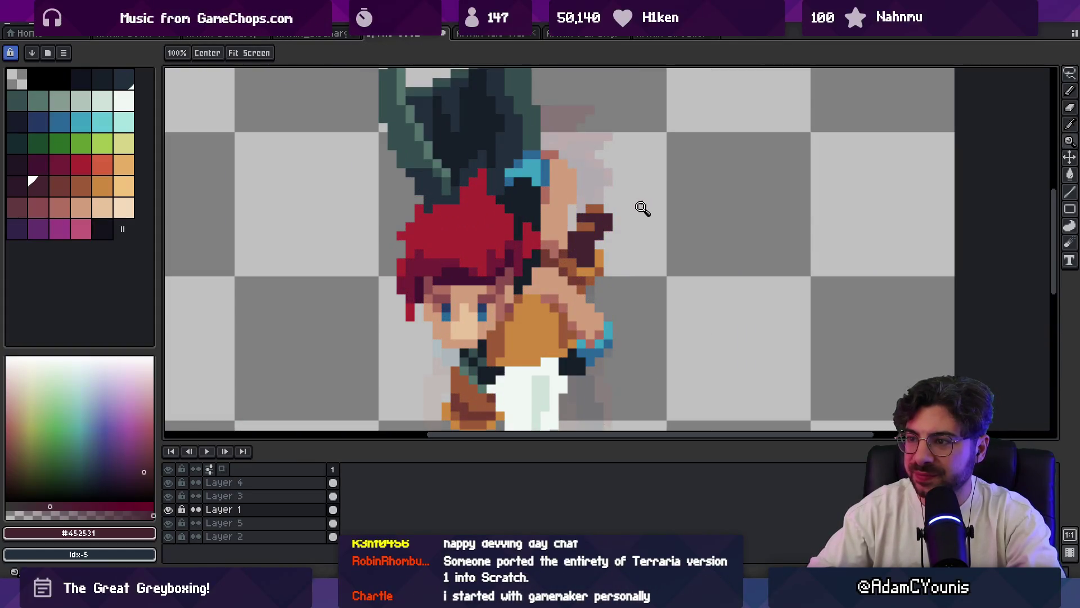
scroll(641, 210, down, 4)
scroll(639, 216, up, 3)
key(z)
scroll(640, 216, down, 4)
scroll(687, 207, up, 1)
scroll(661, 223, up, 4)
key(b)
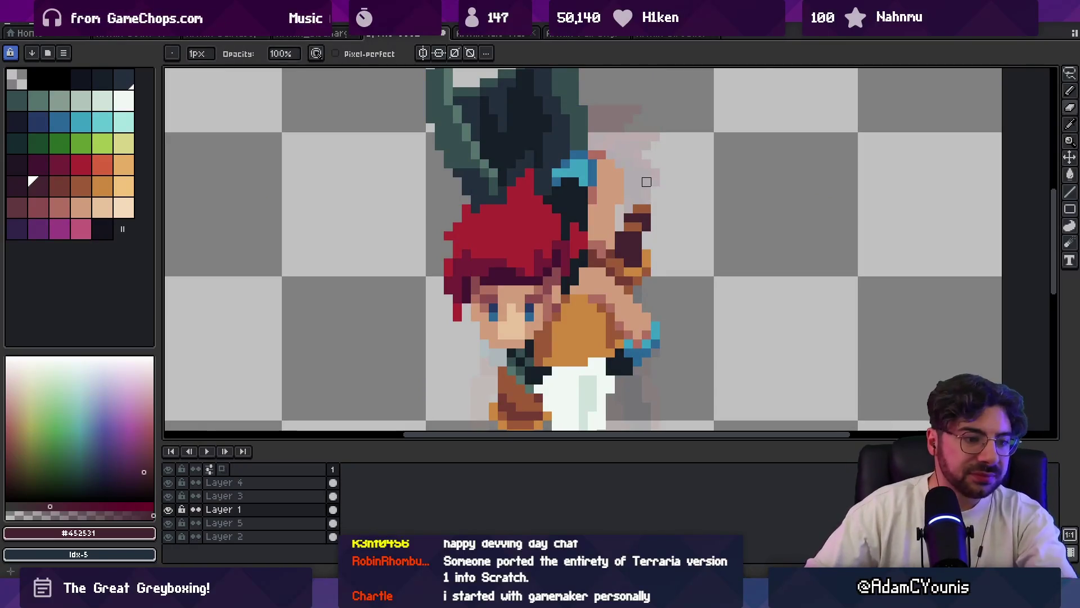
- Pick brown #9d5a37, then dark plum #452531 from the fist, and zoom out to check
key(z)
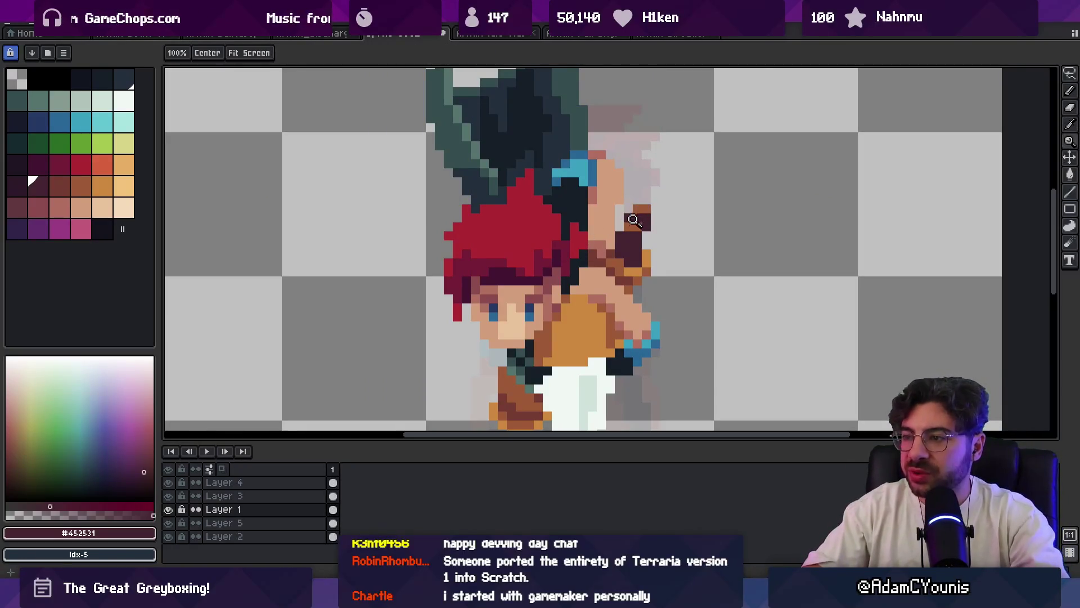
key(o)
click(630, 233)
click(630, 233)
key(b)
key(z)
scroll(647, 208, down, 3)
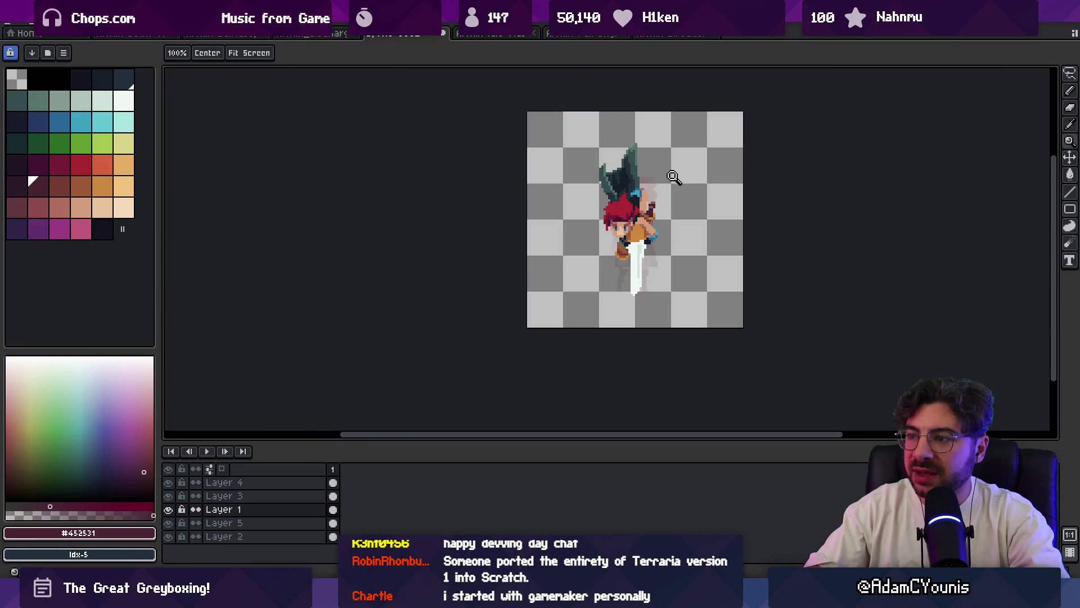
scroll(655, 207, up, 2)
key(b)
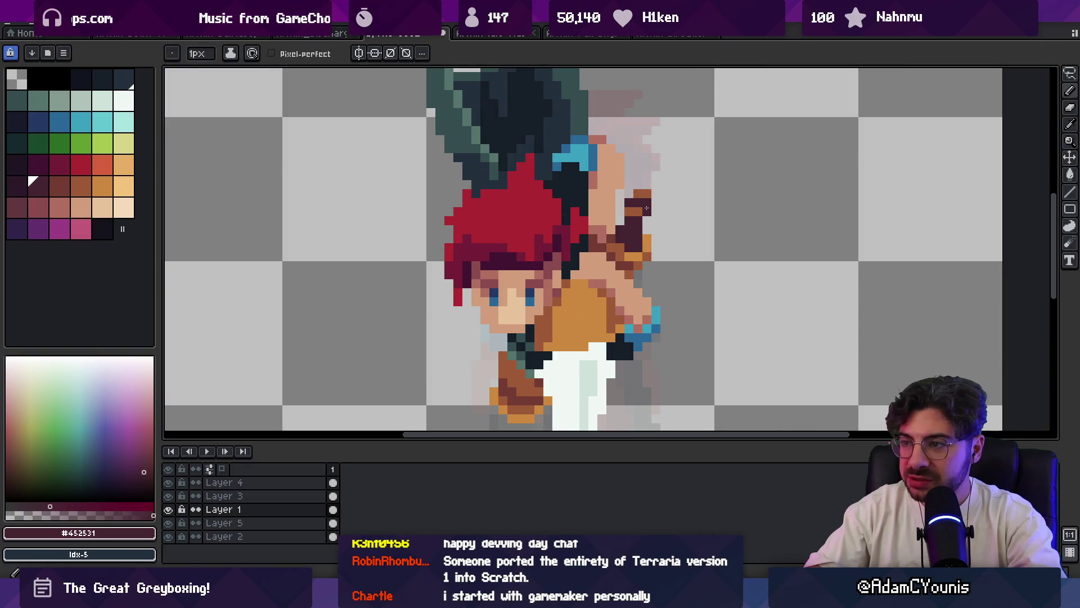
key(z)
scroll(652, 162, down, 2)
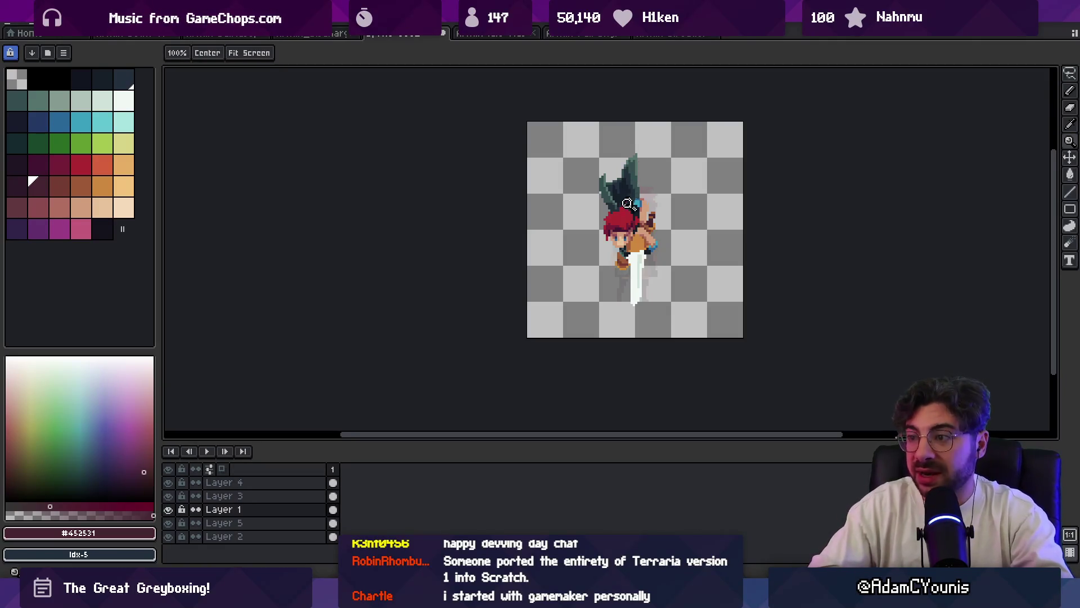
- Repaint hair-ornament pixels with blue #296797 and cyan #3ba1bf
scroll(629, 205, up, 2)
key(b)
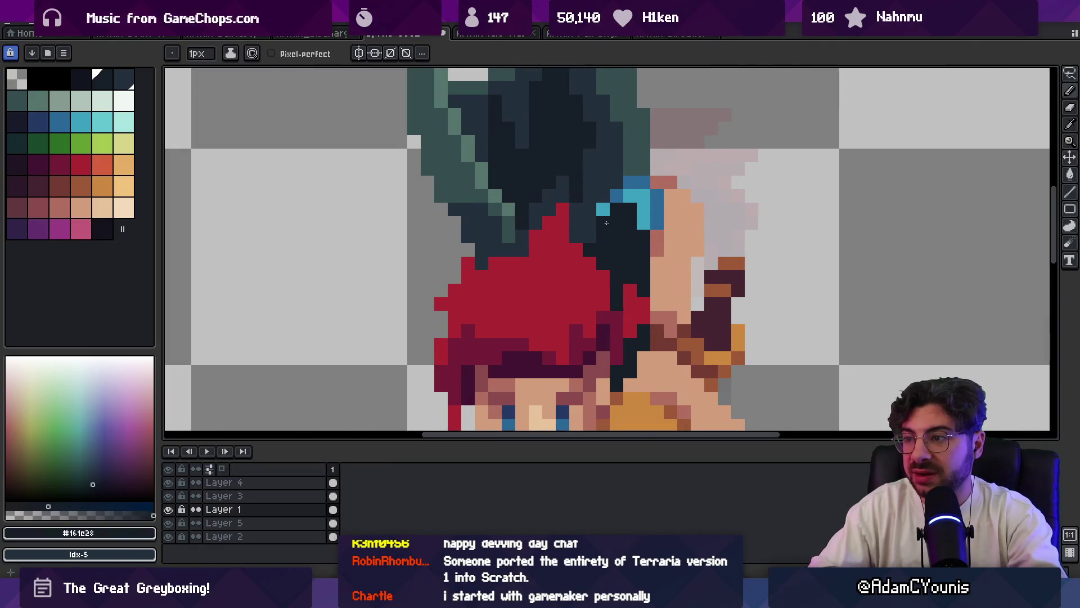
alt+click(656, 212)
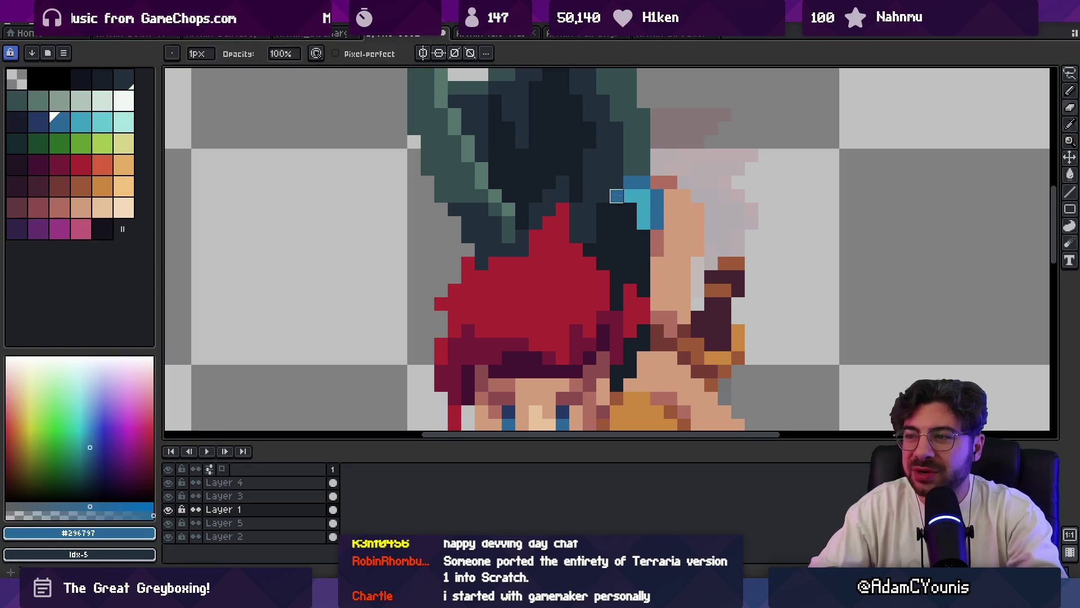
click(643, 204)
alt+click(643, 223)
click(652, 212)
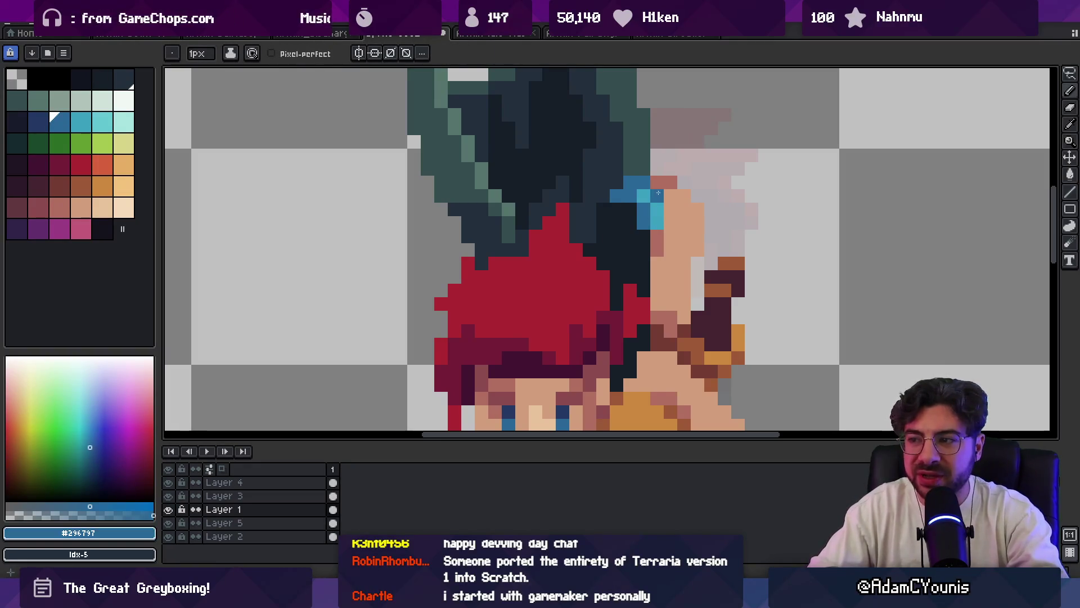
- Erase the stray dark pixel beside the ornament and sample dark navy #222f3d
key(e)
click(603, 196)
key(o)
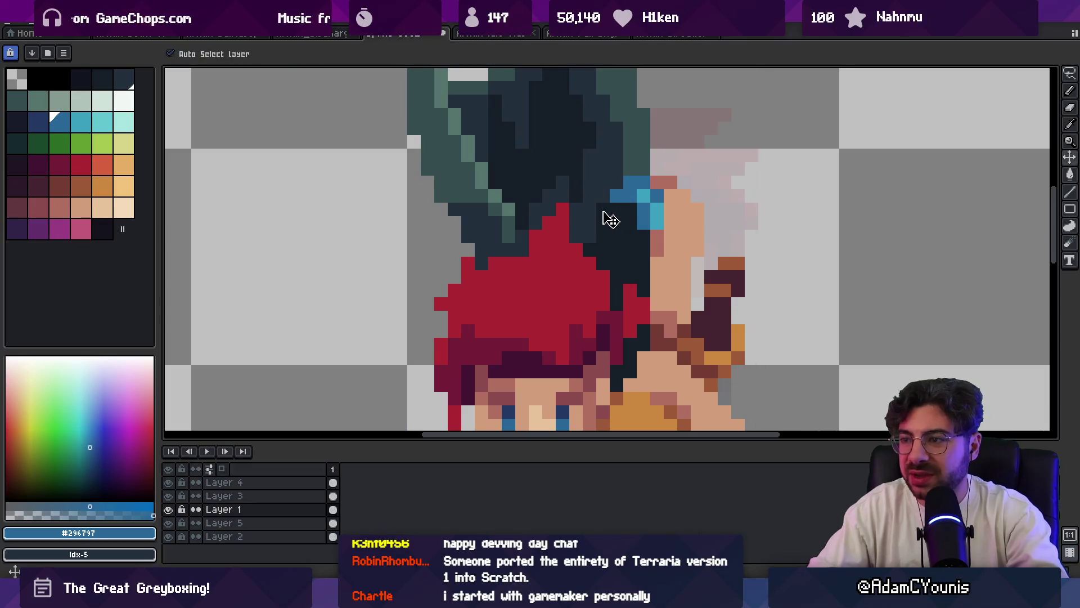
click(603, 217)
key(z)
scroll(660, 156, down, 4)
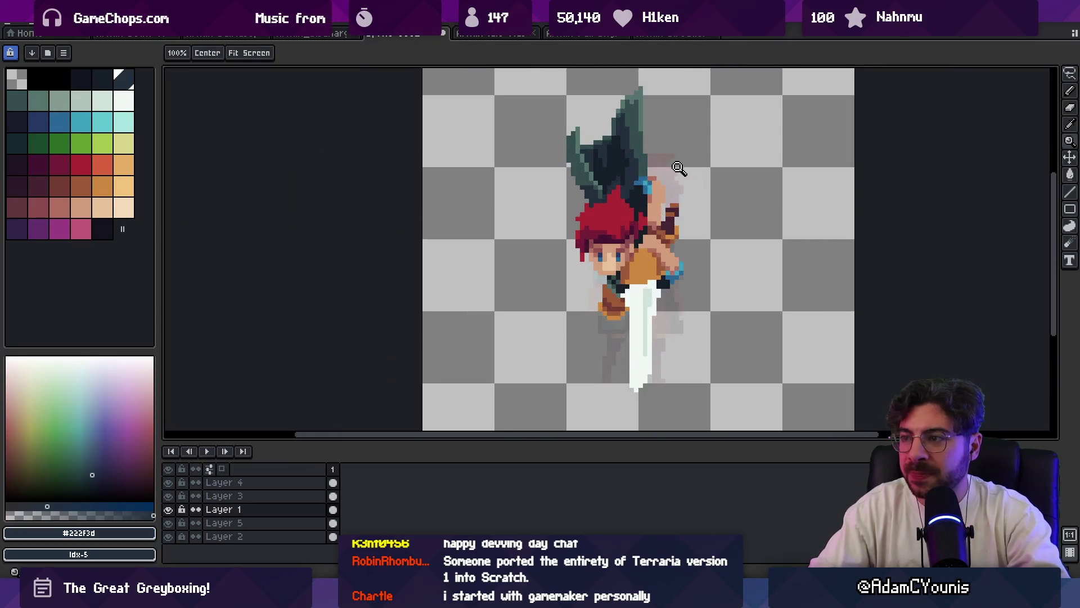
scroll(660, 156, up, 4)
- Sample blue #296797 and cyan #3ba1bf from the ornament and paint a cyan pixel
key(o)
click(653, 186)
key(b)
key(o)
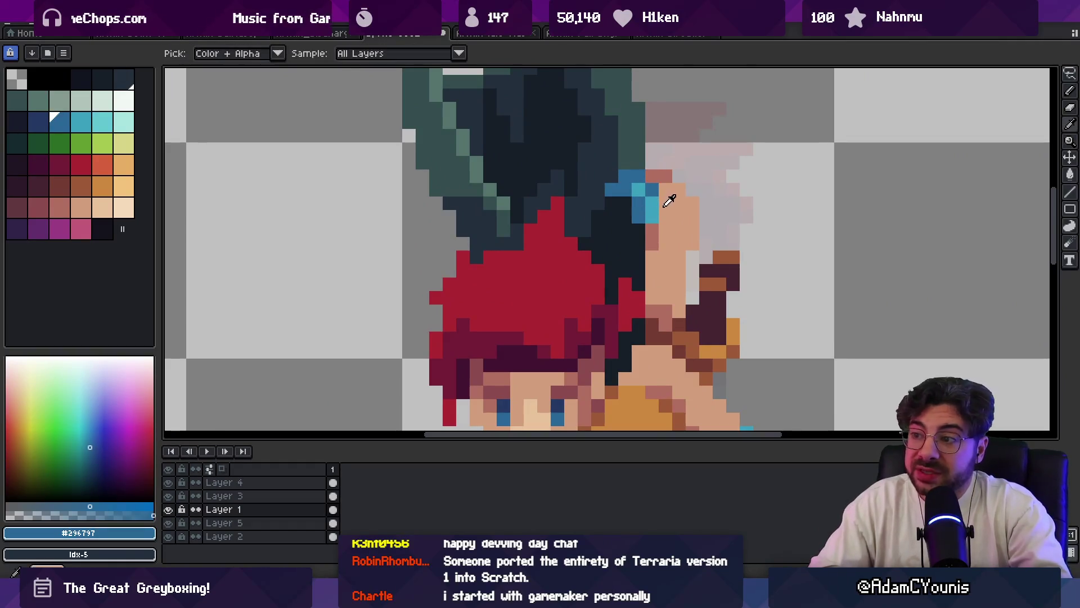
key(b)
key(o)
click(638, 188)
key(b)
click(629, 186)
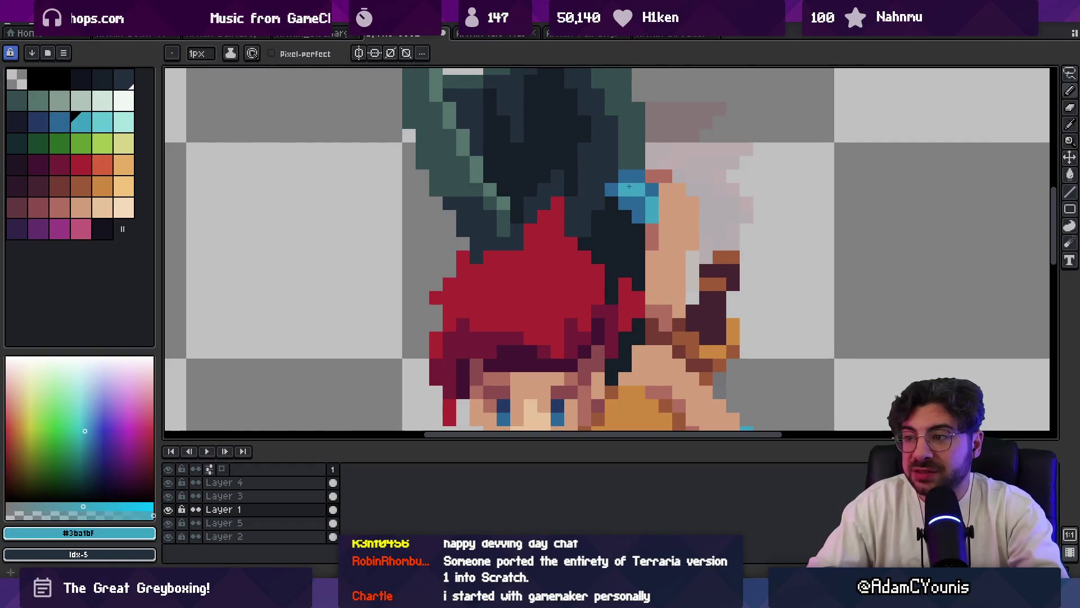
- Paint a blue strip down the ornament's edge, undoing a stray cyan pixel
key(o)
click(630, 177)
key(b)
drag(653, 190, 652, 202)
key(o)
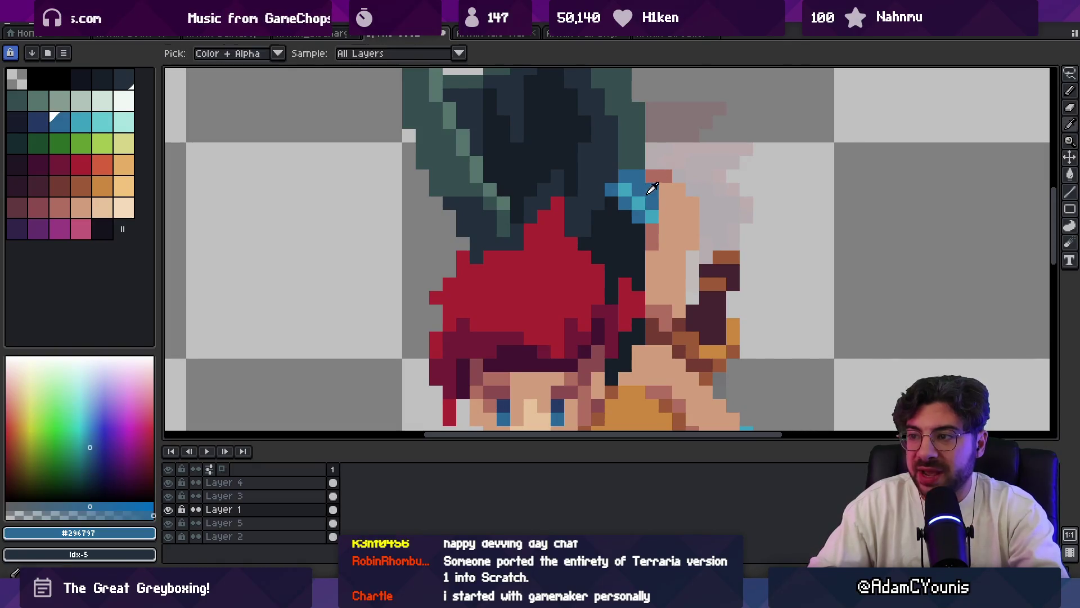
click(653, 217)
key(b)
click(638, 177)
key(ctrl+z)
key(o)
click(628, 202)
key(b)
- Zoom out to review and re-sample blue #296797 and cyan #3ba1bf from the ornament
key(z)
scroll(647, 192, down, 5)
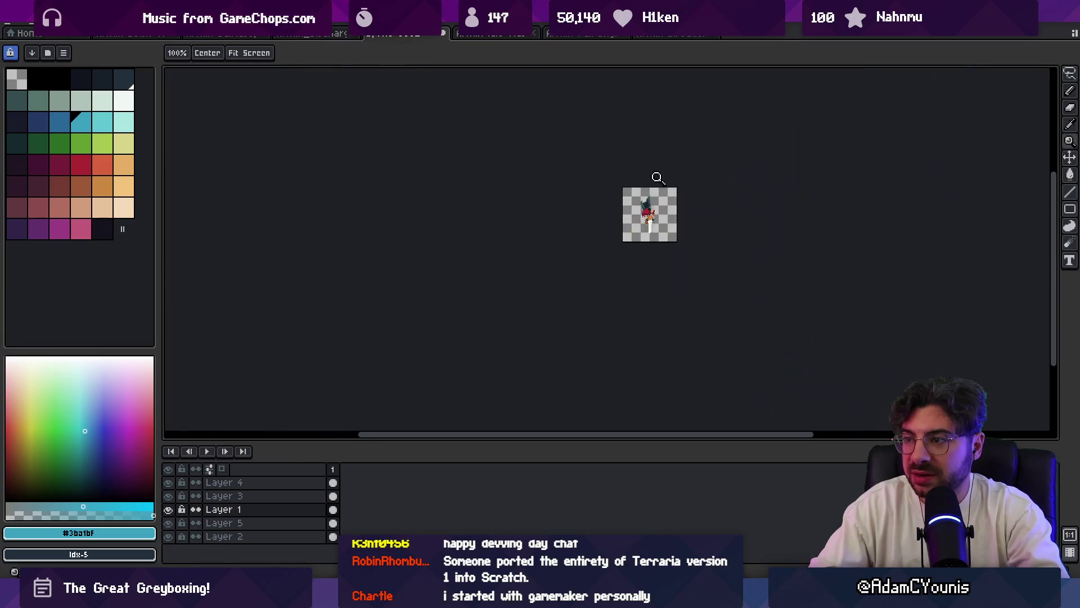
scroll(637, 210, up, 2)
scroll(637, 209, up, 5)
key(o)
click(623, 208)
key(b)
key(o)
click(625, 208)
key(b)
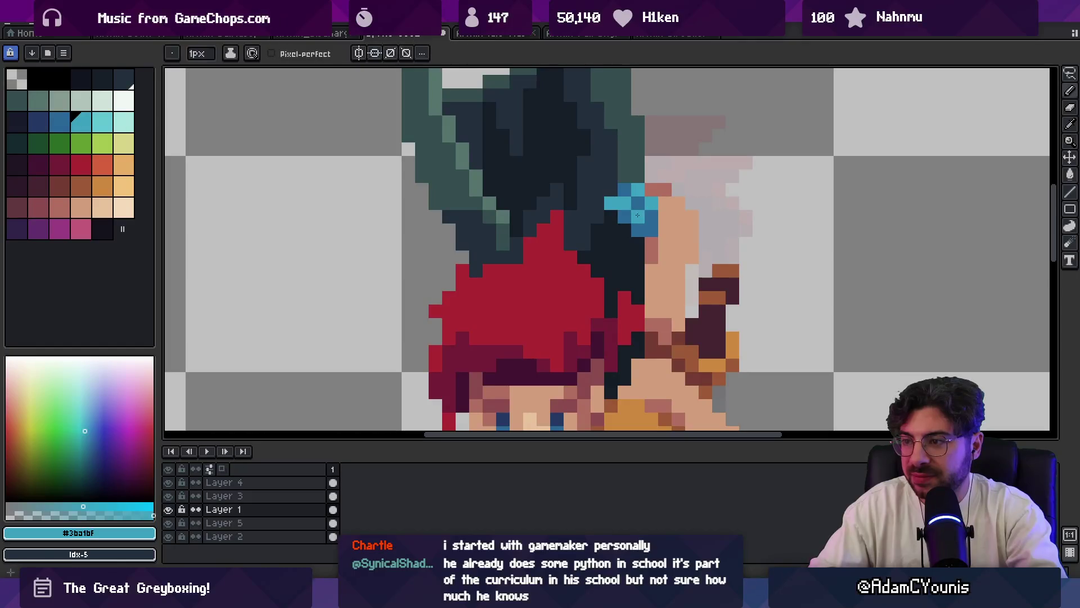
- Clear the pixel selection around the ornament and sample darkest navy #161c28
key(m)
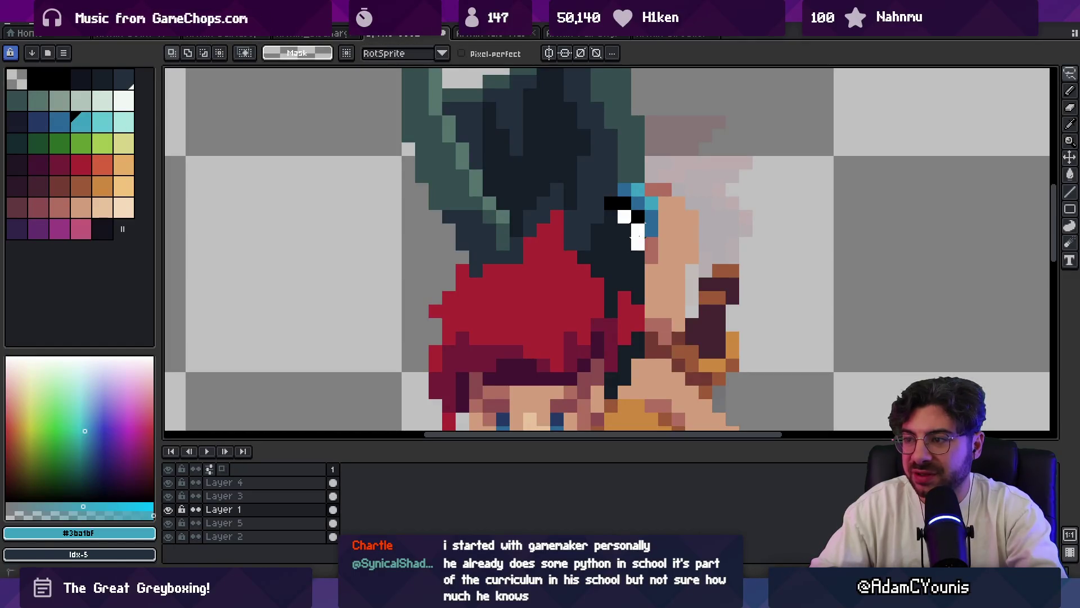
click(617, 223)
key(i)
click(610, 227)
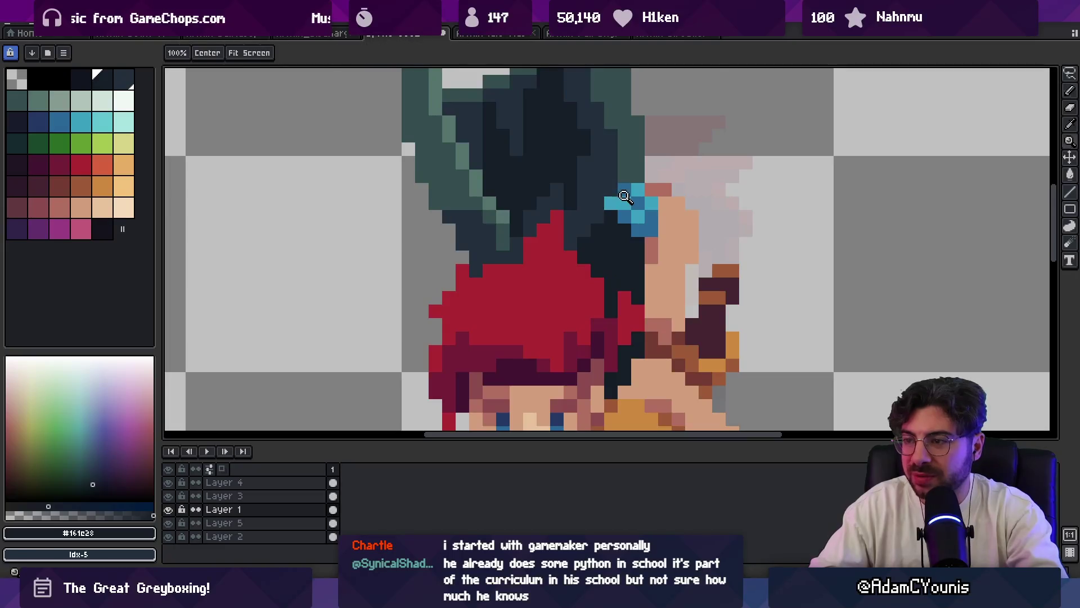
scroll(630, 186, down, 3)
scroll(651, 152, up, 2)
- Sample dark teal #344c4c from the hair, recentre the view, and make Layer 3 active
click(647, 156)
key(b)
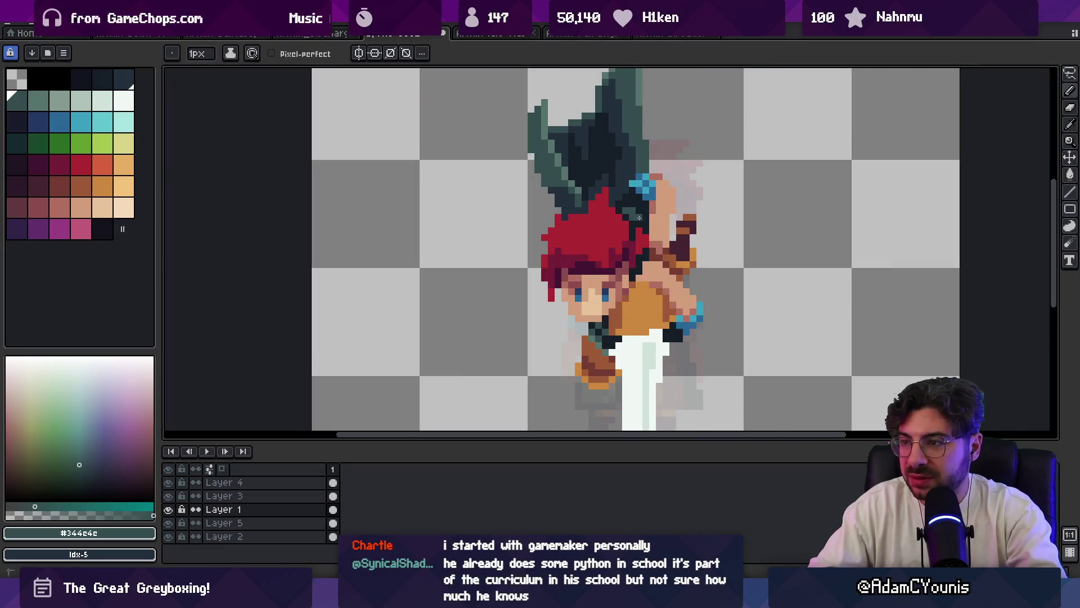
alt+click(633, 217)
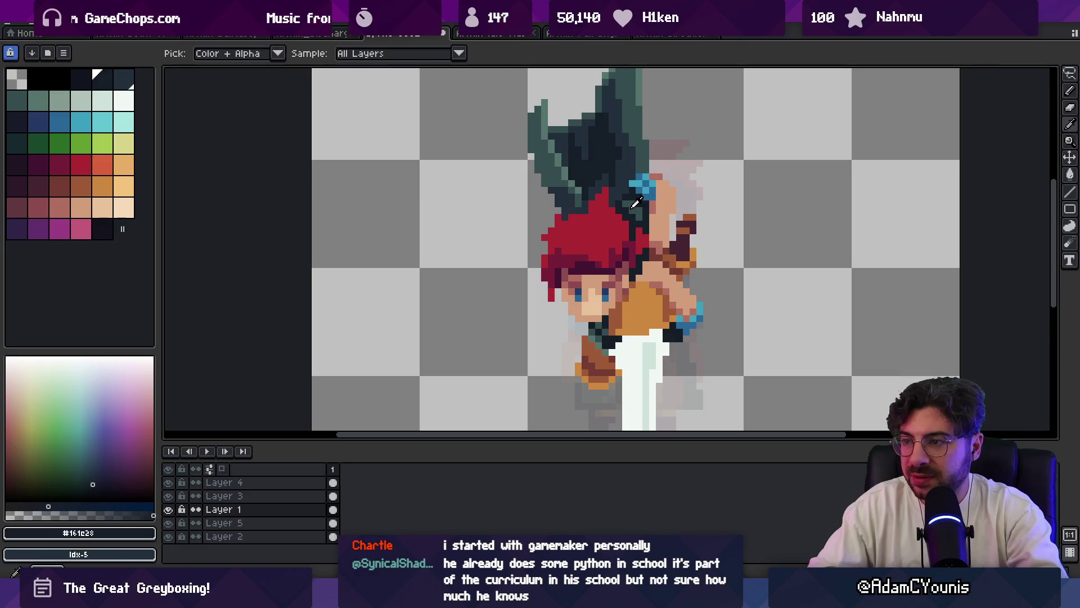
alt+click(626, 202)
key(z)
scroll(635, 159, down, 4)
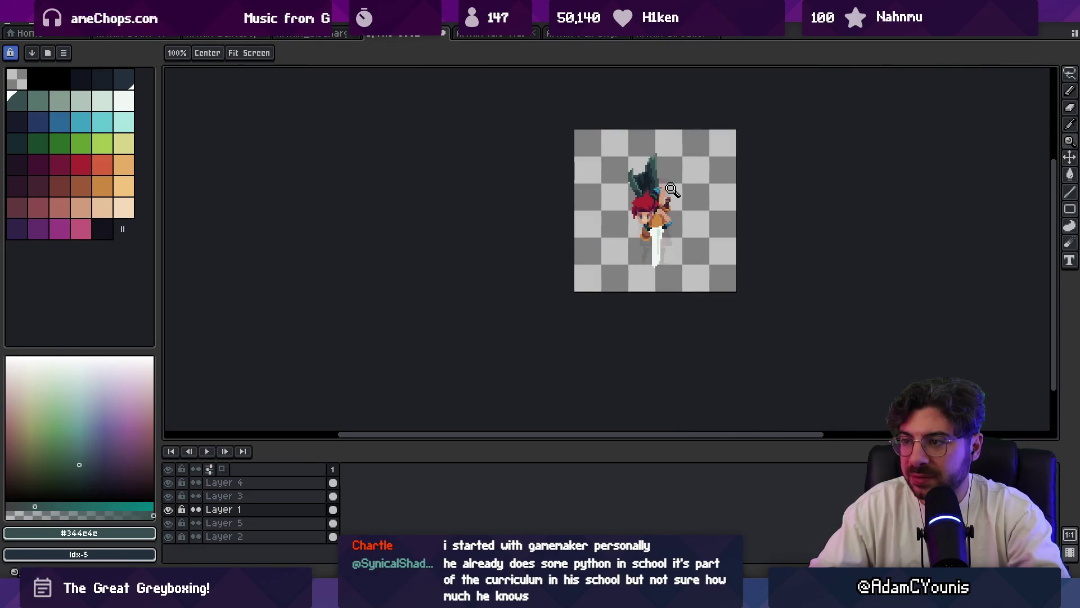
drag(670, 193, 641, 197)
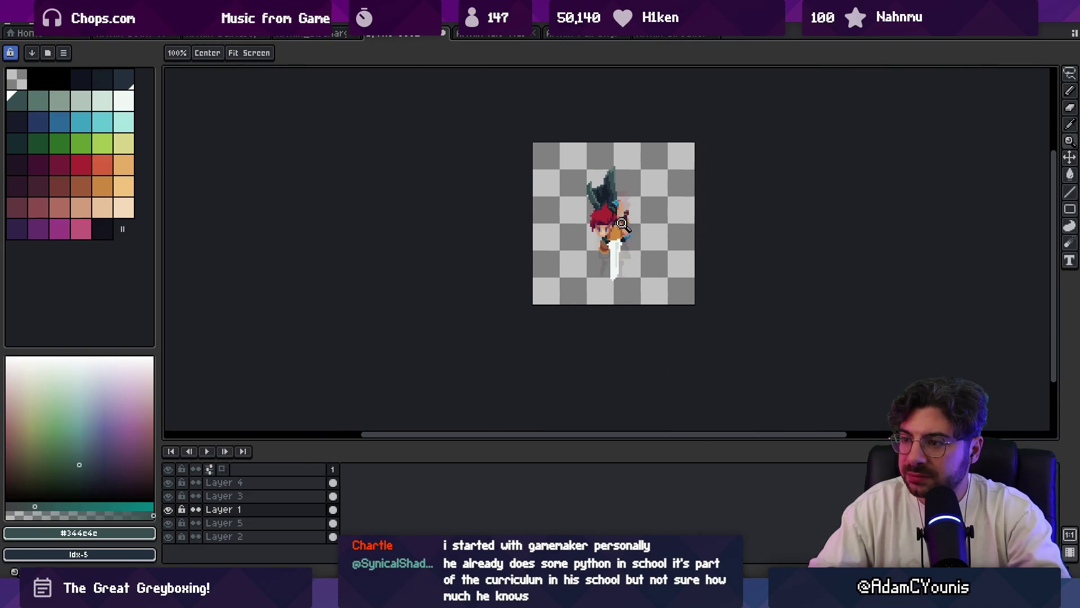
scroll(647, 197, up, 4)
ctrl+click(604, 280)
- Sample dark maroon #452531 and orange-brown #9d5a37 from the sprite and zoom out
key(o)
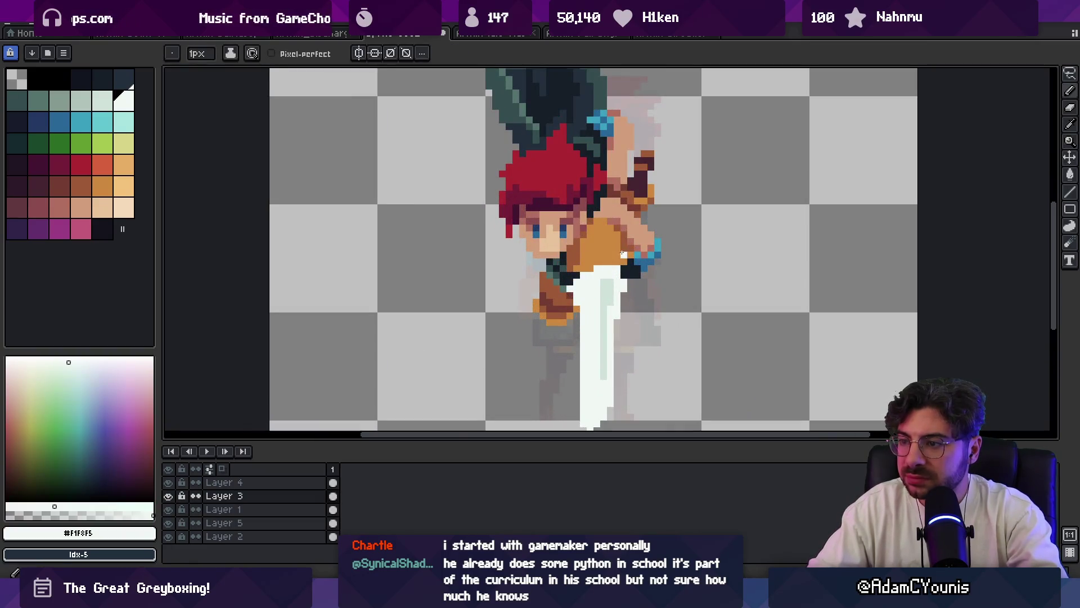
click(628, 193)
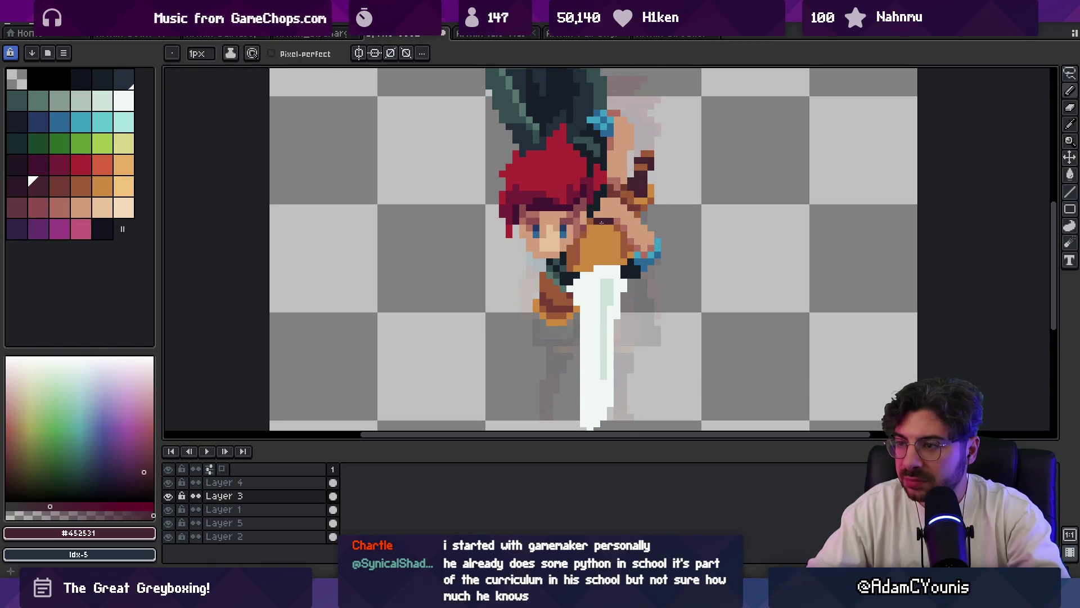
alt+click(600, 218)
alt+click(611, 215)
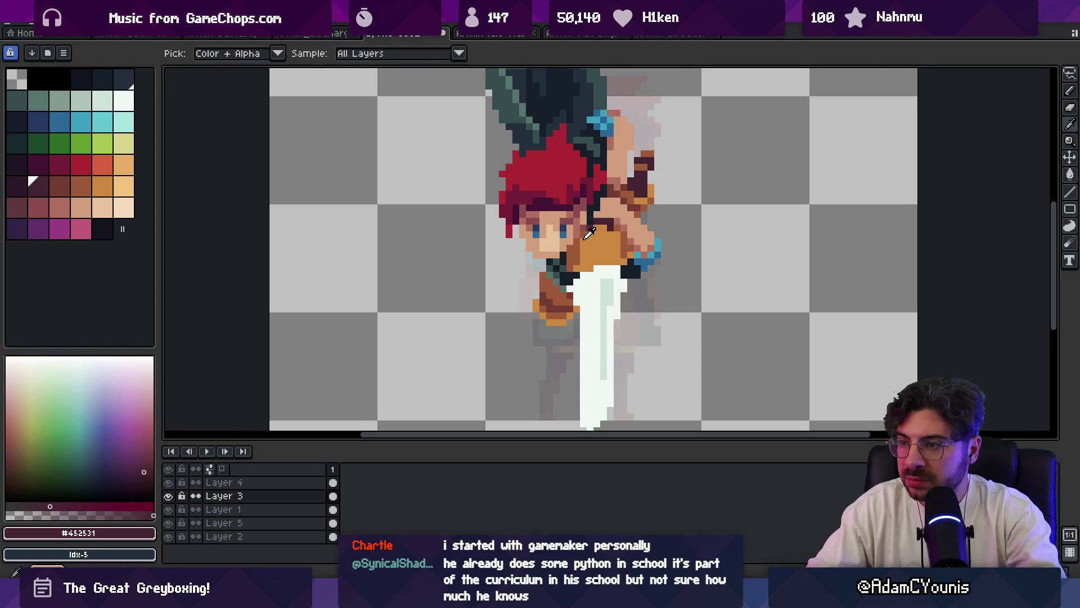
alt+click(601, 226)
key(z)
scroll(620, 214, down, 3)
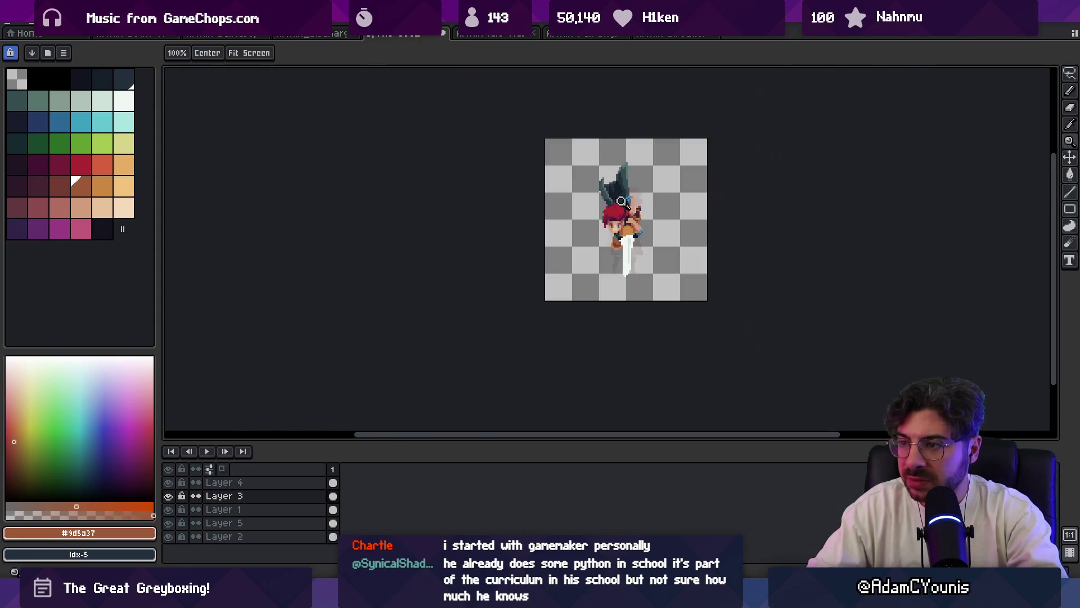
scroll(647, 207, down, 1)
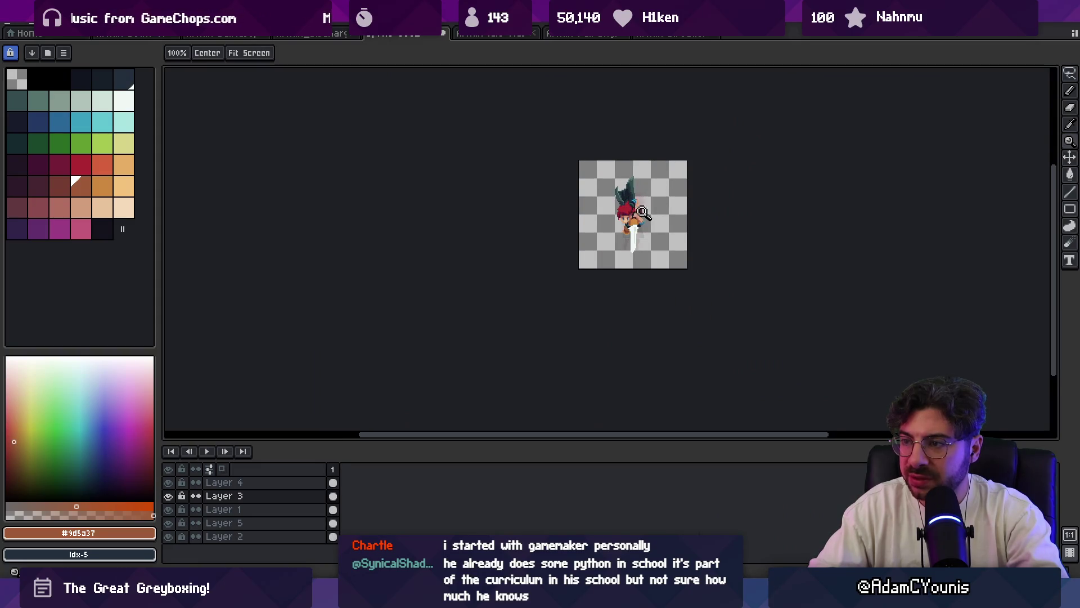
- Search Windows for 'godot' to find the Godot executable
scroll(643, 212, up, 1)
scroll(641, 210, up, 1)
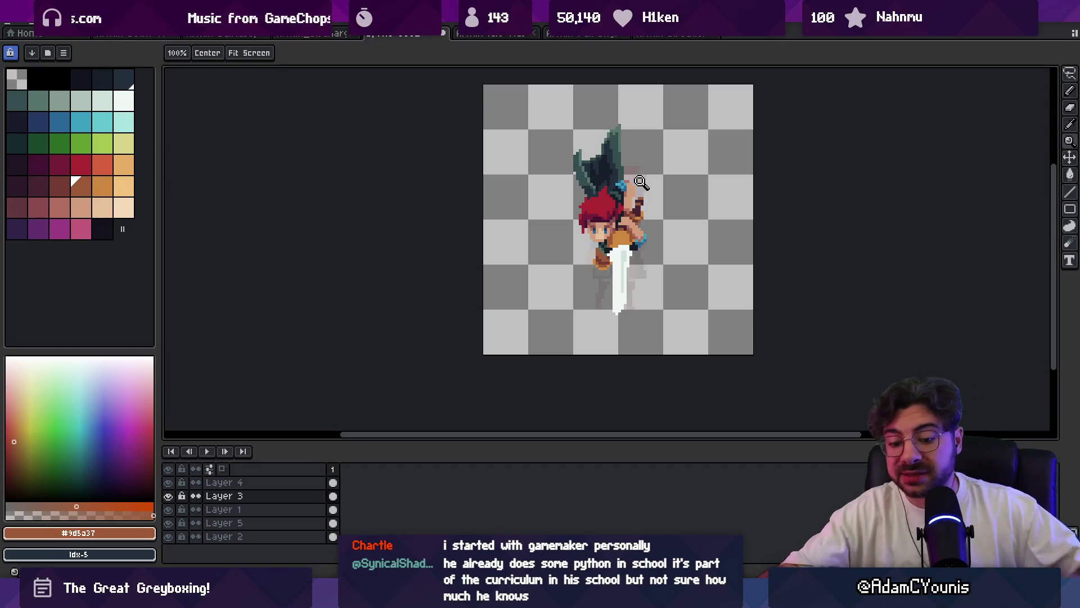
key(super)
text(godot_v4.4.1-stable_win64.exe)
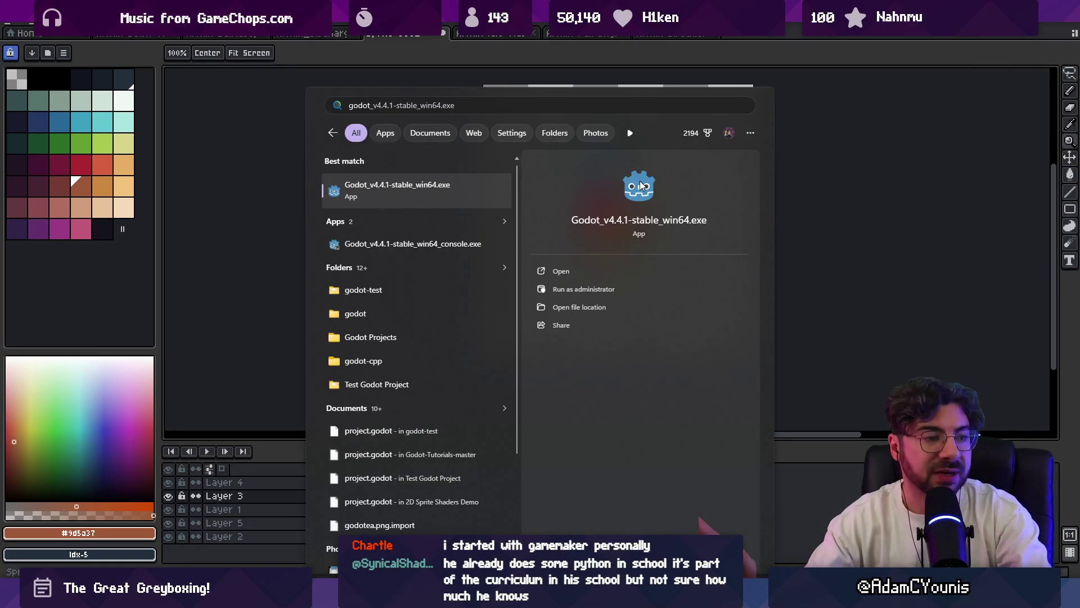
- Launch Godot_v4.4.1 and open the Godot Test project from the Project Manager
click(636, 187)
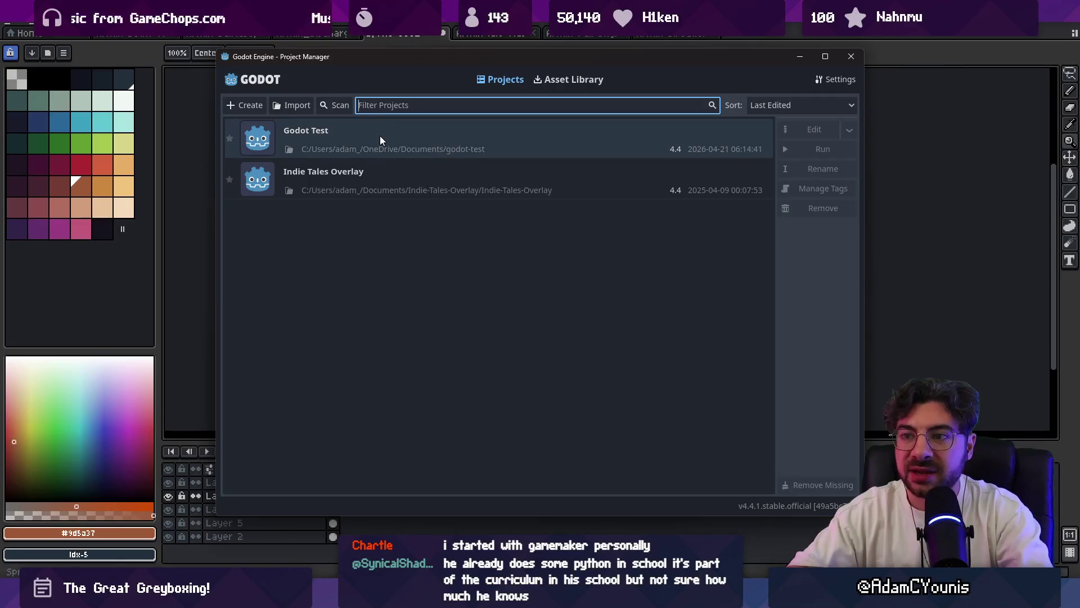
double_click(385, 134)
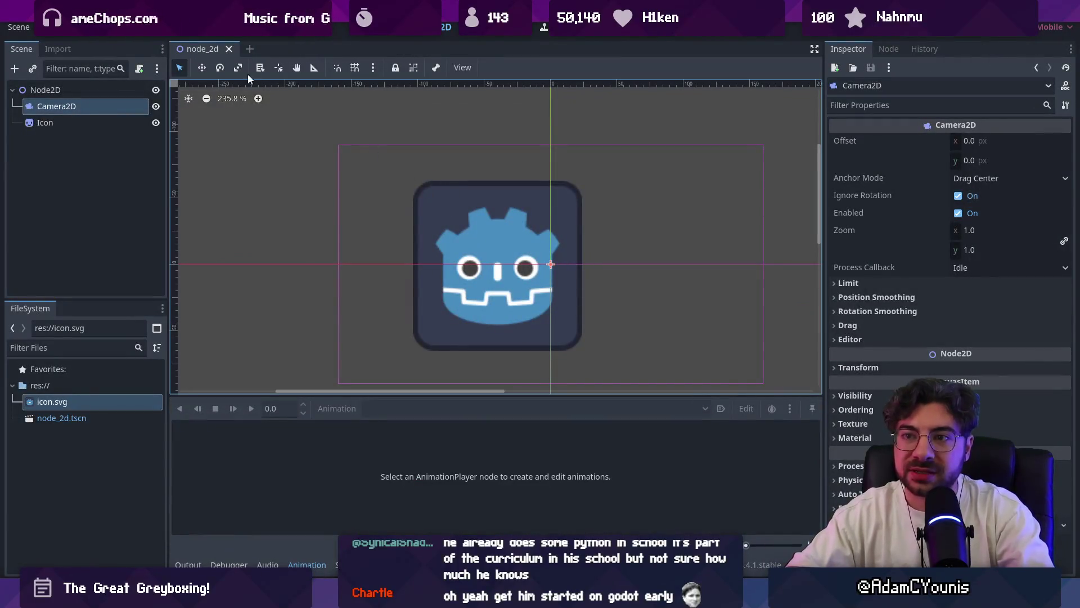
- Attach a new camera_2d.gd script to the Camera2D node from the Script workspace
click(510, 27)
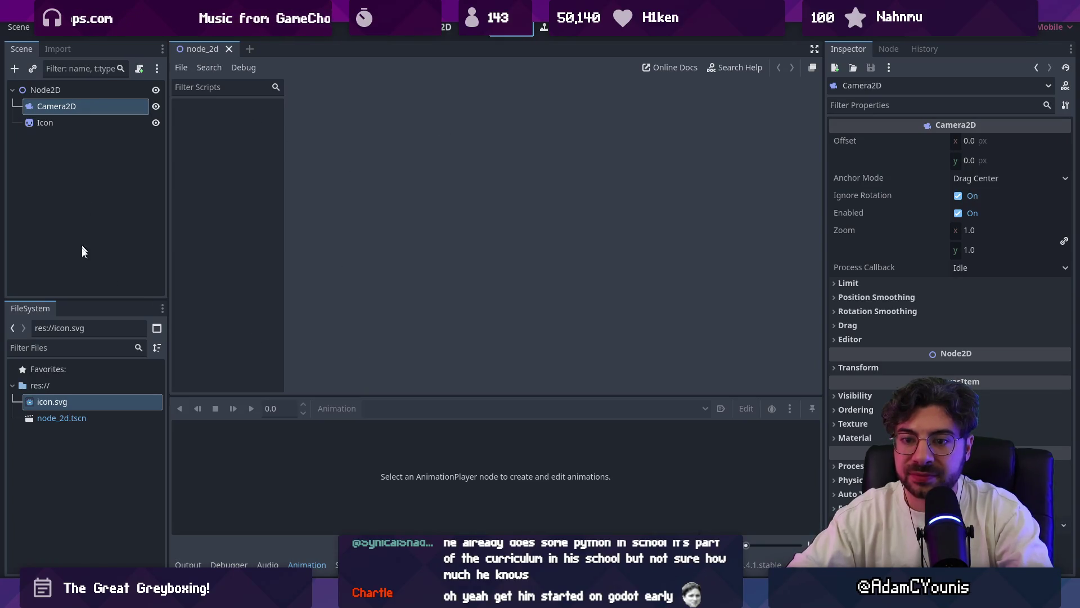
right_click(79, 183)
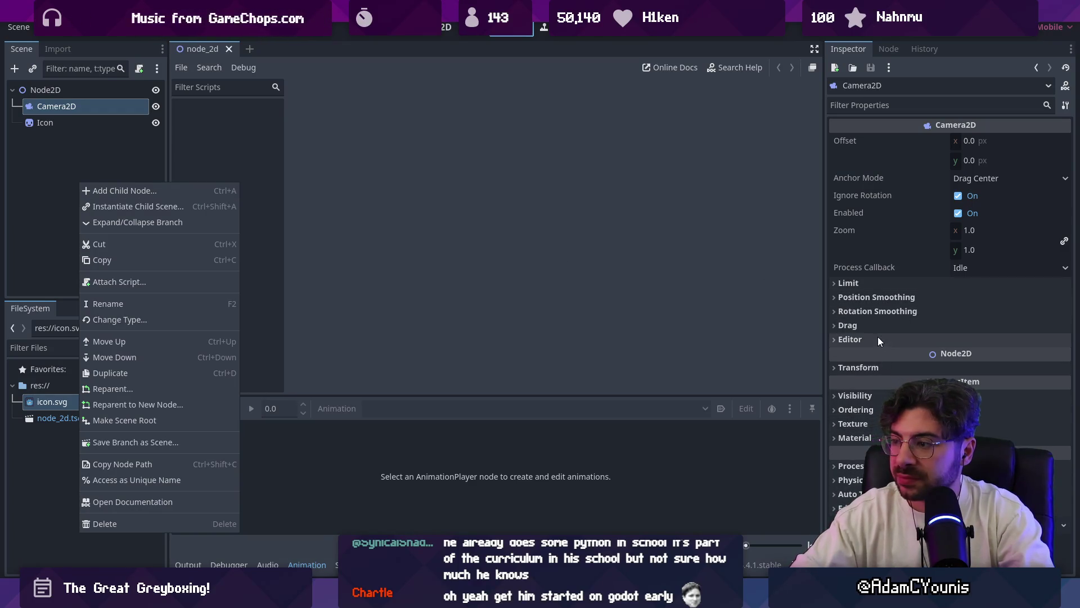
key(Escape)
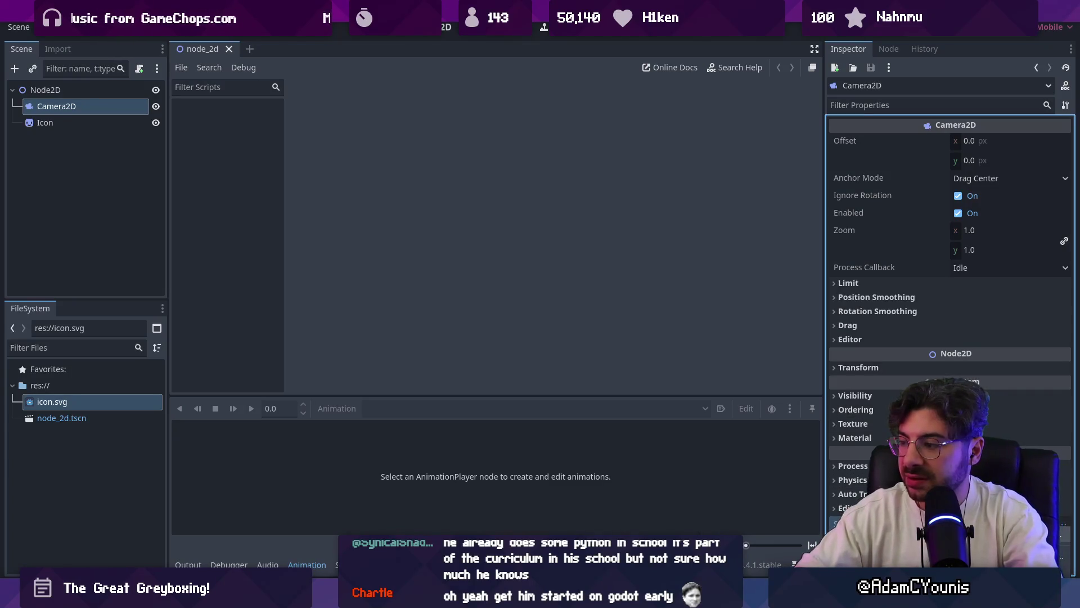
click(1064, 524)
click(486, 394)
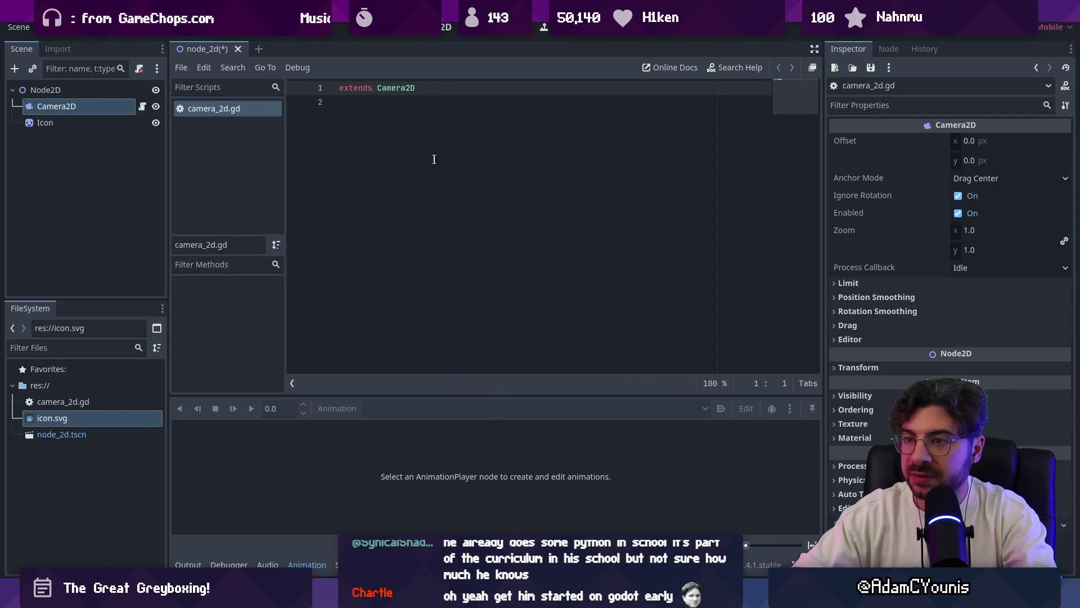
click(461, 153)
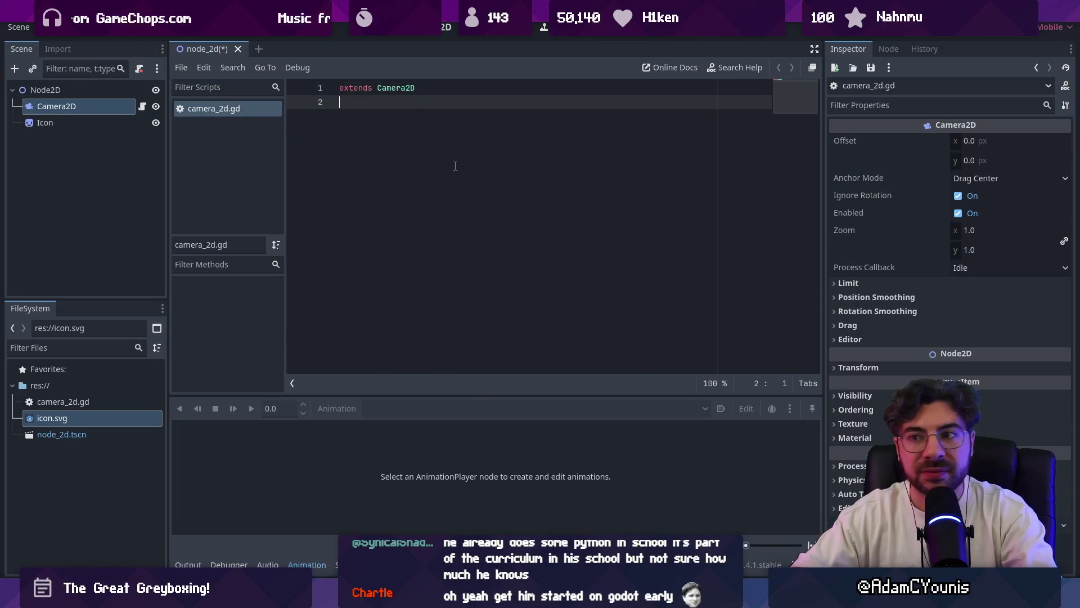
- Save the scene and script, type 'func', then quit Godot with Save & Quit
key(ctrl+s)
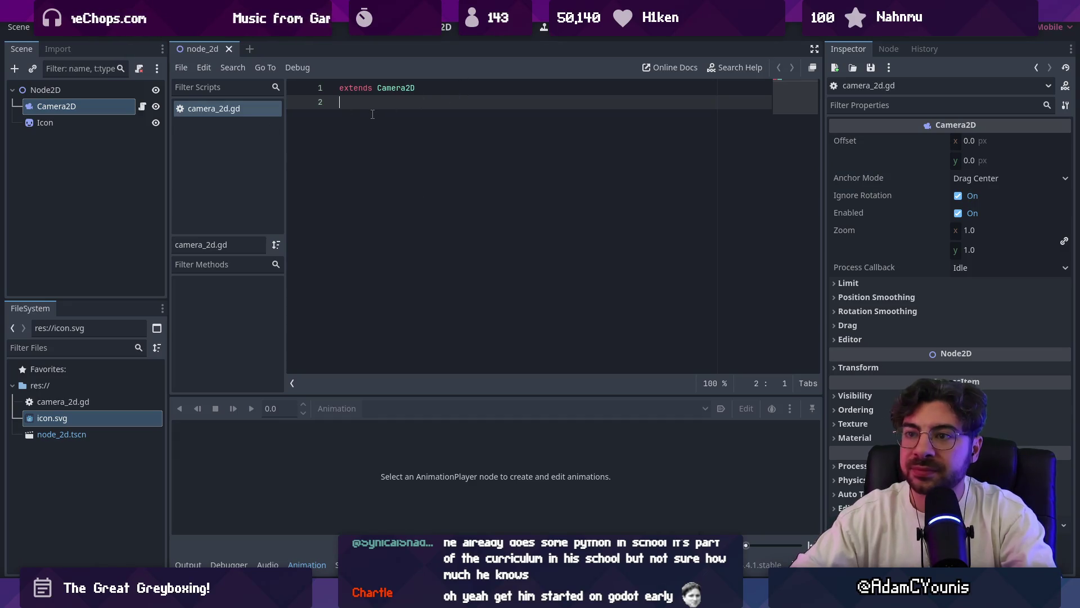
text(func)
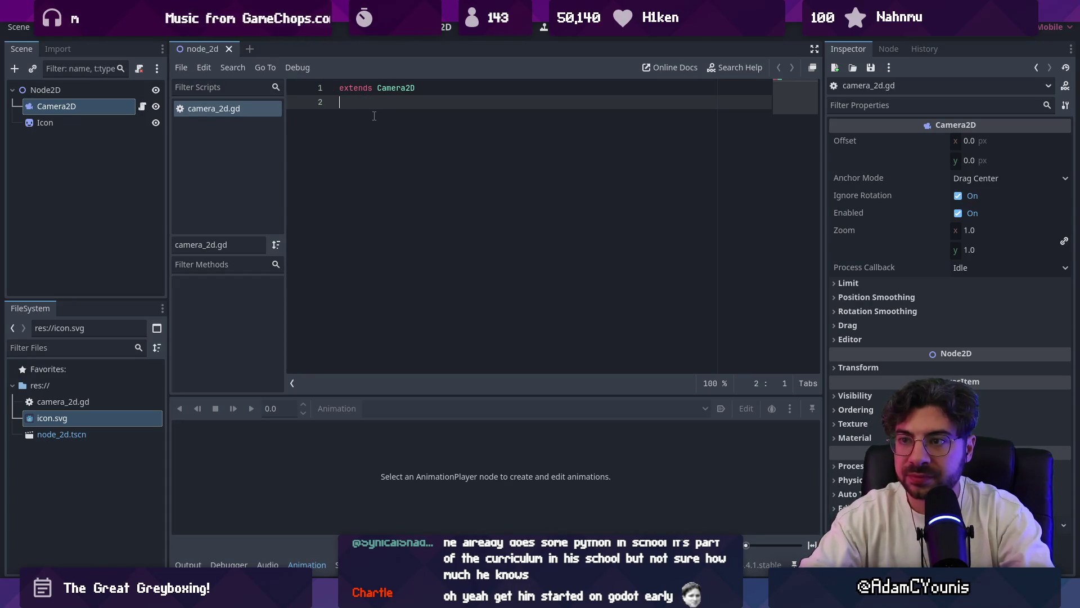
key(ctrl+q)
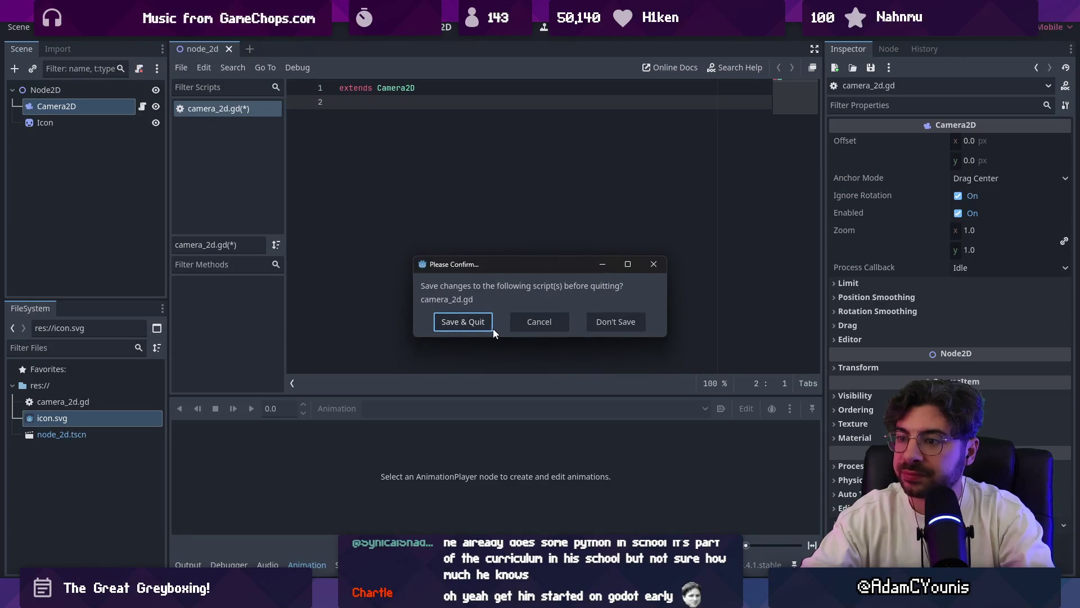
click(470, 325)
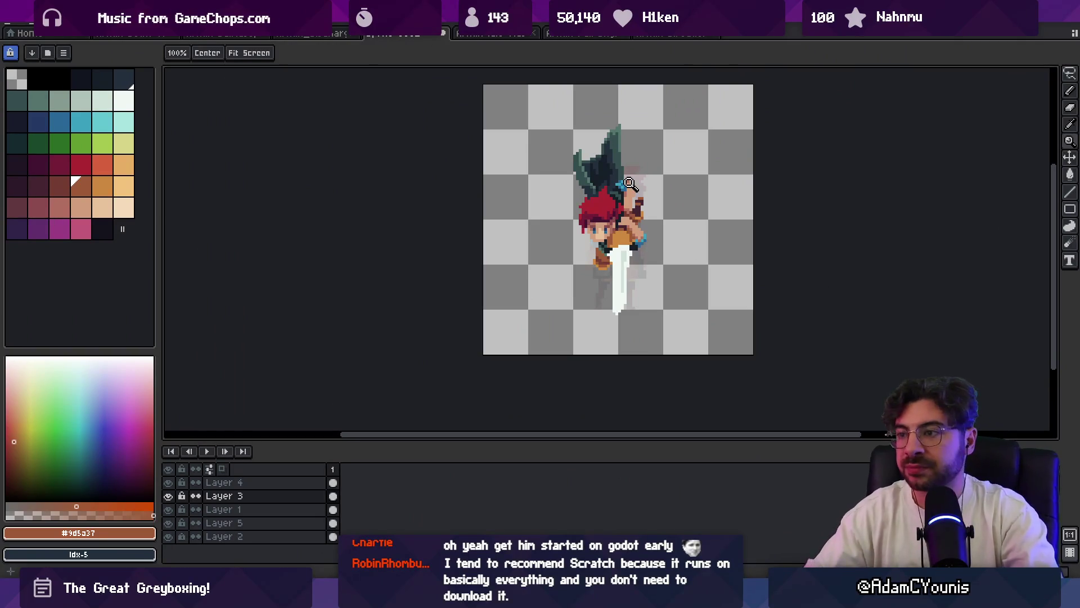
- On Layer 1, lasso-select the dark hat and move it up and right above the red hair
click(582, 162)
ctrl+click(570, 203)
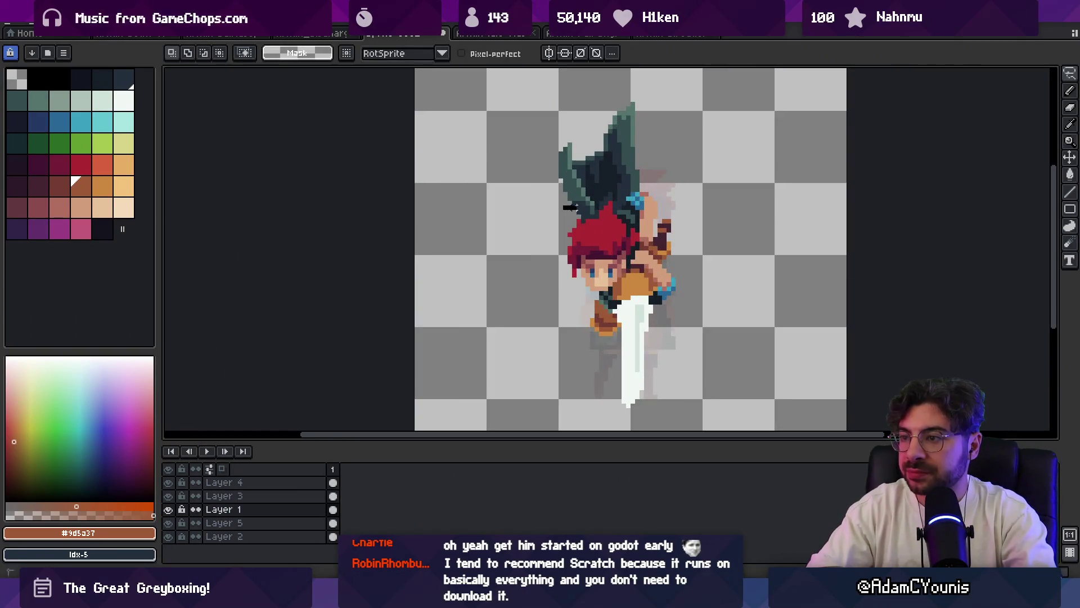
drag(654, 145, 622, 153)
key(Return)
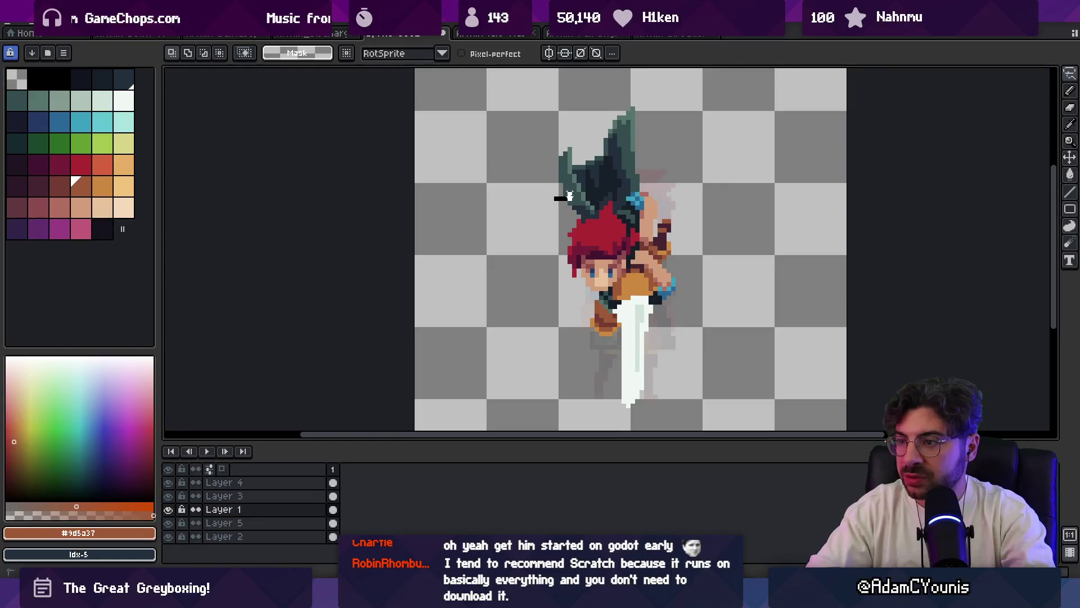
mouse_move(596, 189)
mouse_down()
mouse_move(624, 180)
mouse_move(563, 95)
mouse_move(560, 157)
mouse_move(625, 147)
mouse_up()
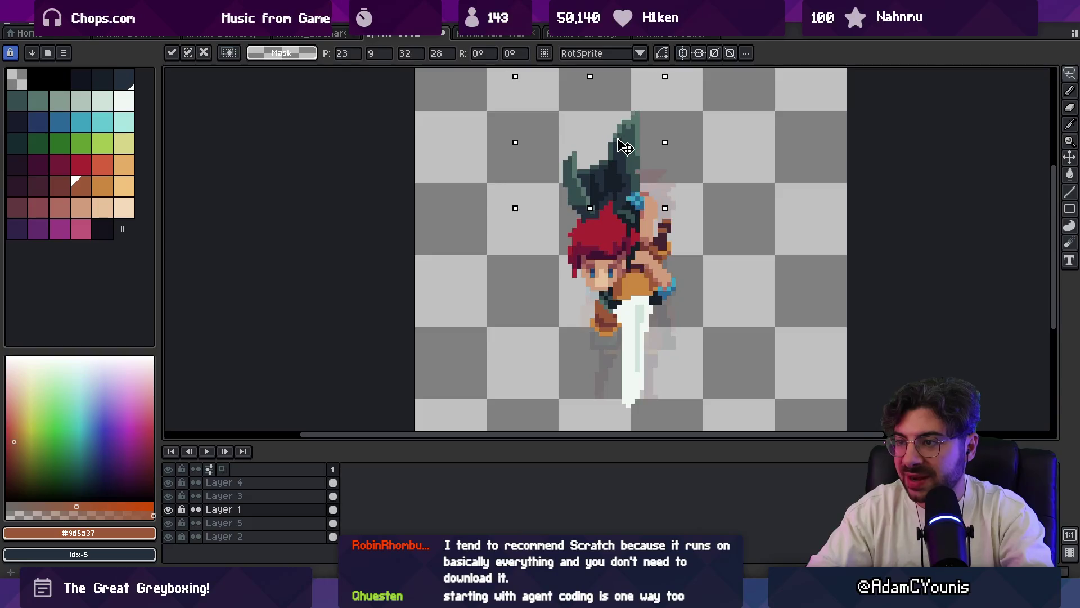
- Commit the hat move, zoom in, and sample the hat's dark teal colour
key(z)
scroll(630, 151, down, 5)
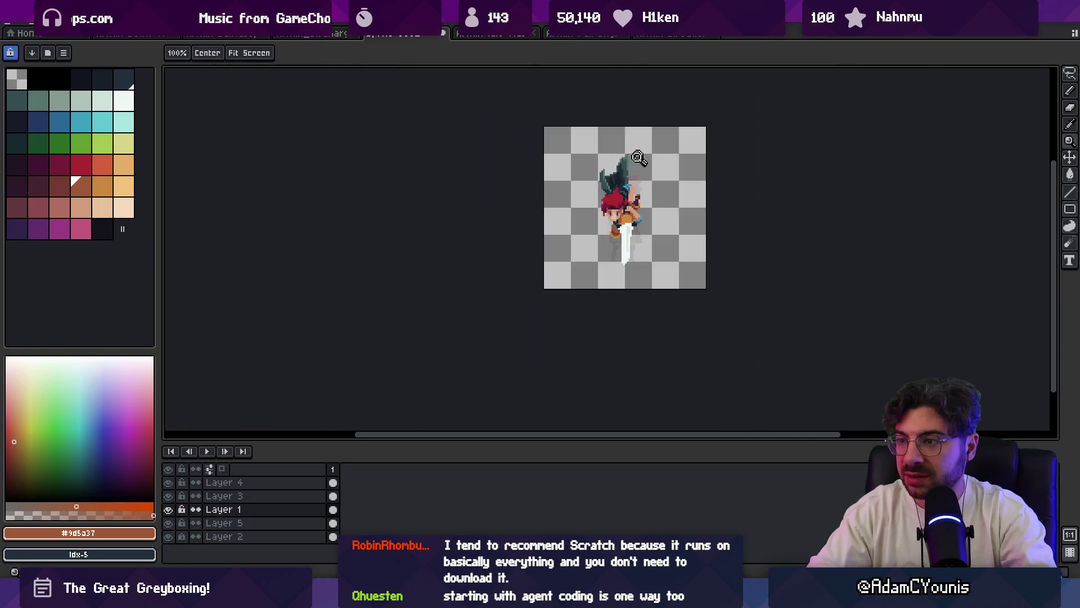
scroll(637, 157, up, 4)
key(o)
click(591, 177)
key(p)
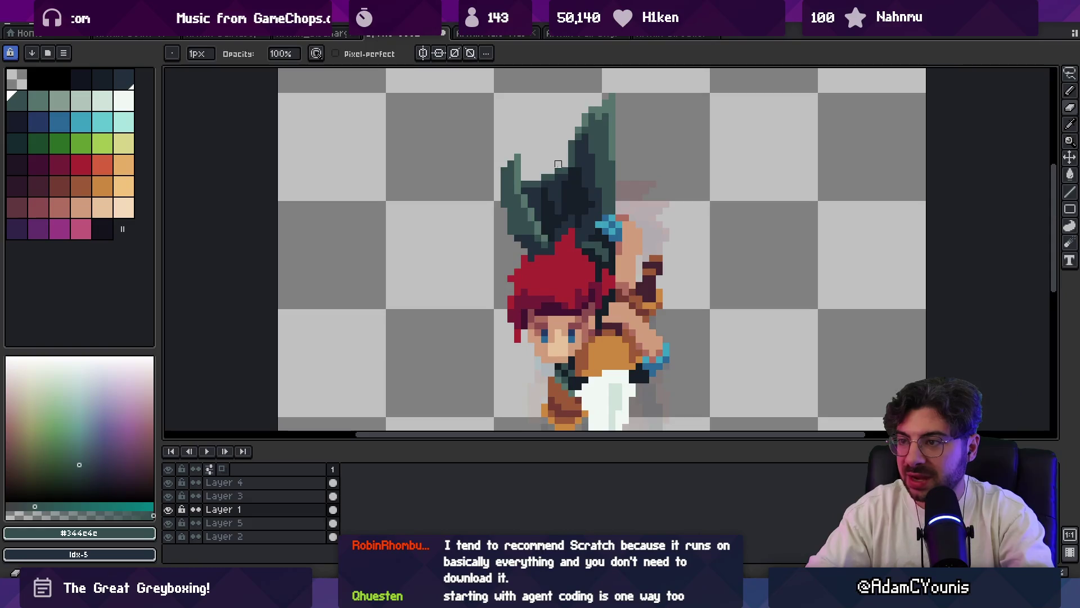
key(g)
key(e)
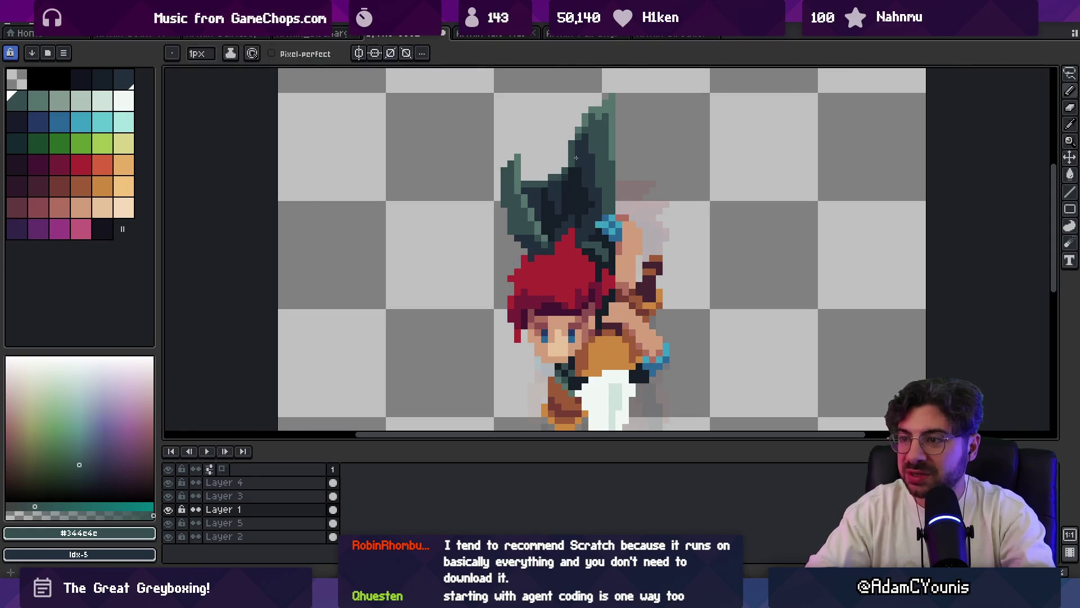
scroll(576, 157, down, 3)
scroll(576, 163, up, 5)
- Sample the hat's darkest navy #222f3d, then recentre and zoom in on the hair
alt+click(525, 233)
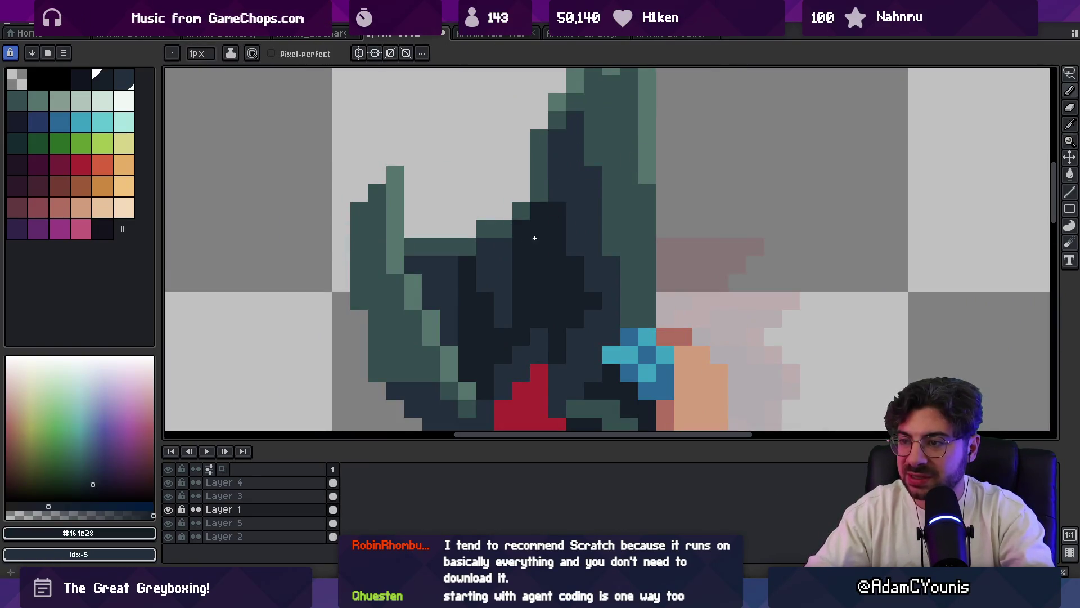
scroll(534, 238, down, 3)
scroll(506, 233, up, 4)
alt+click(466, 220)
key(z)
scroll(509, 225, down, 3)
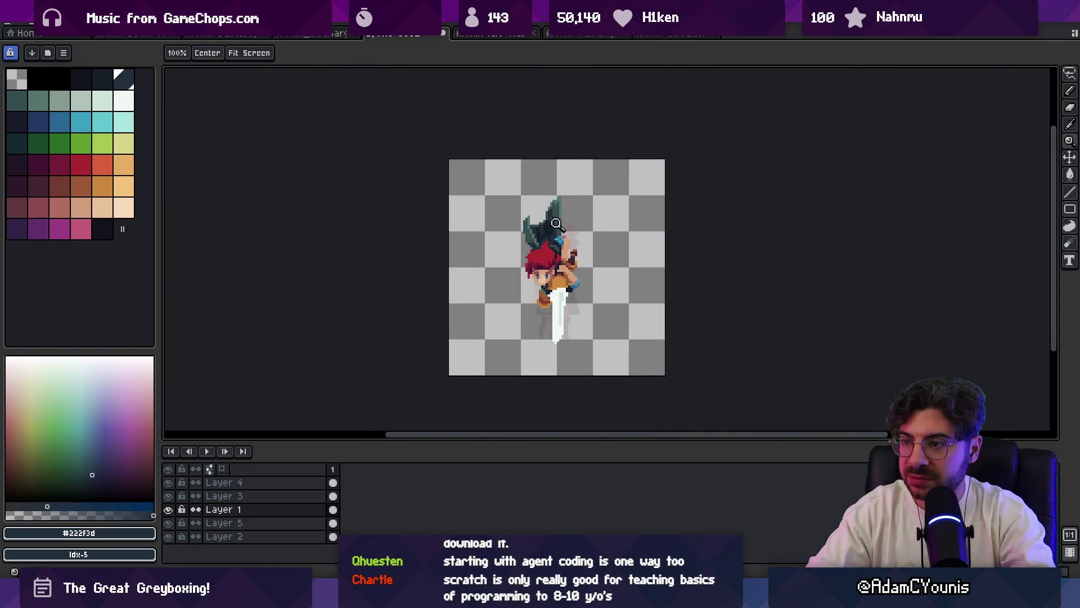
scroll(548, 197, up, 1)
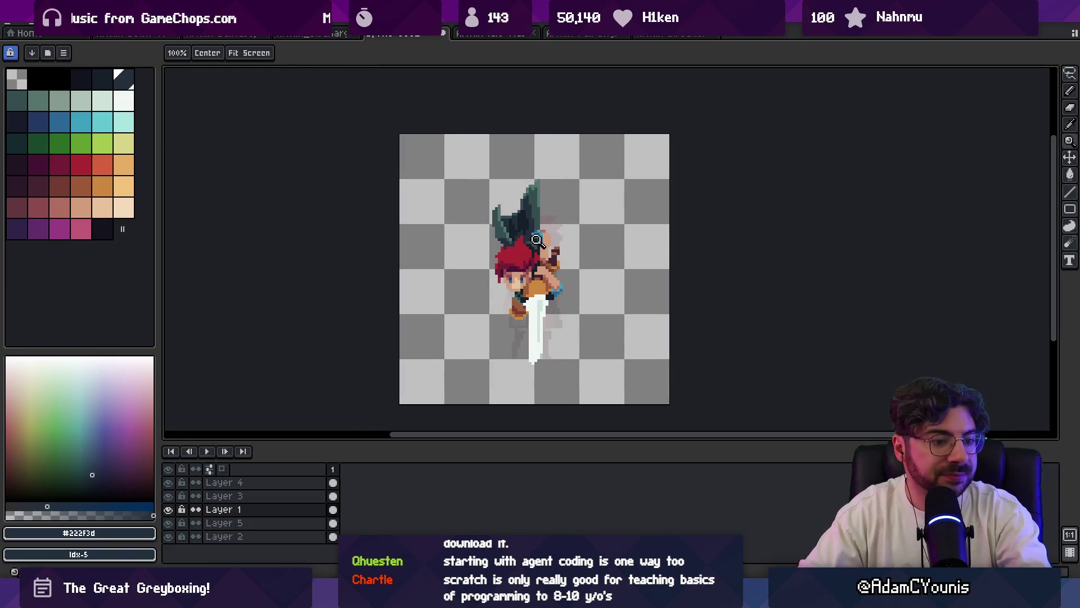
mouse_move(531, 244)
mouse_down()
mouse_move(542, 256)
mouse_move(528, 250)
mouse_up()
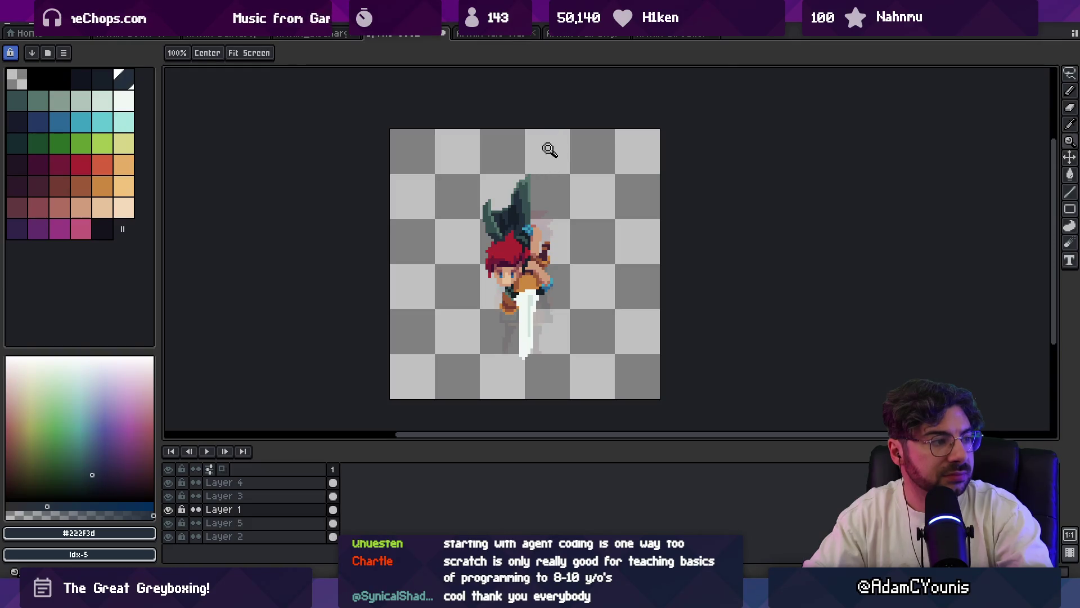
click(506, 203)
scroll(555, 203, down, 3)
- Save the sprite as a new file 'Armin Plunge' in Sprites > Character > Armin
key(v)
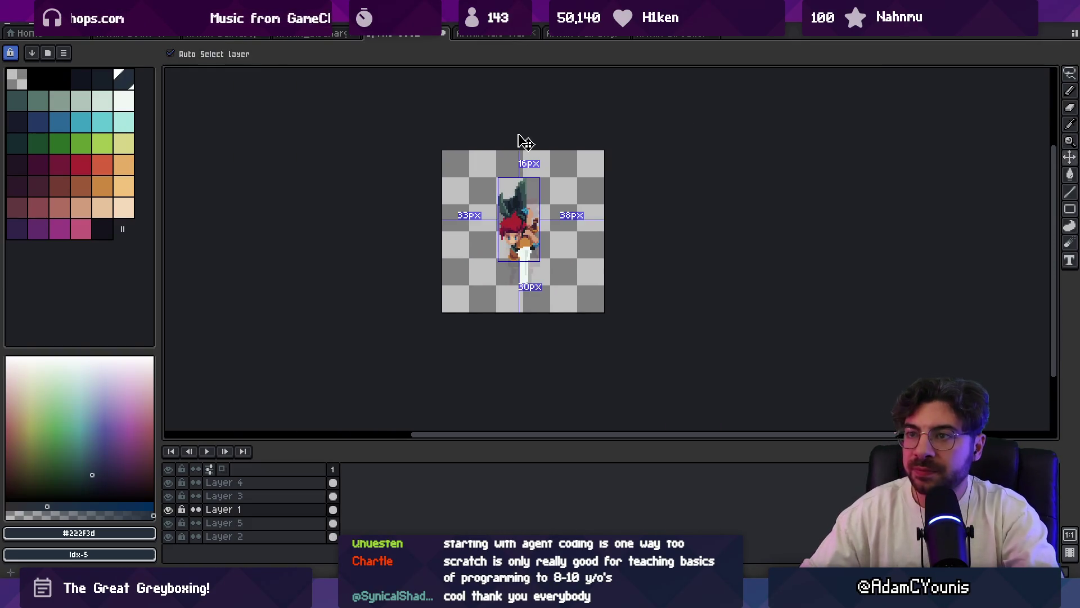
key(ctrl+shift+s)
text(Armin Plunge)
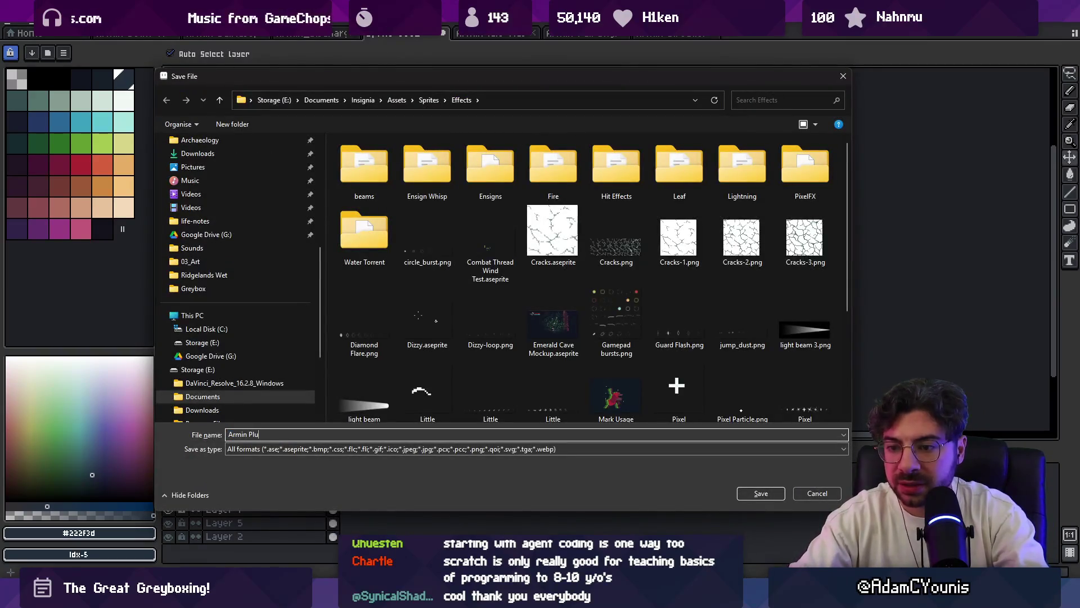
click(429, 99)
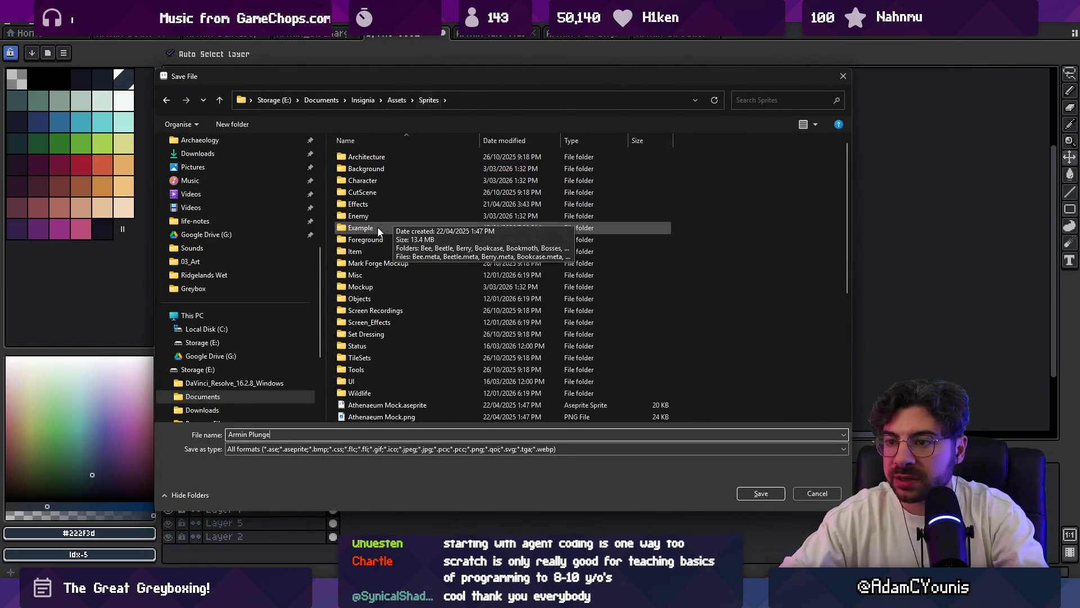
double_click(373, 179)
double_click(374, 158)
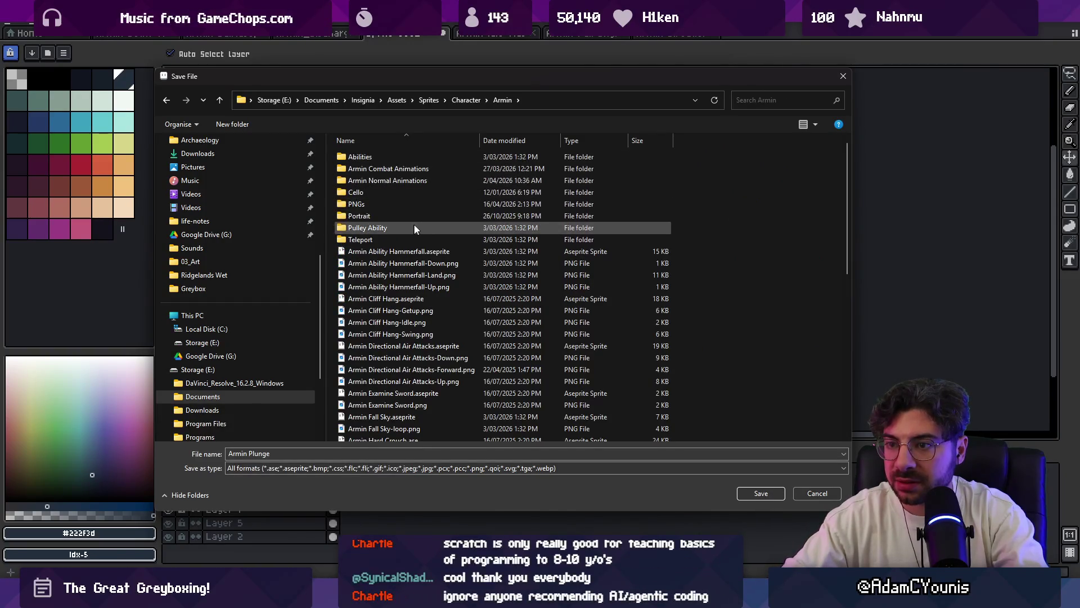
click(762, 493)
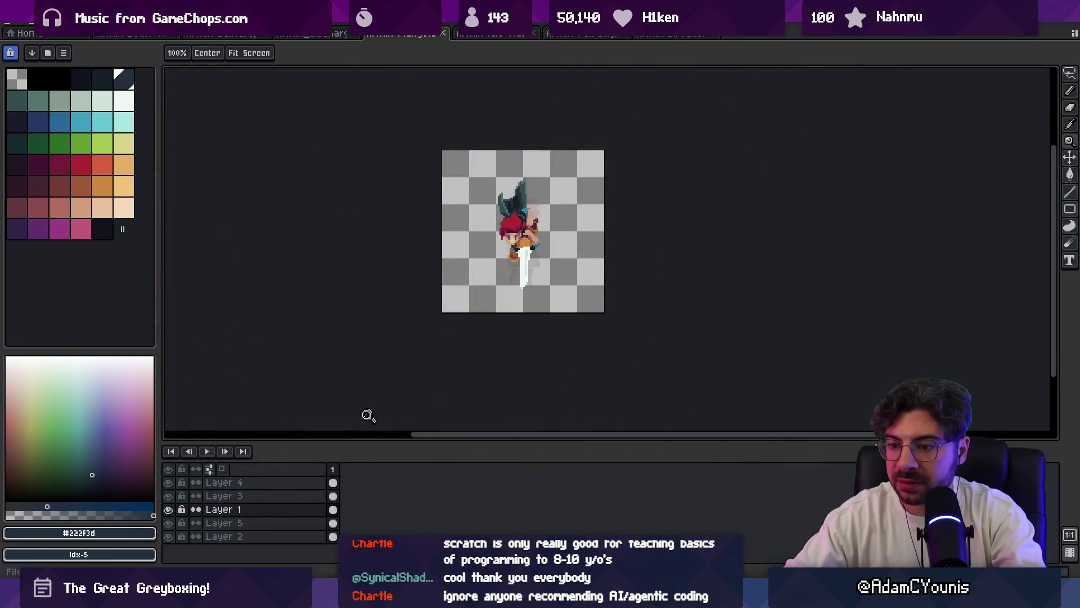
- Create a tag named 'Loop' on frame 1 of the timeline
right_click(342, 477)
click(385, 522)
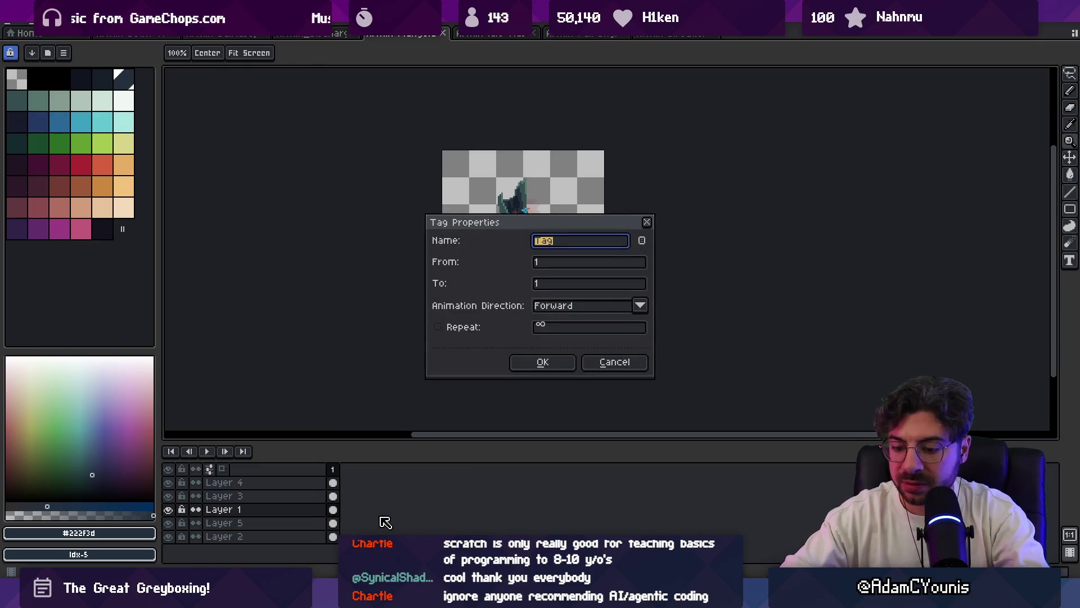
text(Loop)
key(Return)
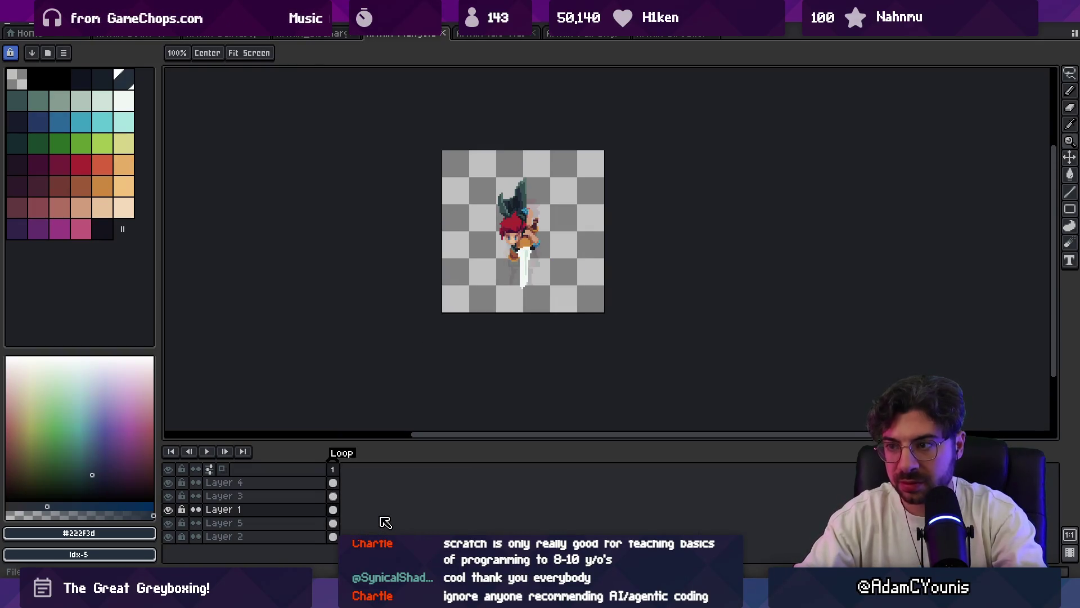
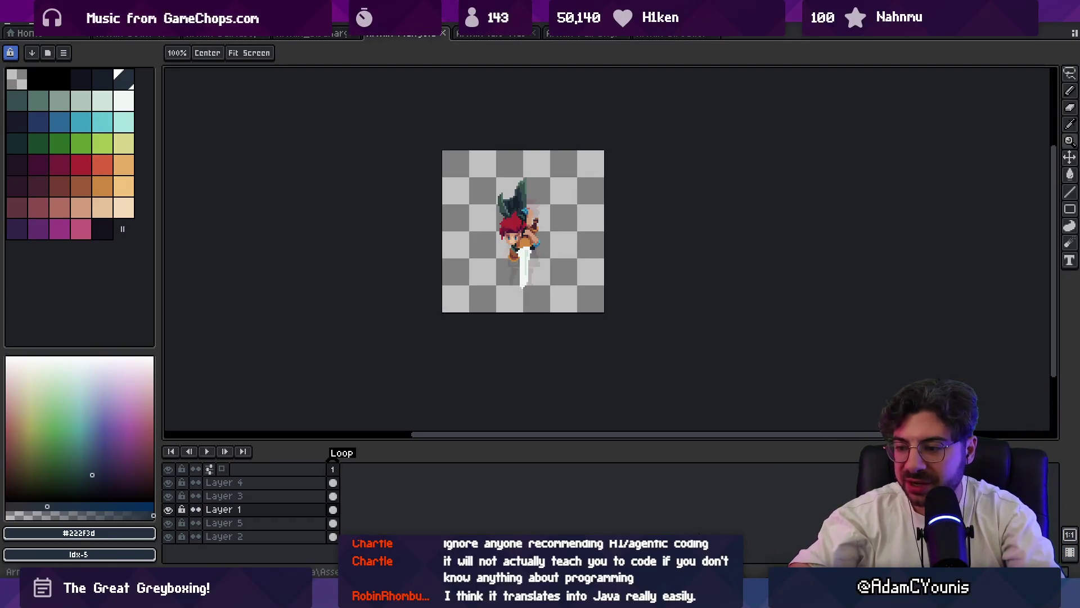
- In the browser, open Twitch's game development directory
mouse_move(542, 597)
click(579, 523)
click(297, 37)
text(tw)
key(Return)
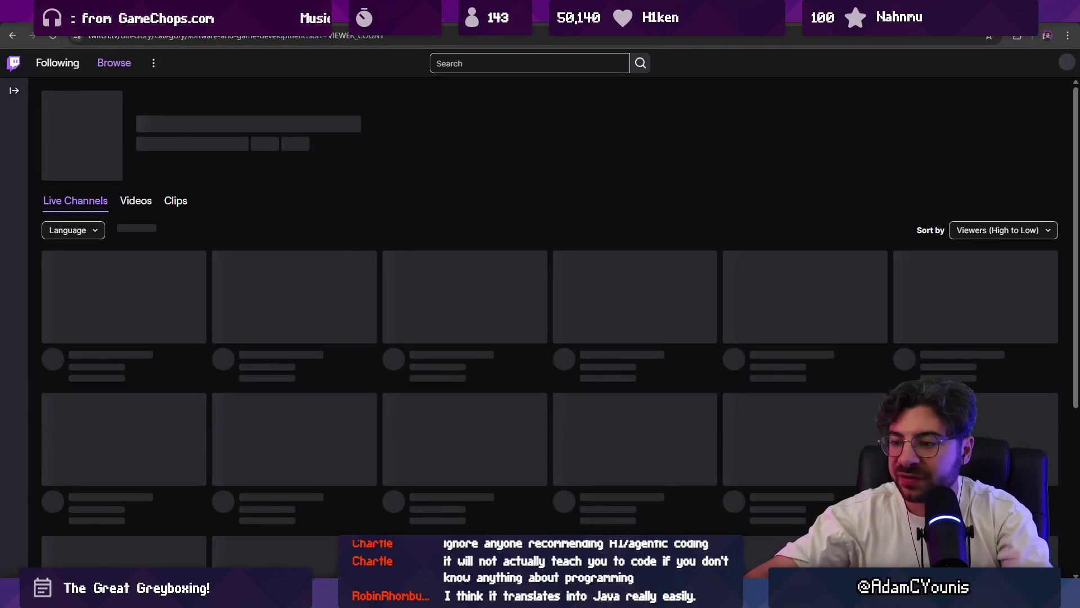
- Back in Aseprite, eyedrop navy #161c28, then teal #344c4c from the sprite with the Pencil
key(alt+Tab)
scroll(497, 247, down, 1)
scroll(497, 247, up, 2)
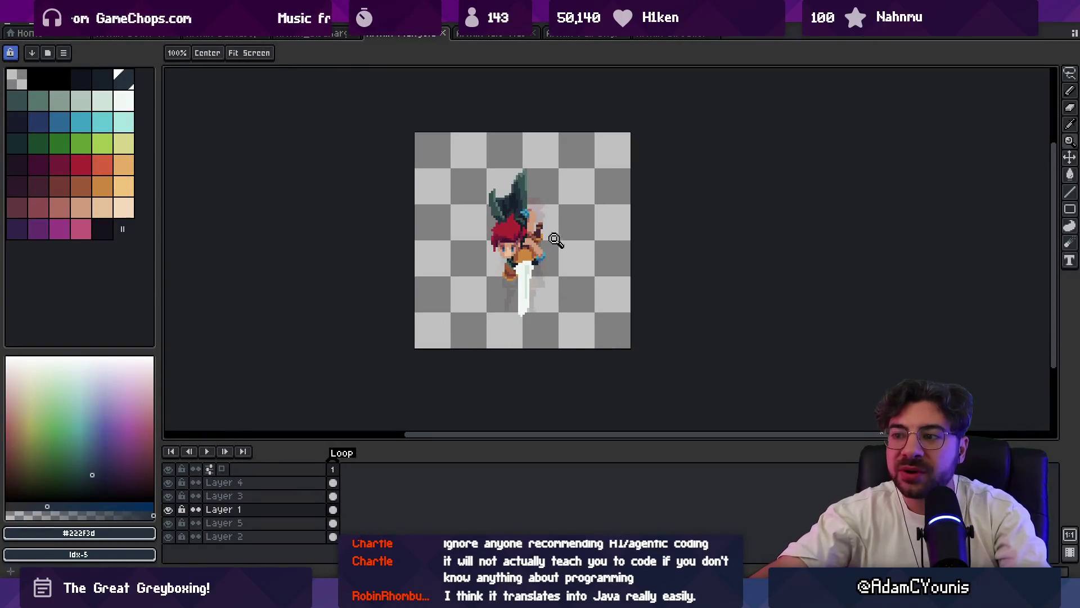
scroll(543, 250, up, 2)
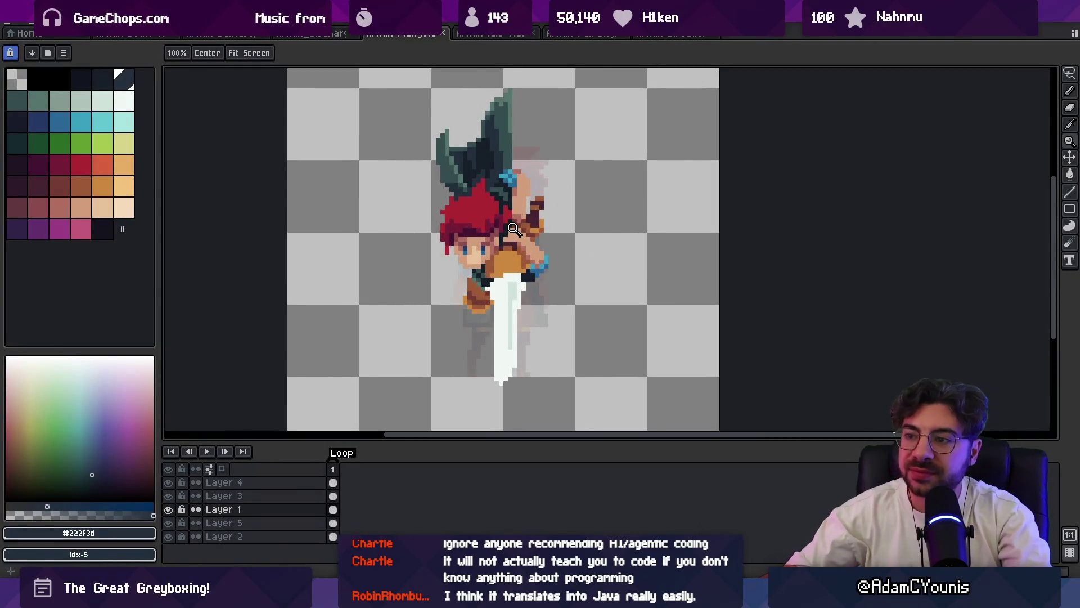
key(b)
alt+click(483, 279)
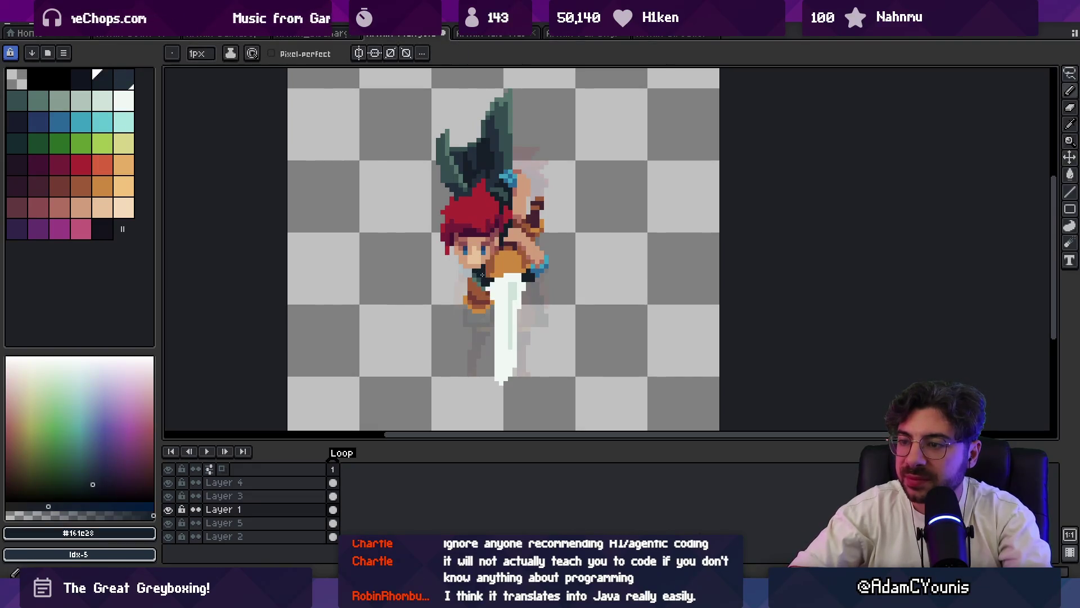
alt+click(483, 277)
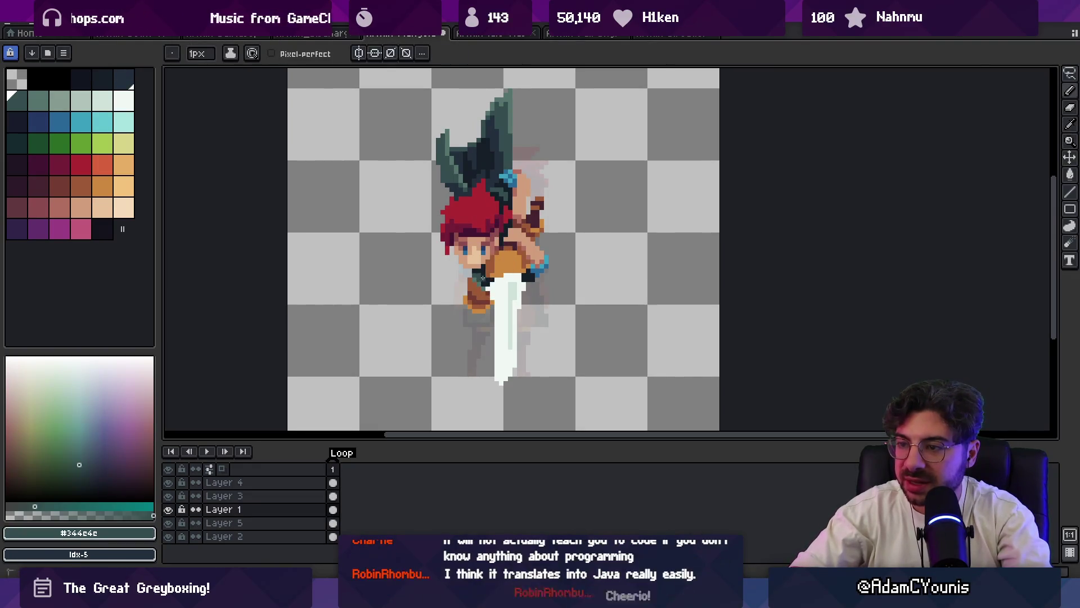
key(z)
scroll(500, 201, down, 2)
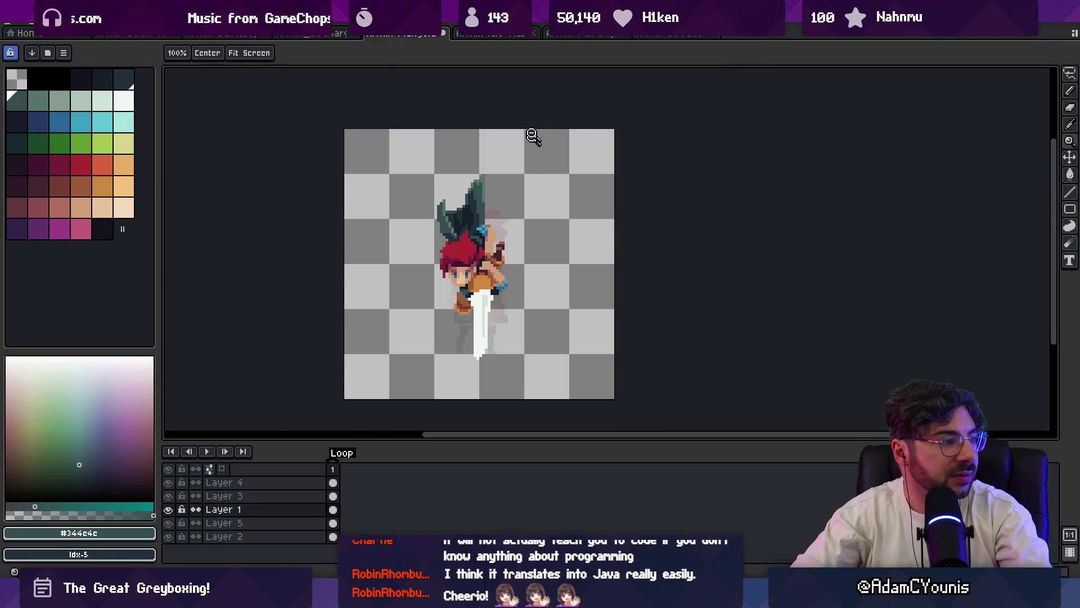
scroll(497, 246, up, 1)
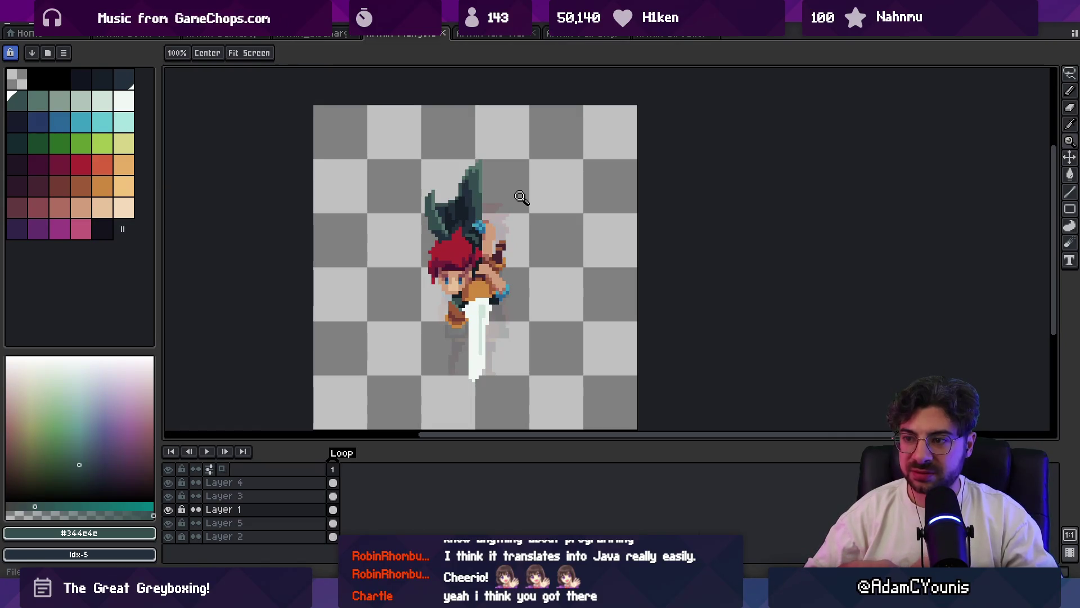
- Sample muted red #8b4c4c from the face and make Layer 4 the active layer
click(464, 264)
alt+click(465, 278)
ctrl+click(464, 278)
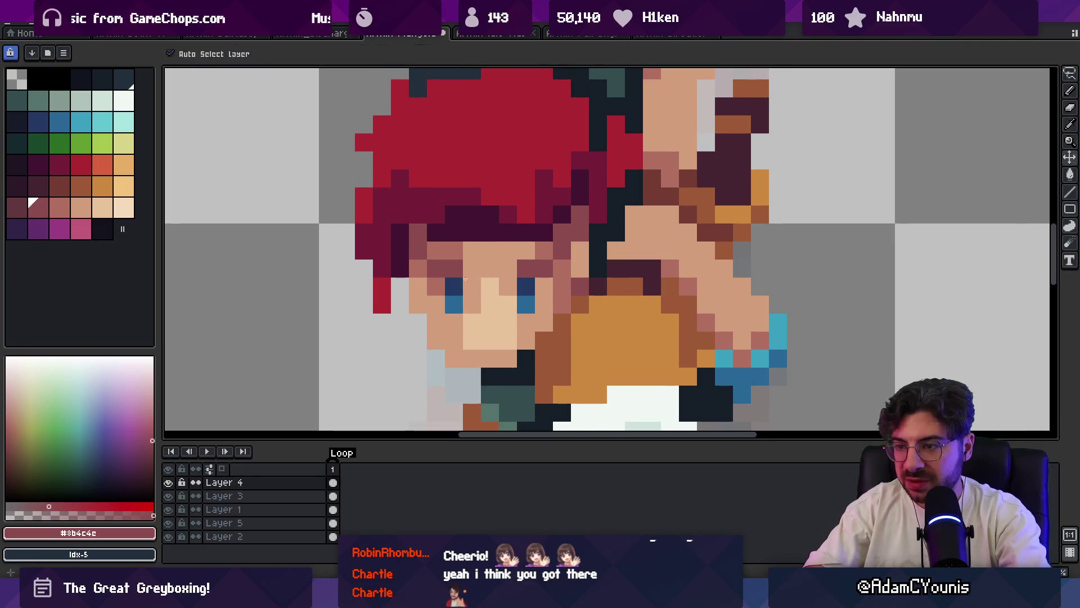
key(z)
scroll(518, 217, down, 8)
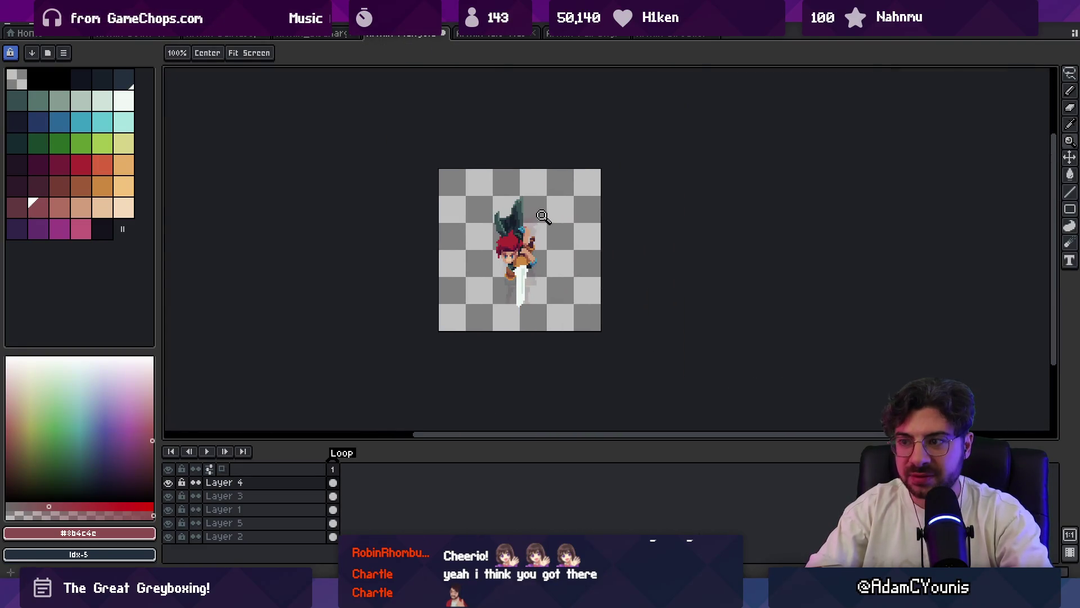
click(541, 211)
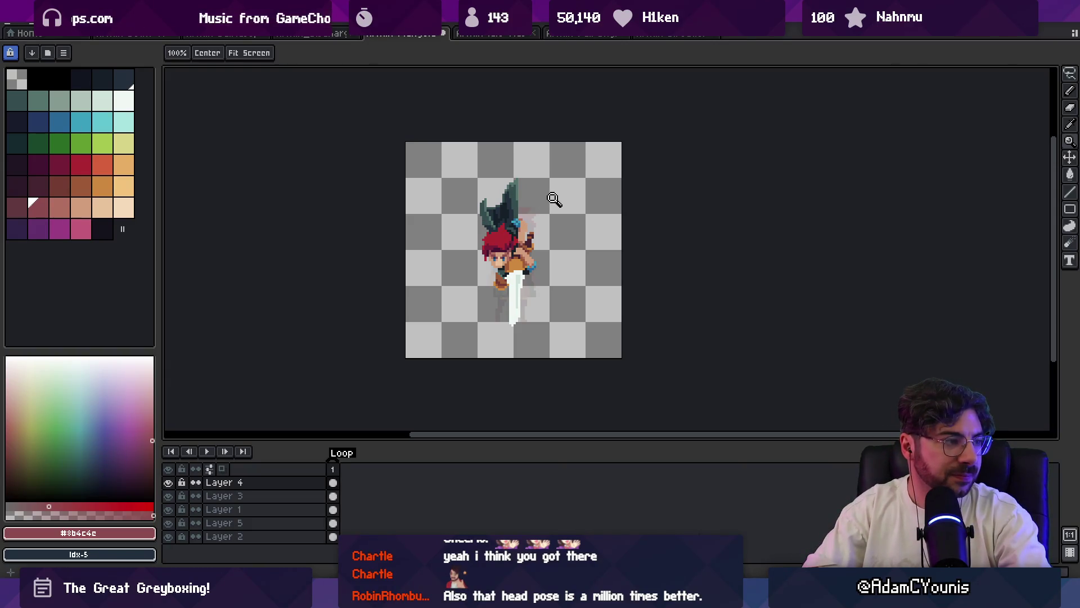
- Make Layer 1 active at the raised arm and sample skin shade #b26c60
click(554, 200)
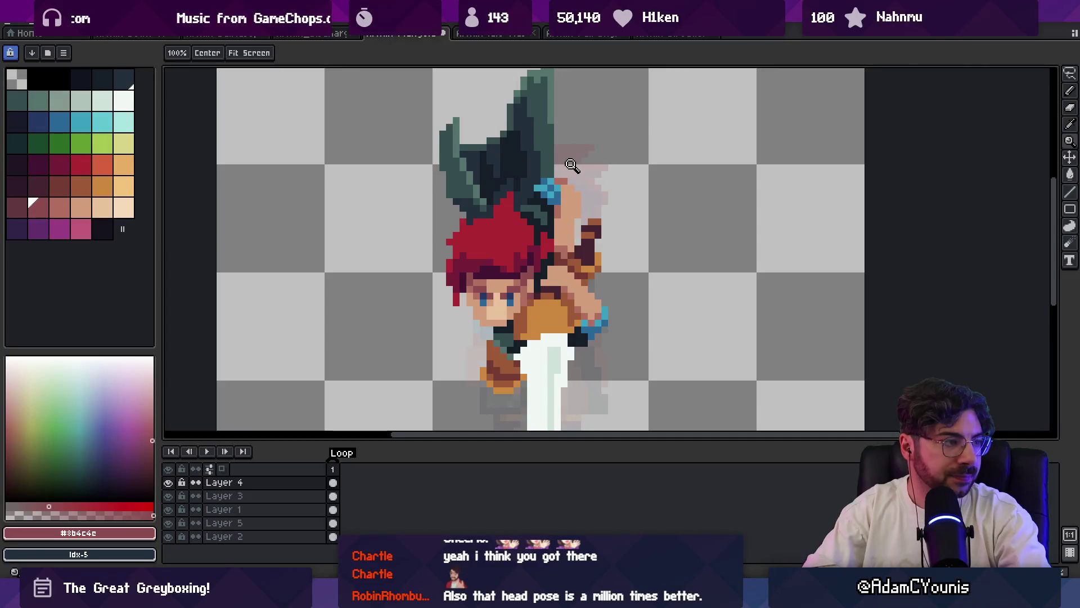
click(562, 230)
key(b)
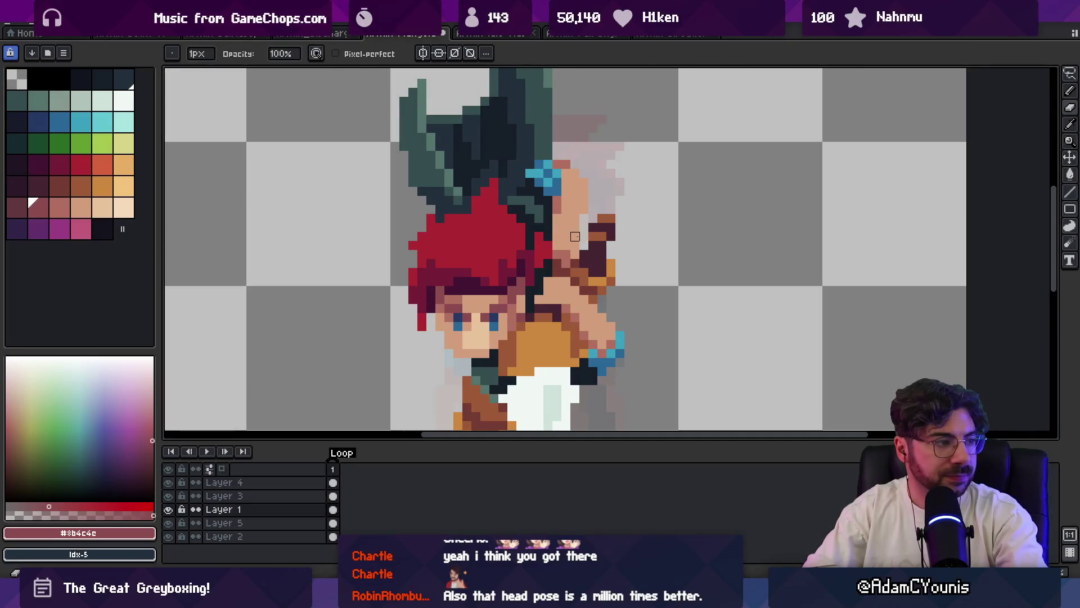
alt+click(585, 217)
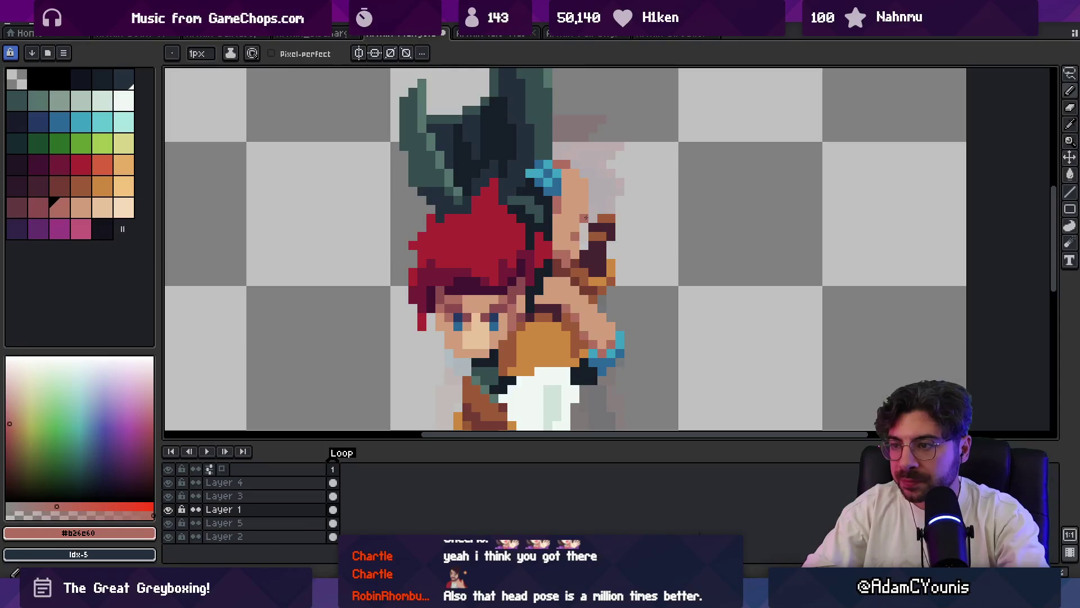
key(z)
scroll(585, 225, down, 4)
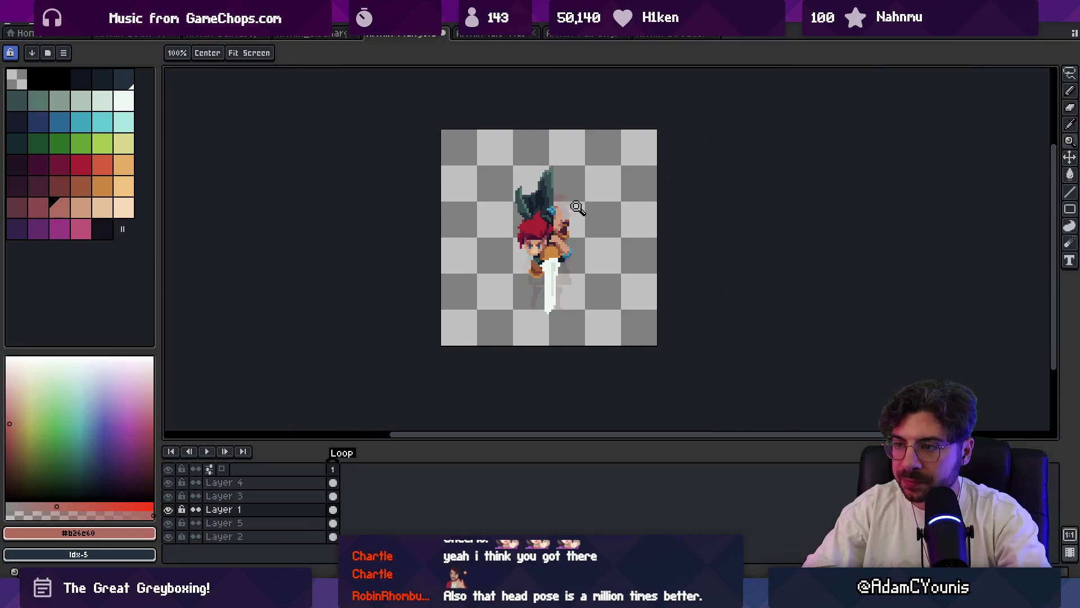
scroll(587, 214, up, 4)
- Sample the light skin tone #d29c7c, then save the sprite with Ctrl+S
key(b)
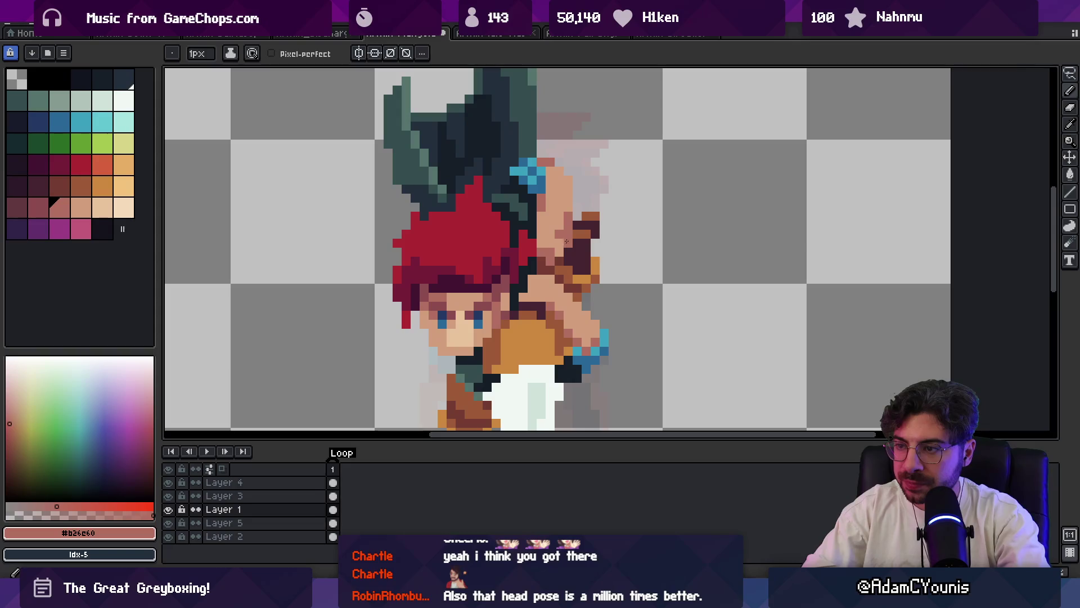
alt+click(561, 241)
key(z)
scroll(562, 193, down, 4)
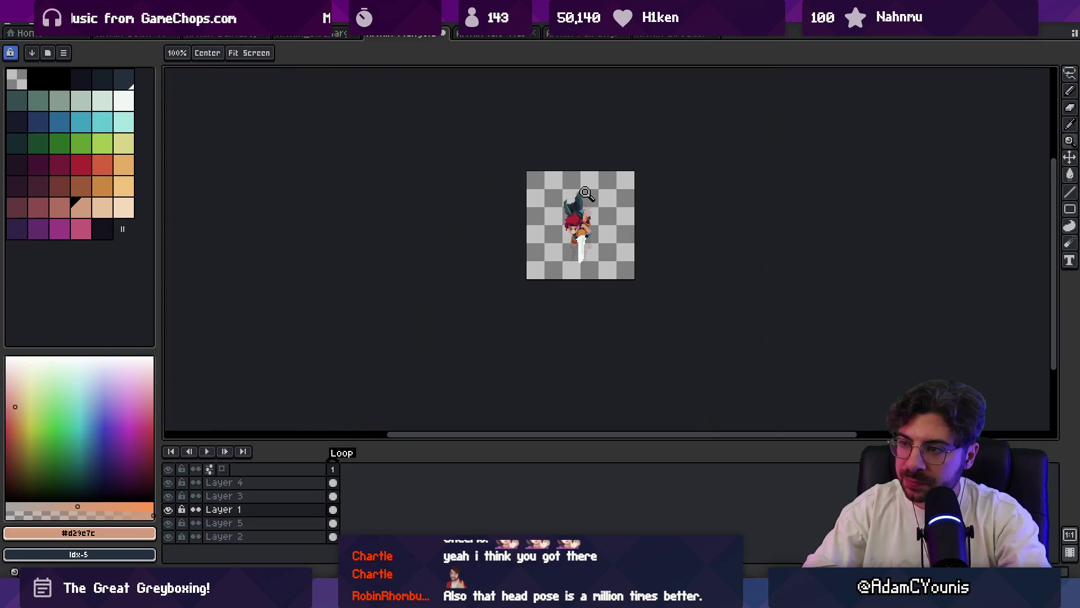
scroll(593, 208, up, 2)
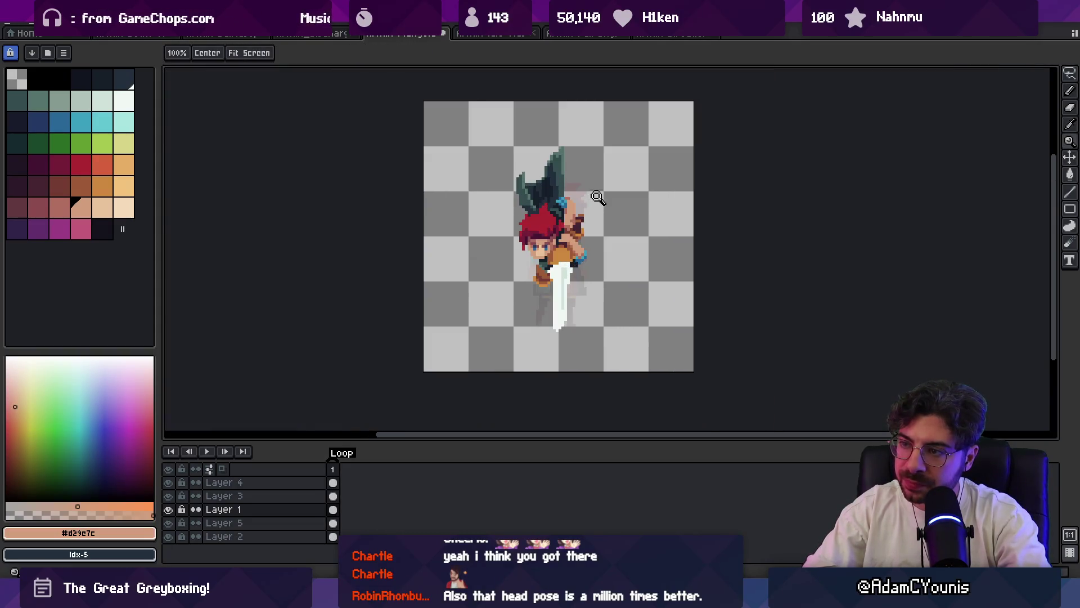
key(ctrl+s)
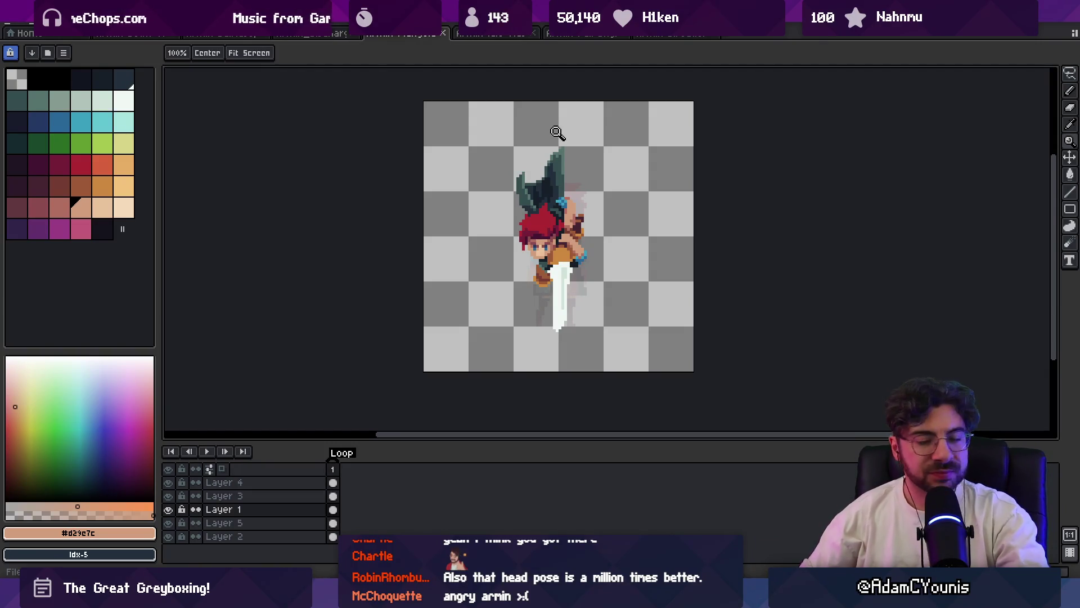
- Pick dark red #741c37, select Layer 4, and pencil a dark red pixel into the hair
alt+click(531, 231)
scroll(540, 213, up, 2)
key(b)
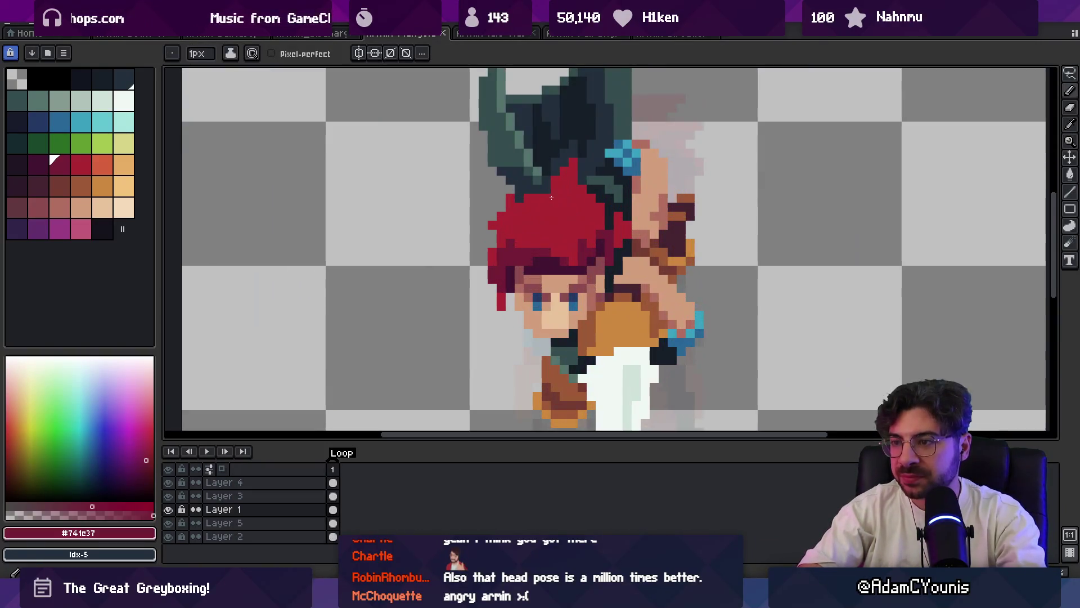
ctrl+click(551, 210)
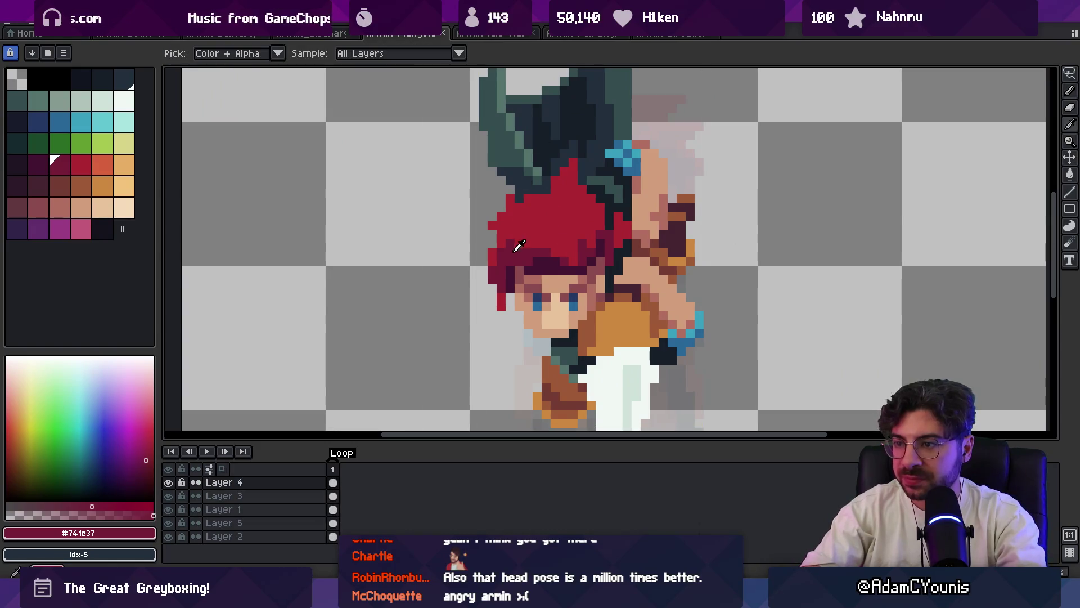
click(546, 196)
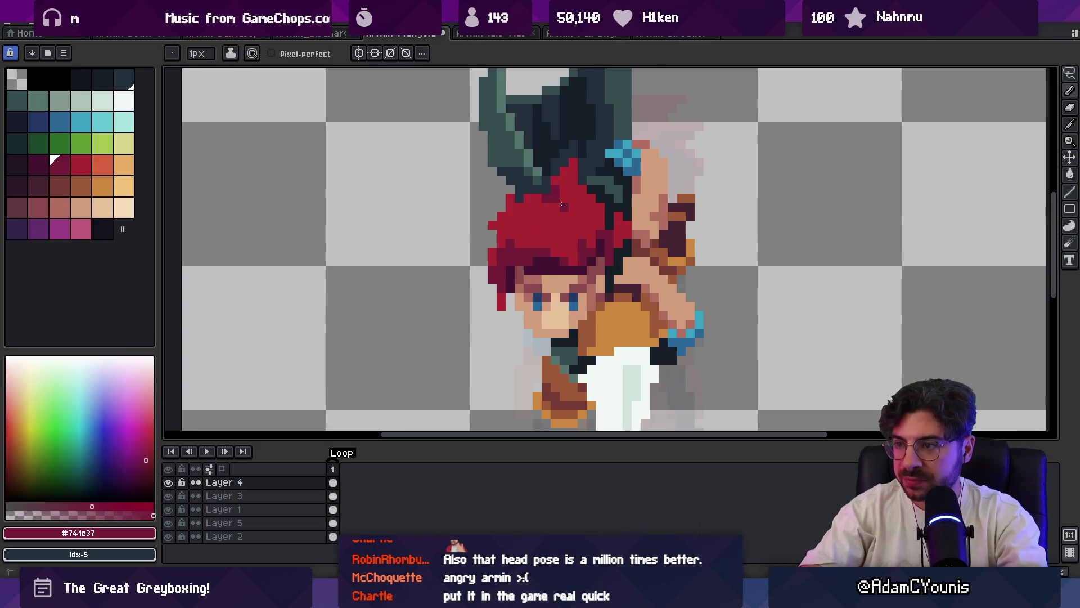
key(z)
scroll(550, 197, down, 4)
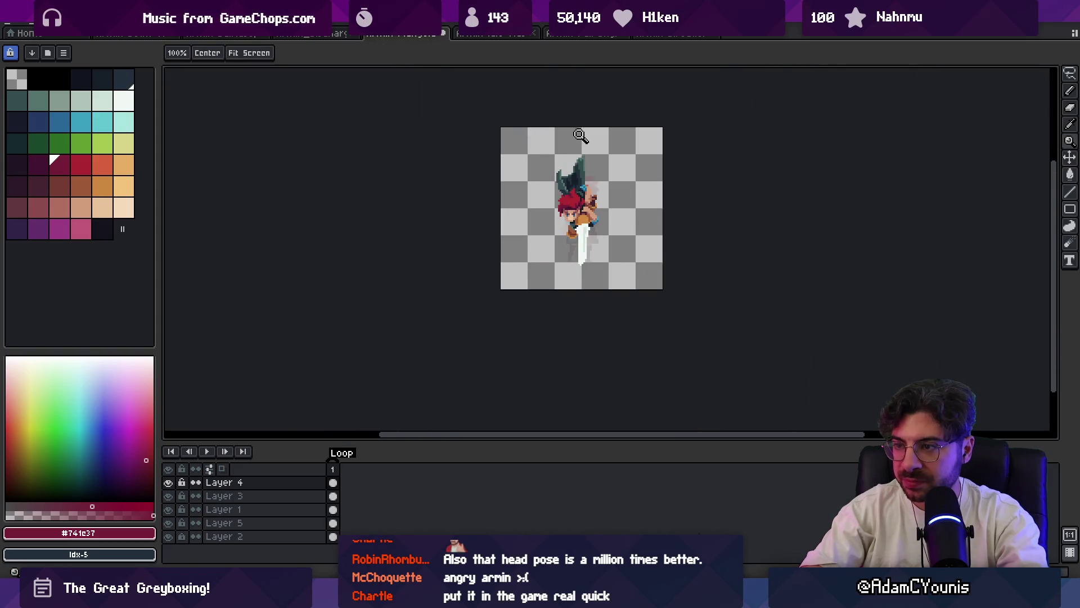
scroll(566, 209, up, 4)
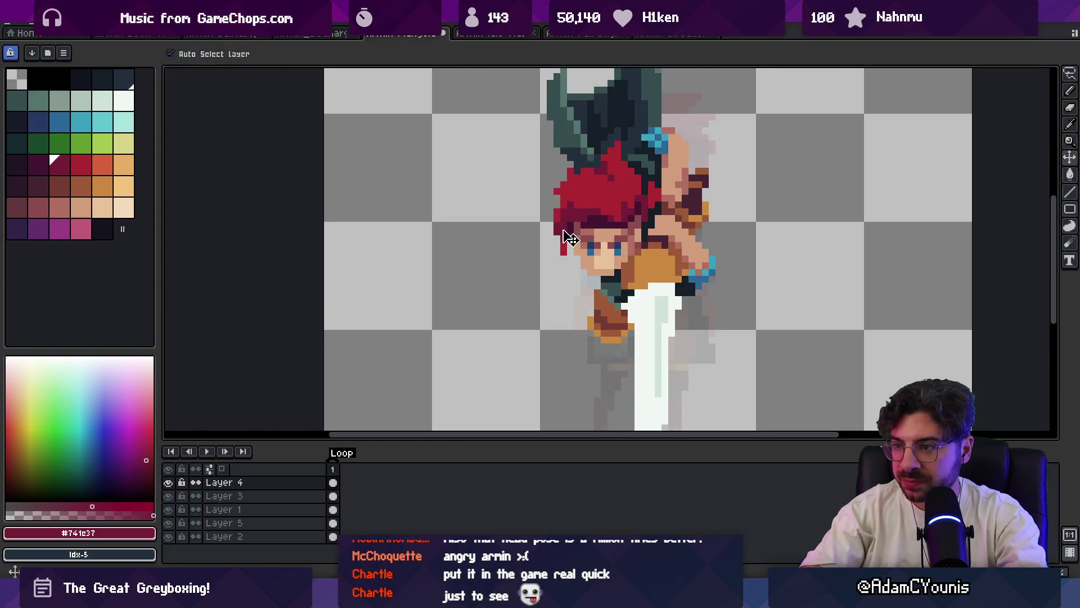
- Undo the dark-red pixels at the hair's left edge and sample reds #ac2833 and #741c37
key(ctrl+z)
alt+click(565, 180)
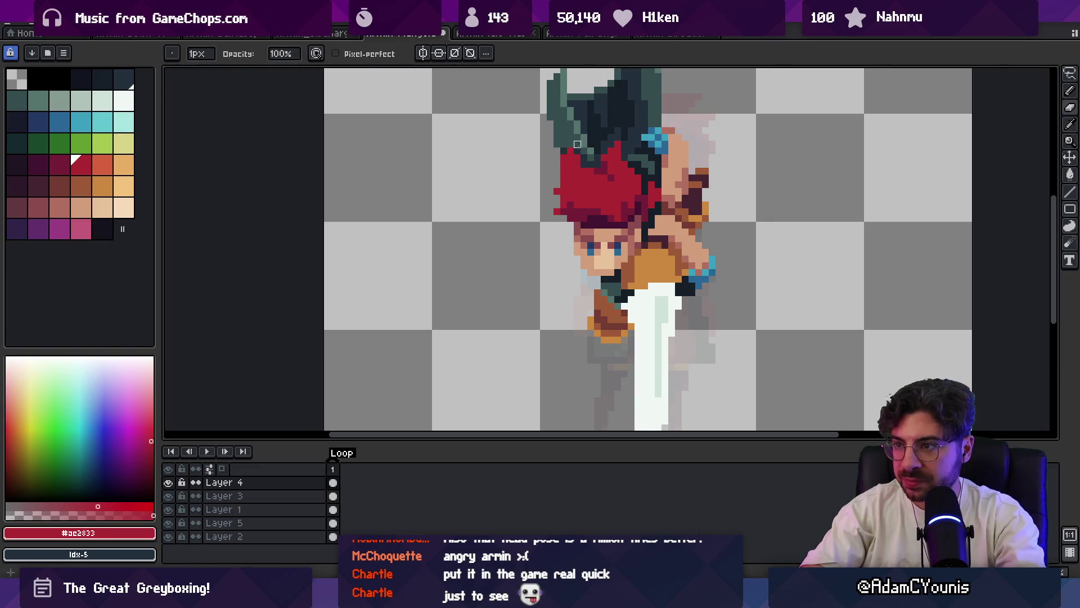
alt+click(571, 214)
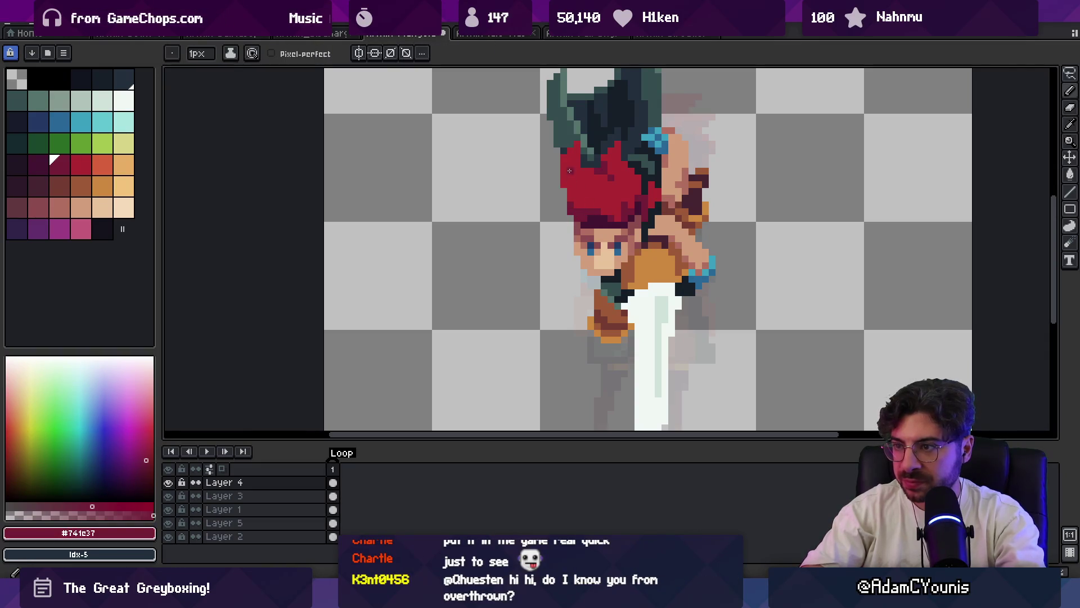
key(z)
scroll(576, 169, down, 5)
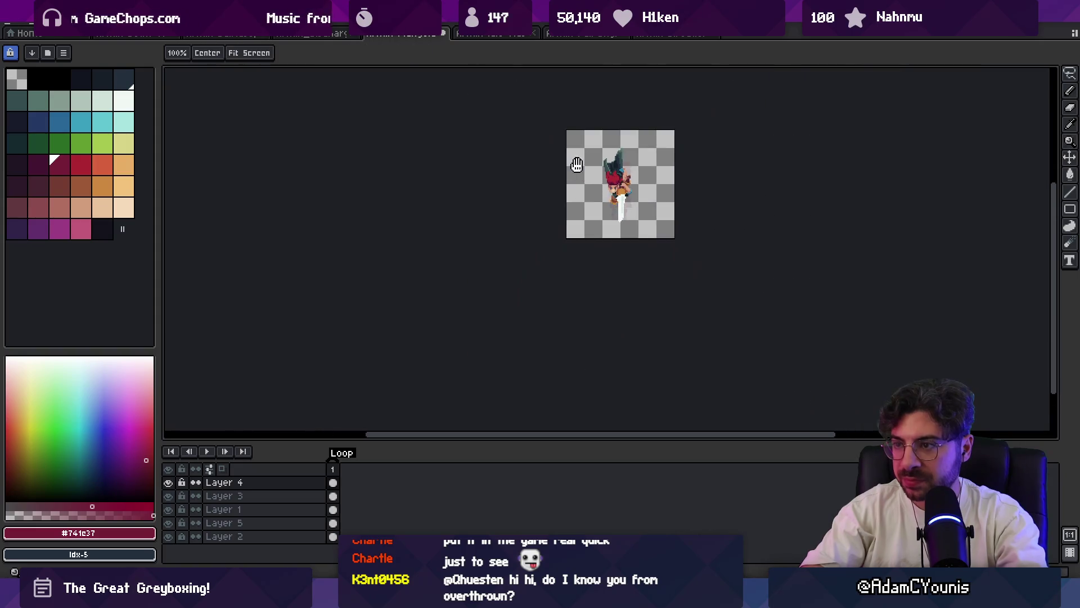
- Pick the bright red hair colour and alternately erase and redraw hair pixels
scroll(584, 177, up, 4)
key(b)
alt+click(578, 199)
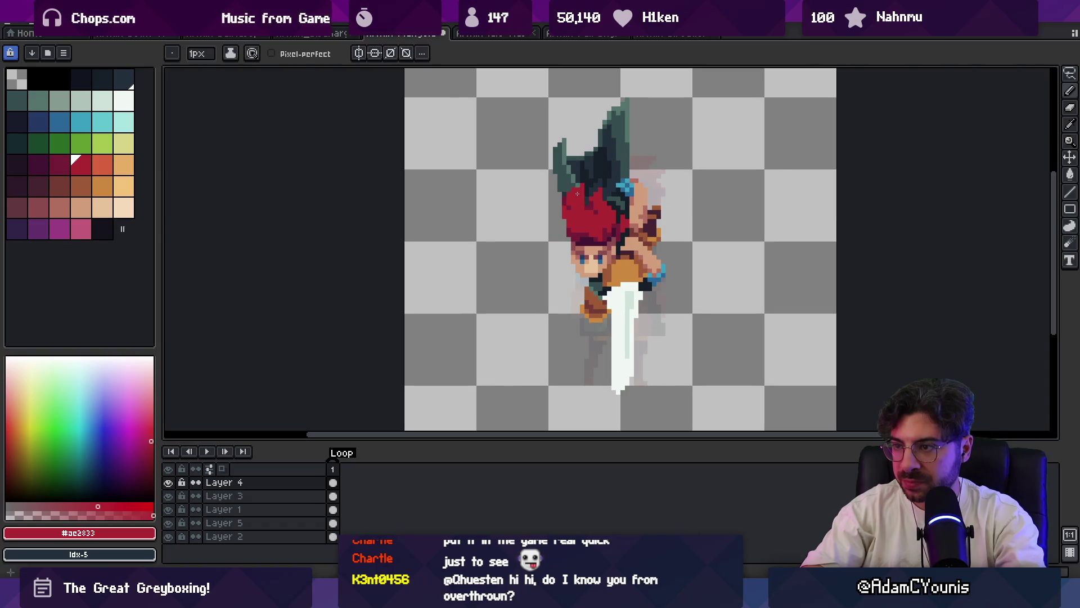
key(e)
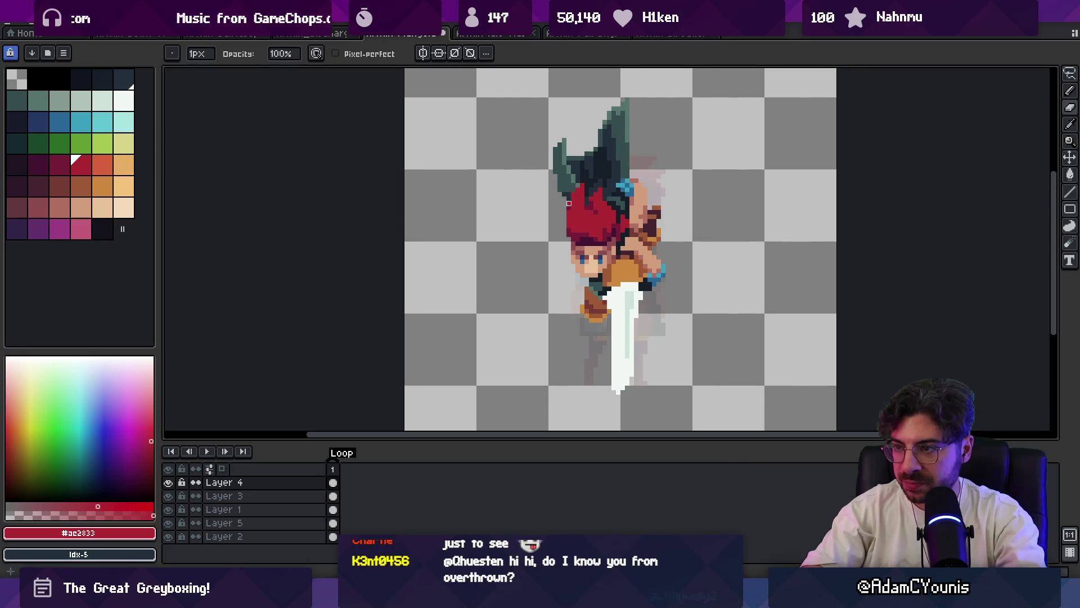
key(b)
key(e)
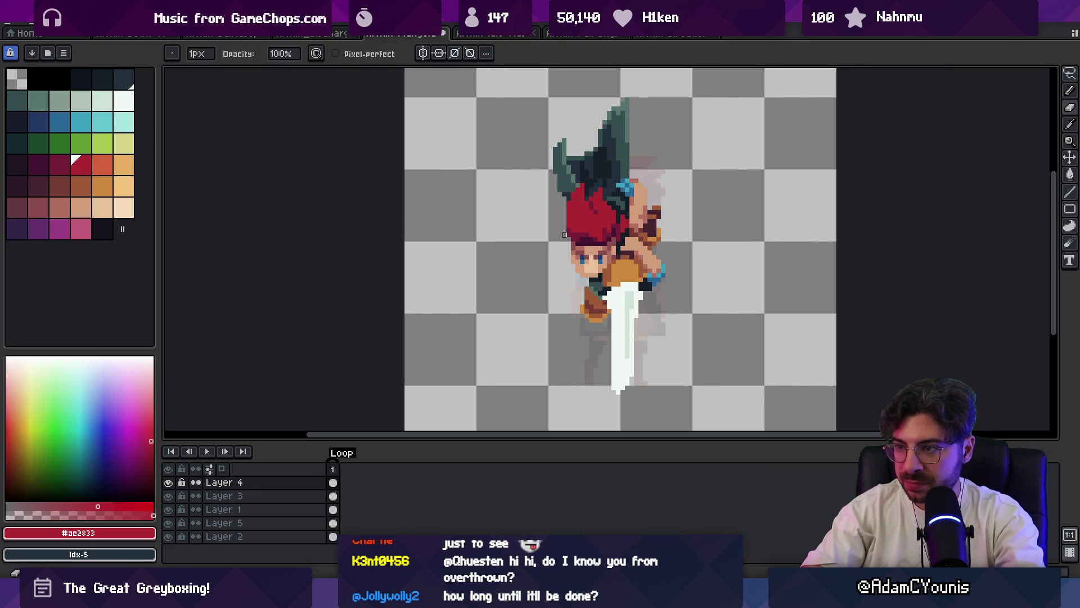
- Move a hair patch with a rectangle selection, erase strays, and return to bright red #ac2833
key(m)
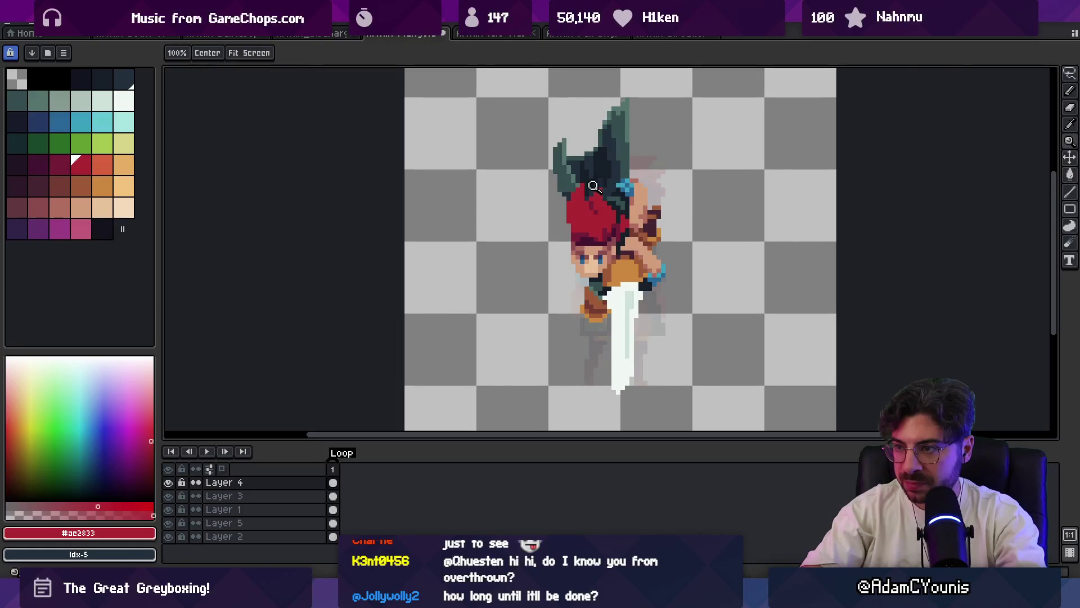
scroll(569, 202, up, 2)
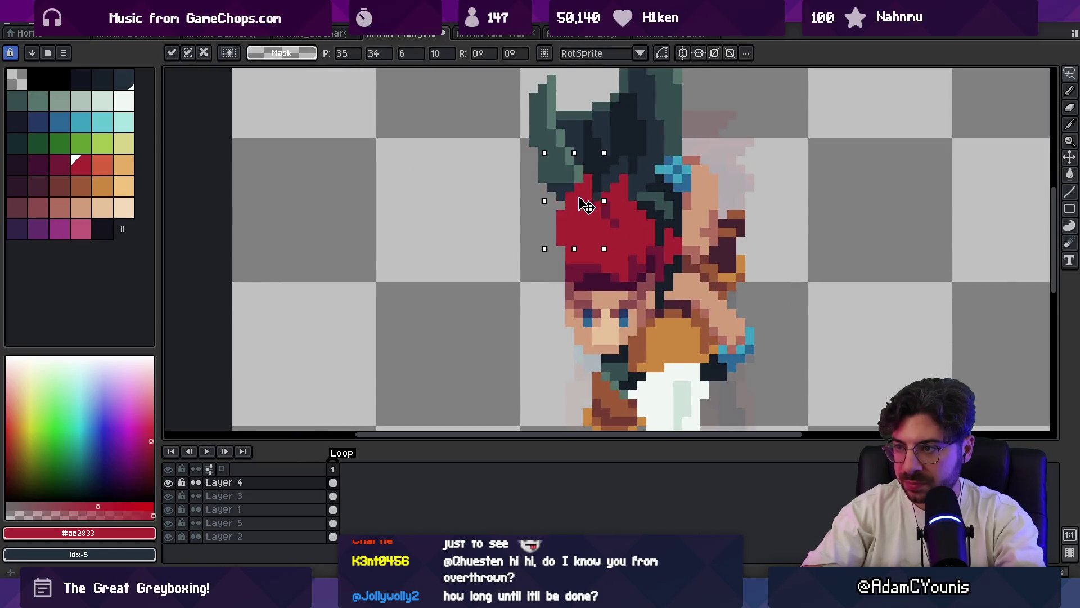
key(e)
key(b)
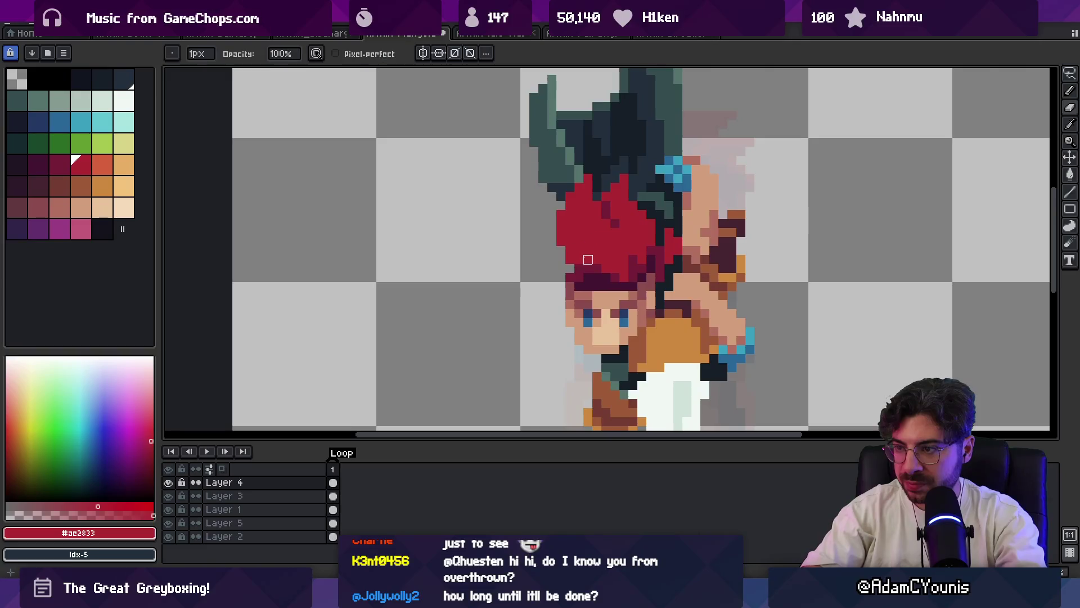
alt+click(581, 255)
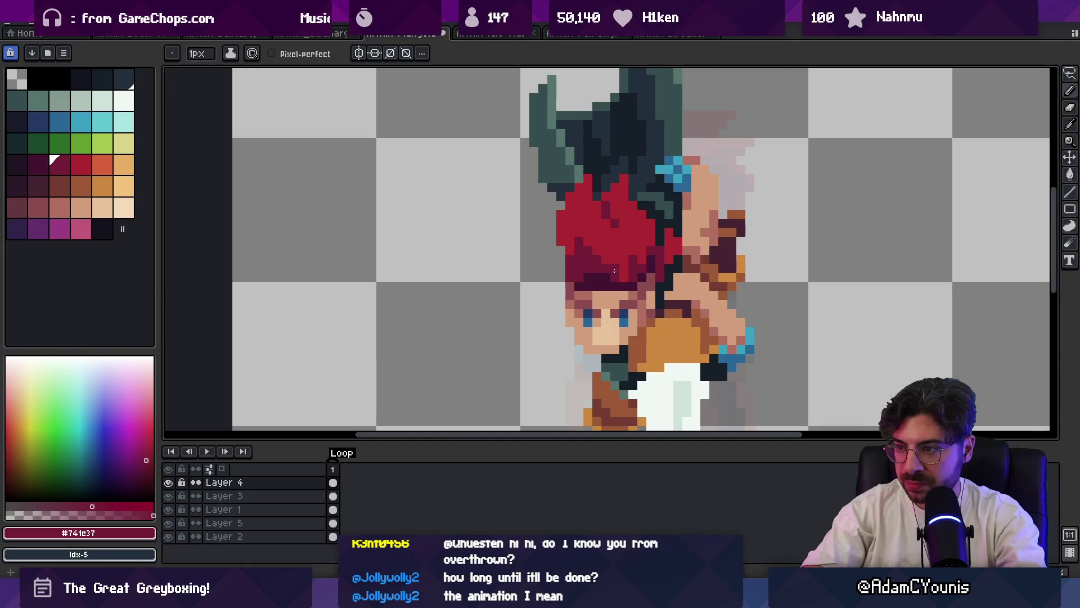
alt+click(579, 240)
key(z)
scroll(531, 229, down, 5)
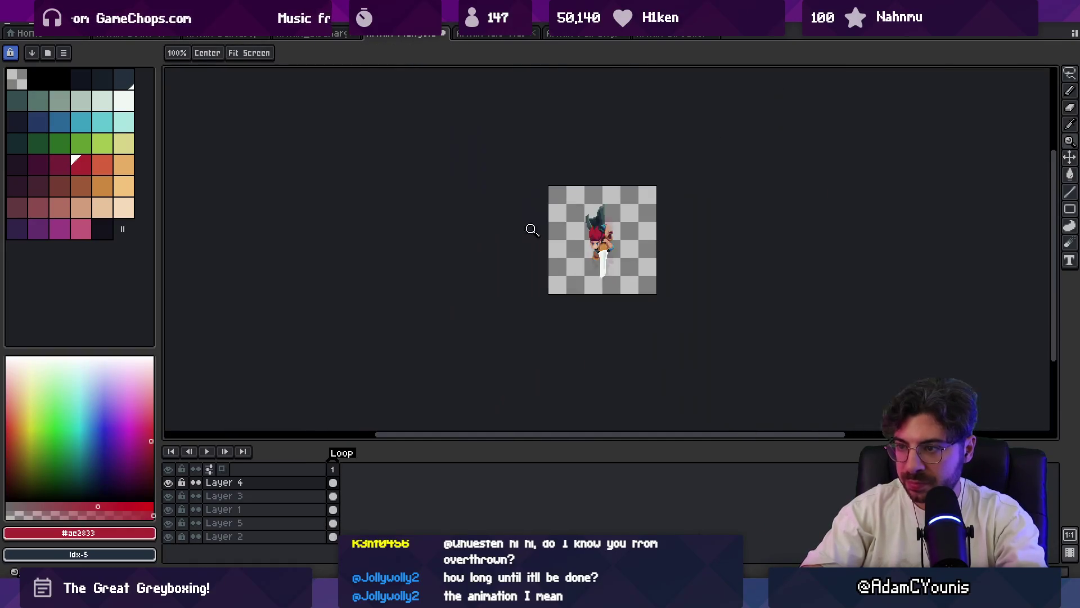
- Paint a bright red #ac2833 pixel at the hair's left edge
scroll(613, 216, up, 3)
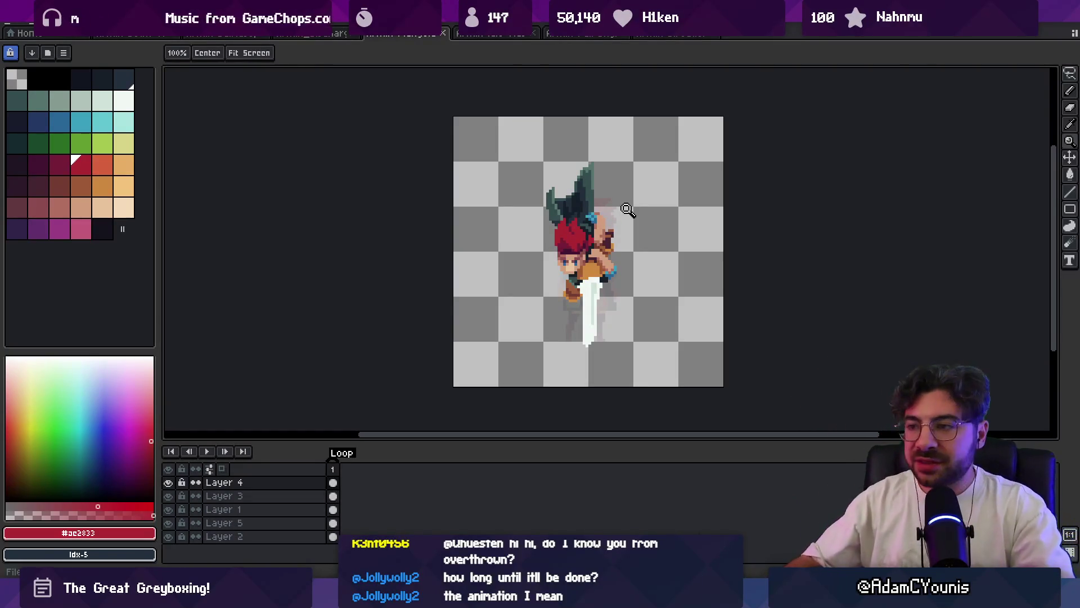
scroll(562, 236, up, 5)
key(b)
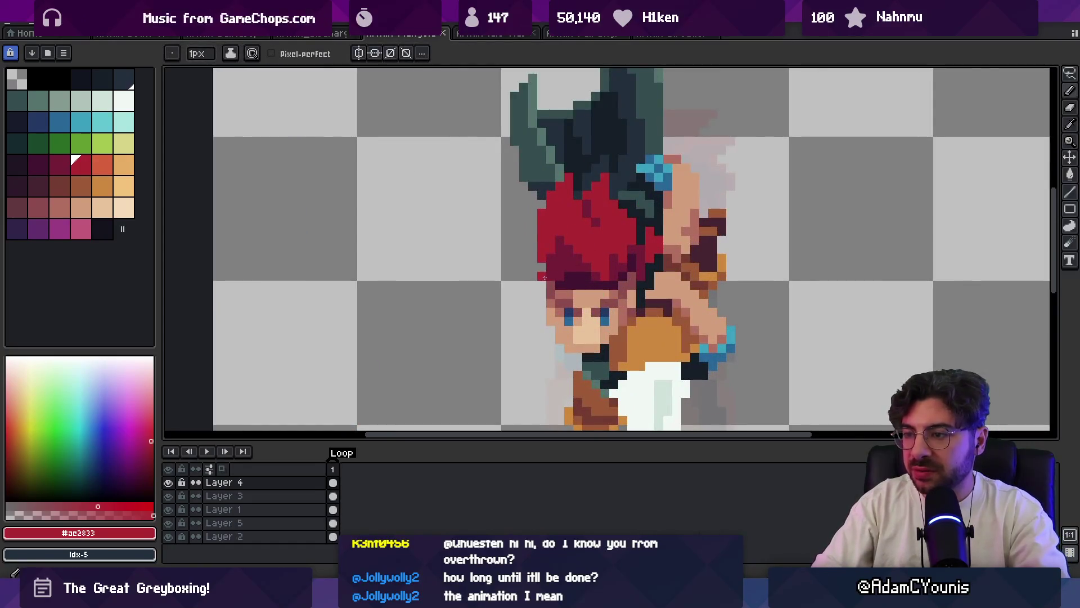
click(533, 269)
alt+click(548, 262)
alt+click(532, 257)
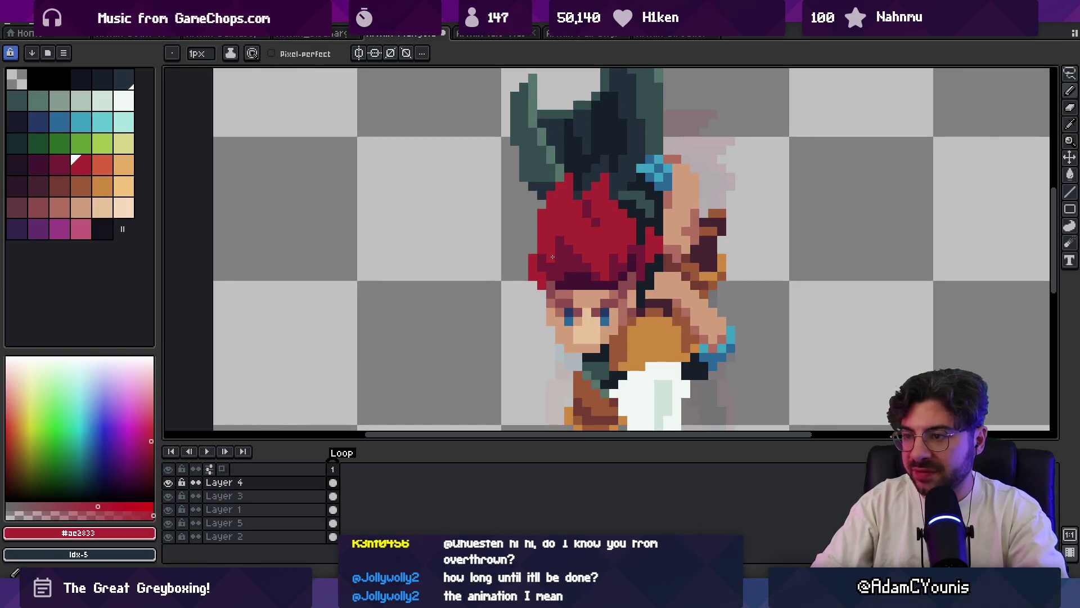
- Zoom in to check the hair and sample the brown #9d5a37
key(z)
scroll(563, 236, down, 4)
scroll(578, 217, up, 2)
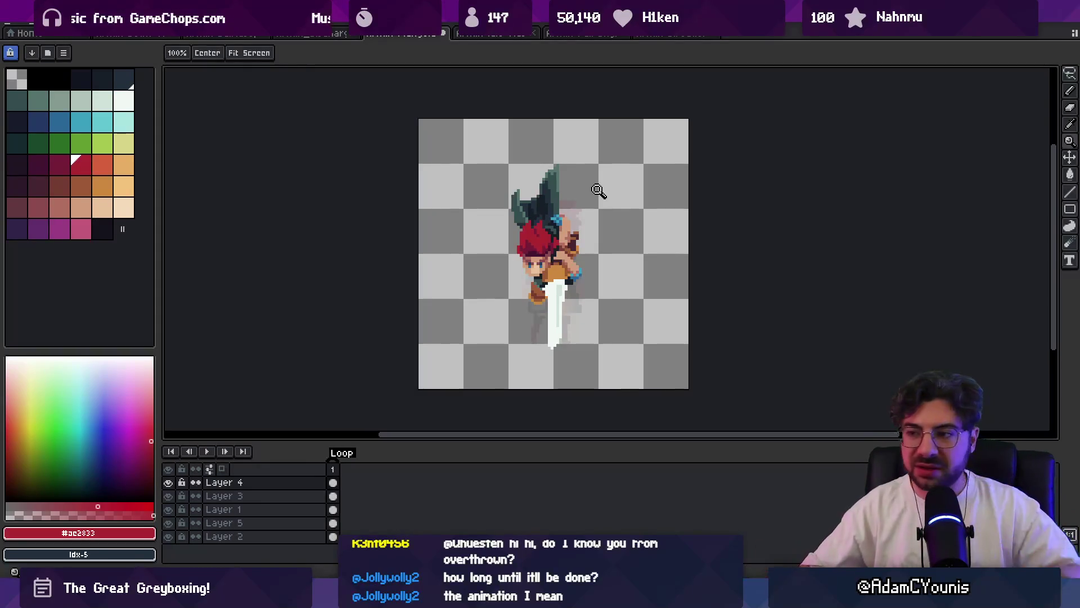
scroll(552, 290, up, 4)
key(b)
alt+click(590, 266)
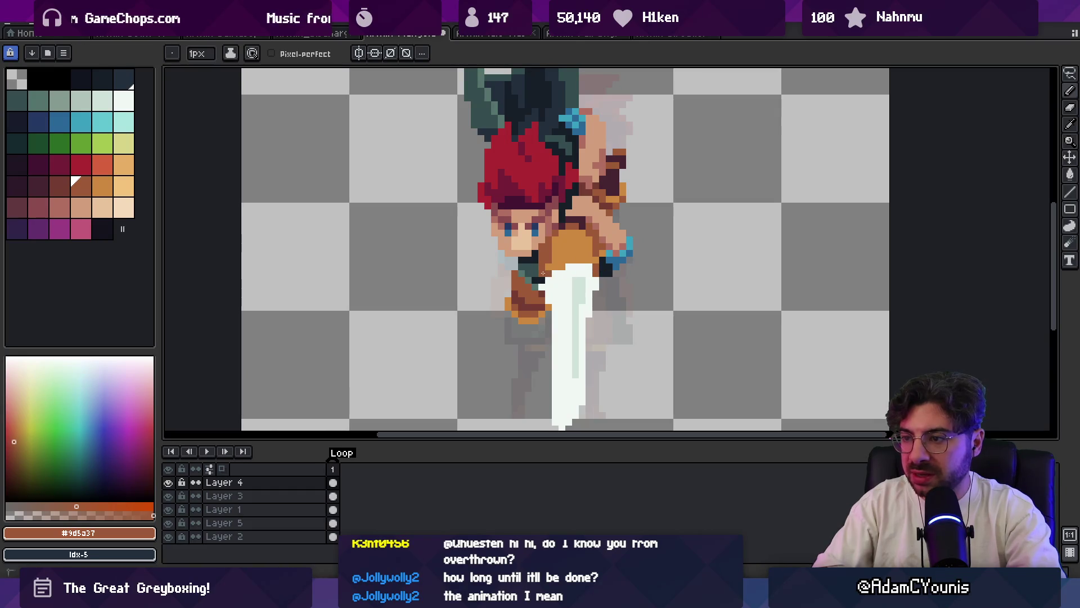
- Zoom out to review the sprite, then bring up Twitch's Software and Game Development page
key(z)
scroll(593, 230, down, 5)
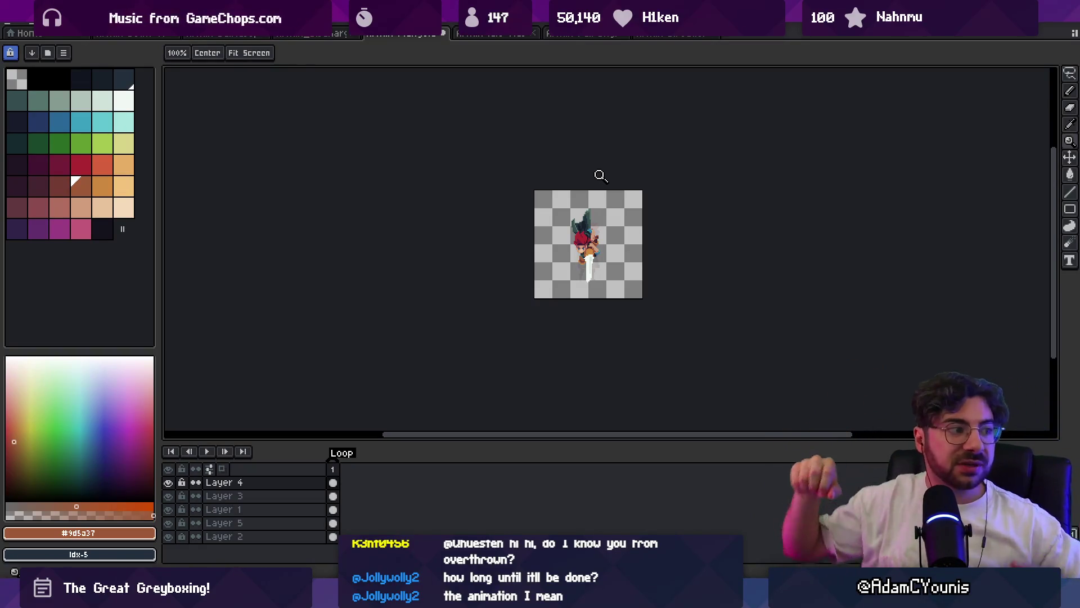
scroll(585, 253, up, 4)
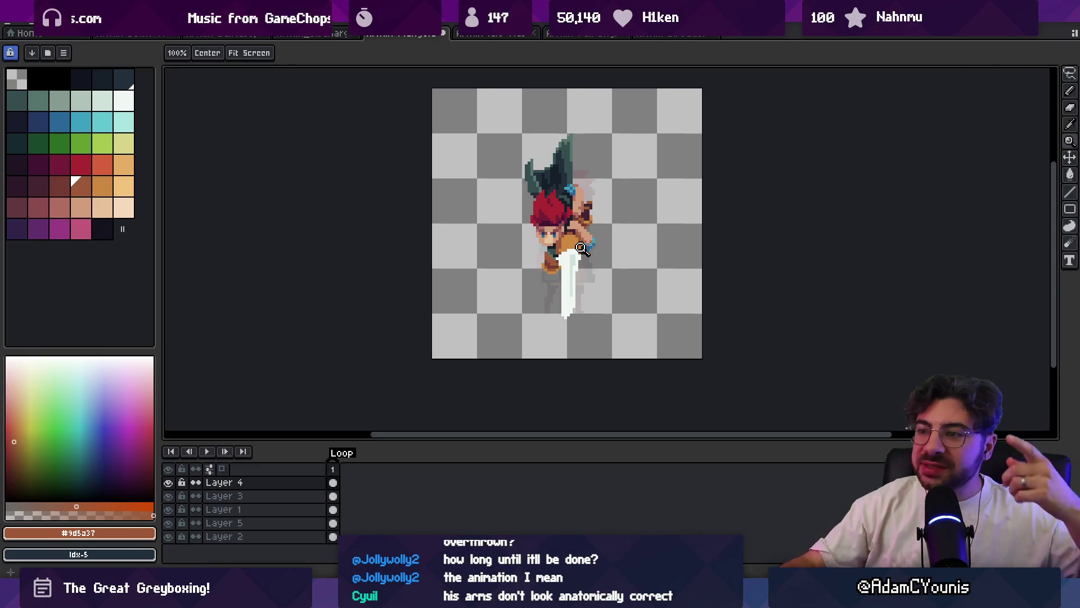
mouse_move(588, 597)
click(588, 509)
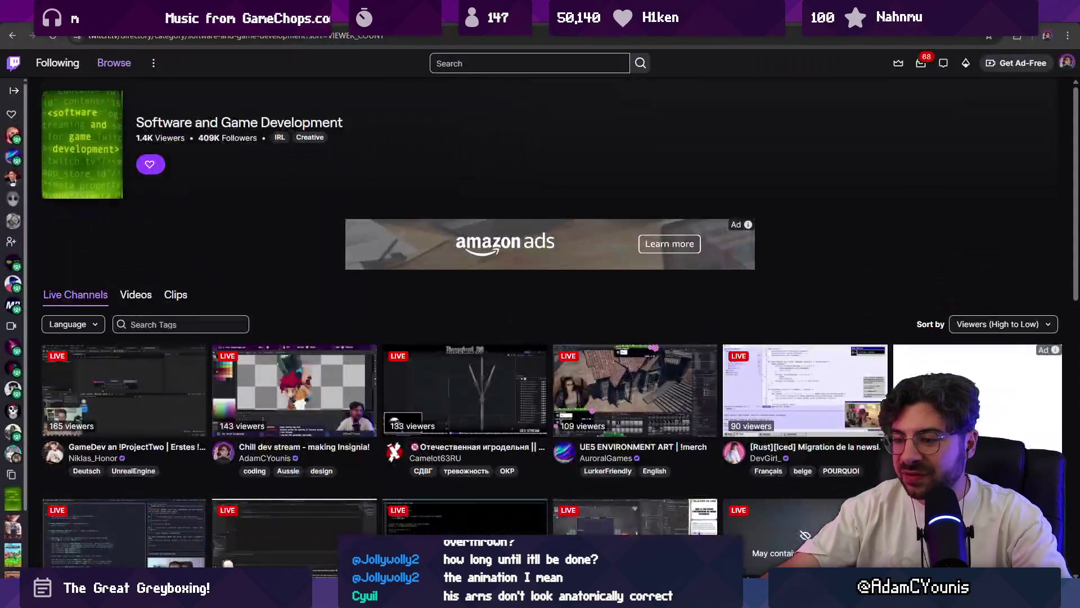
- In a new tab, Google 'gandarog' and open the YouTube Balrog fight video
key(ctrl+t)
text(gandalf fighting bal)
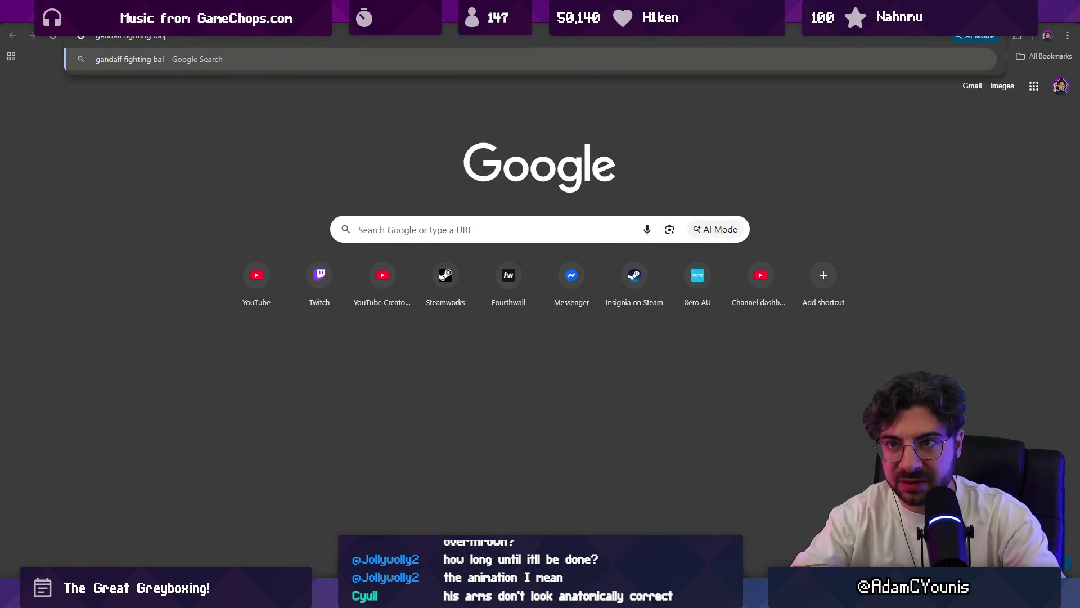
text(rog)
key(Return)
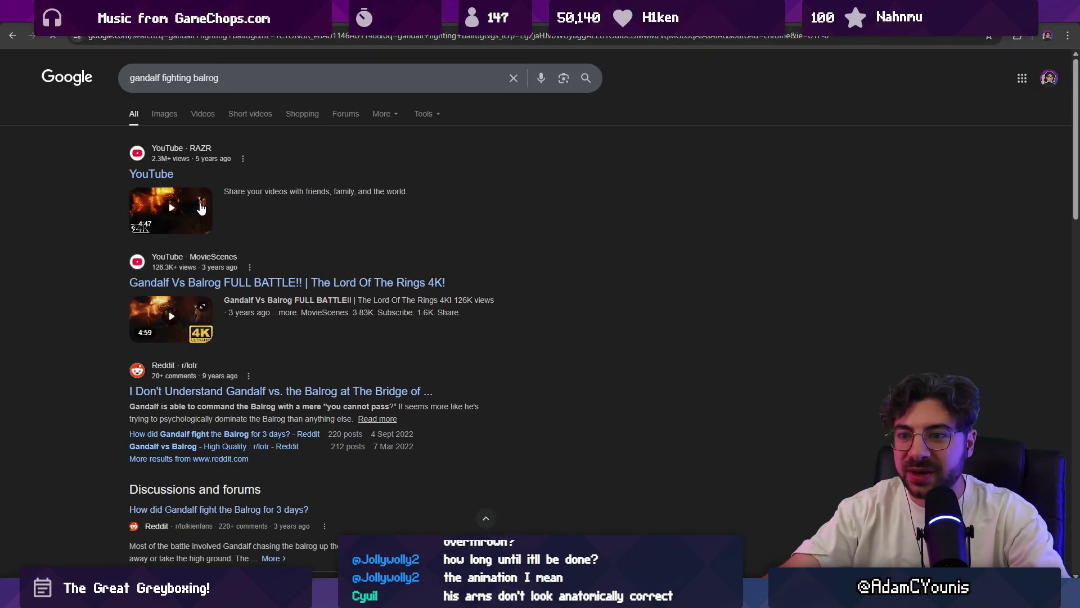
click(162, 175)
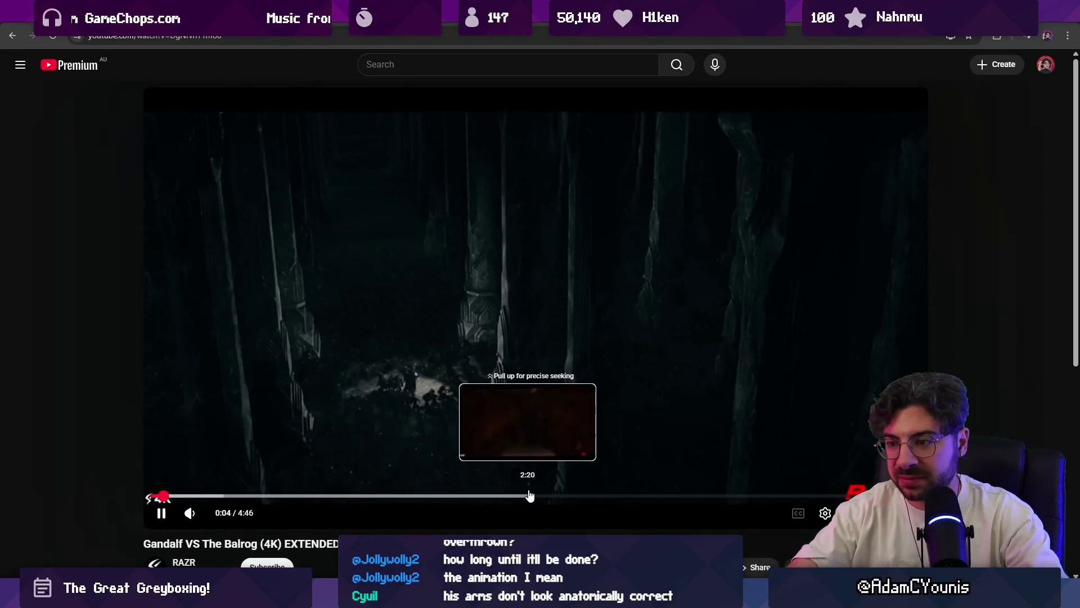
- Search YouTube for 'gandalf fighting balrog two towers' and open the Two Towers clip
click(398, 72)
text(gandalf fighting)
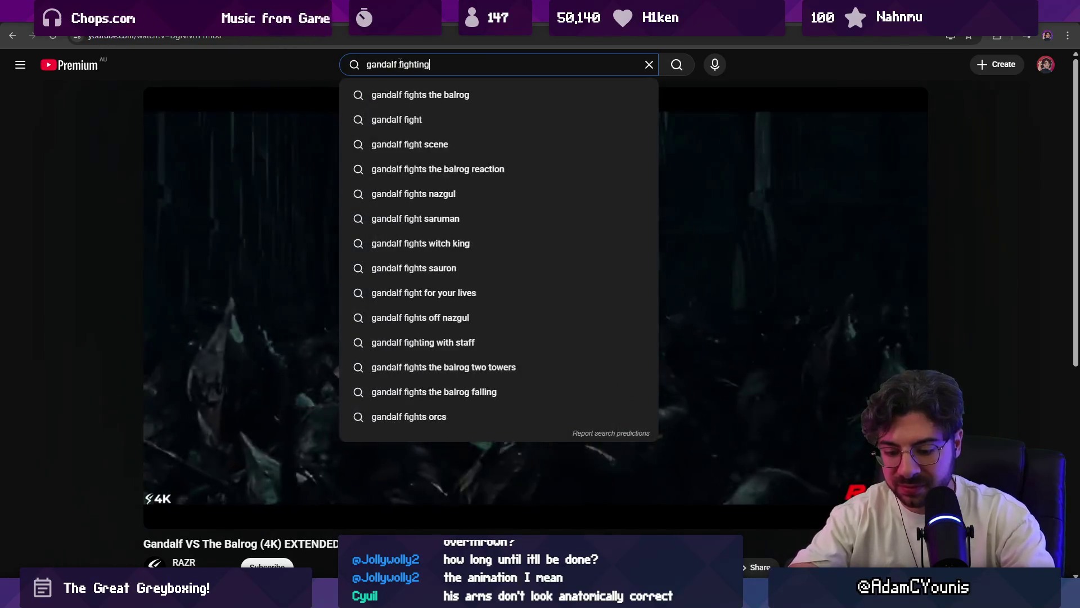
text( balrog two tow)
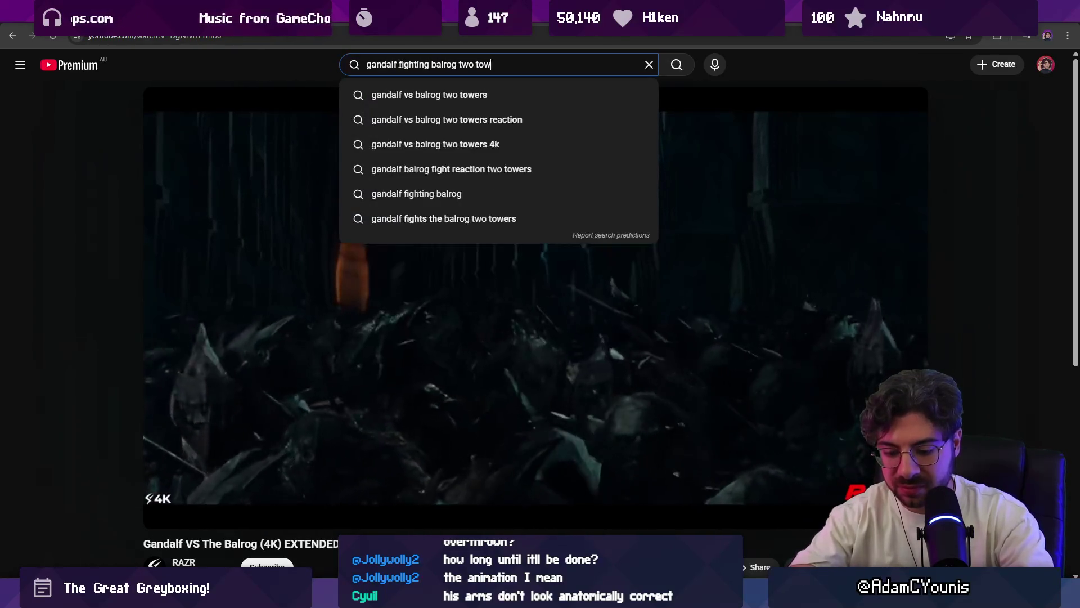
text(ers)
key(Return)
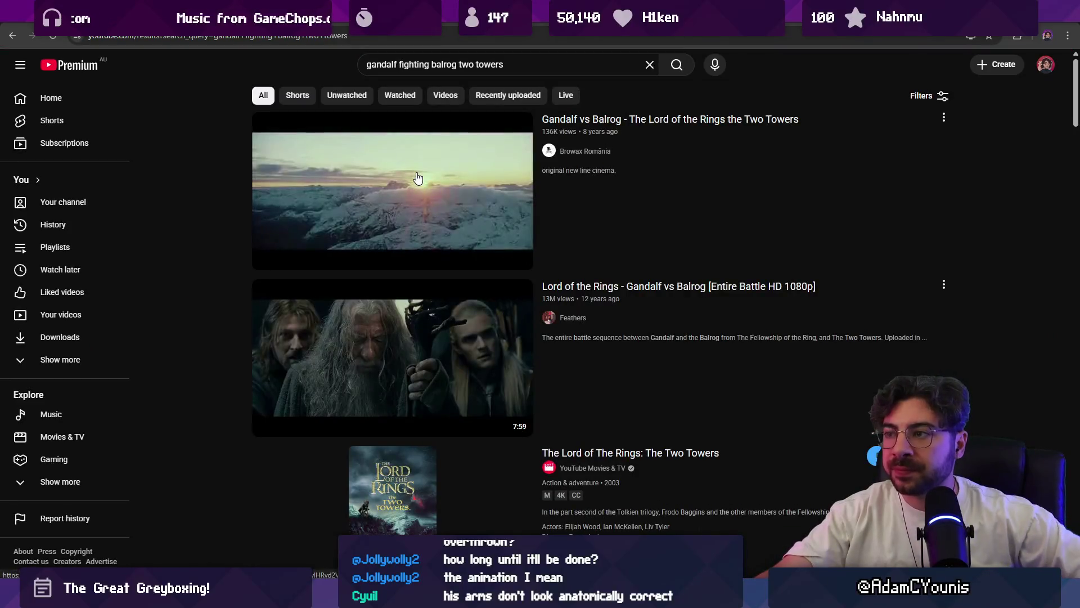
click(417, 178)
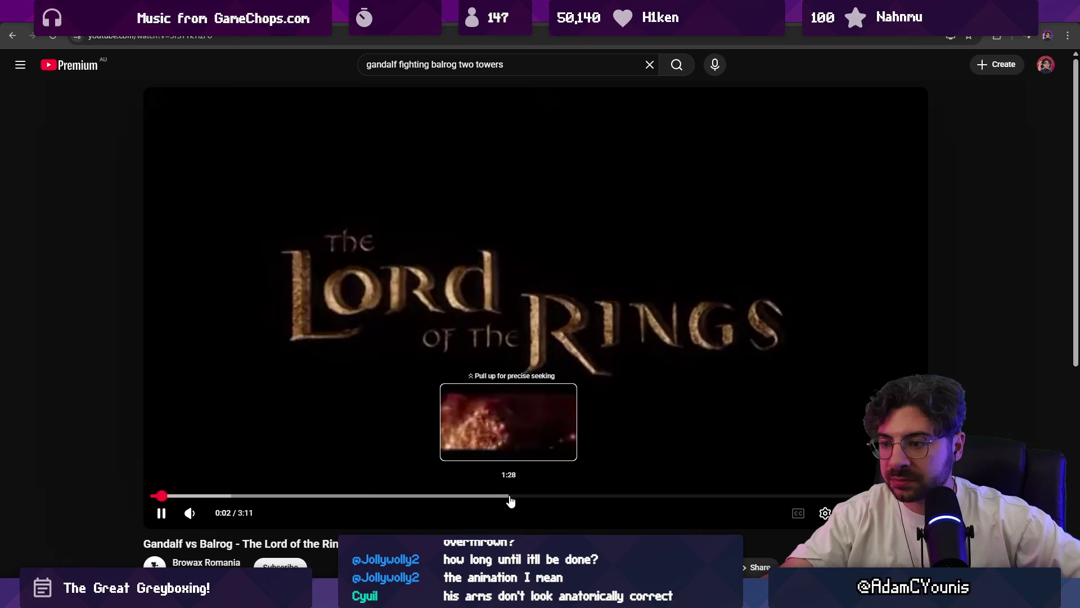
- Jump the fight video ahead to 1:29 and skip further forward
click(511, 495)
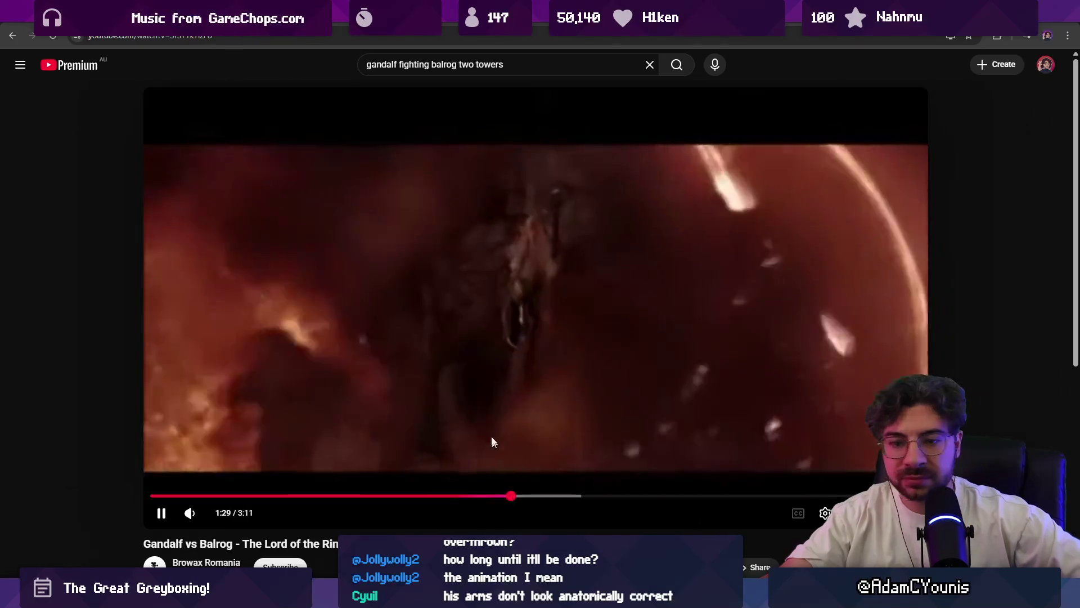
key(Right)
key(Right)
key(Right)
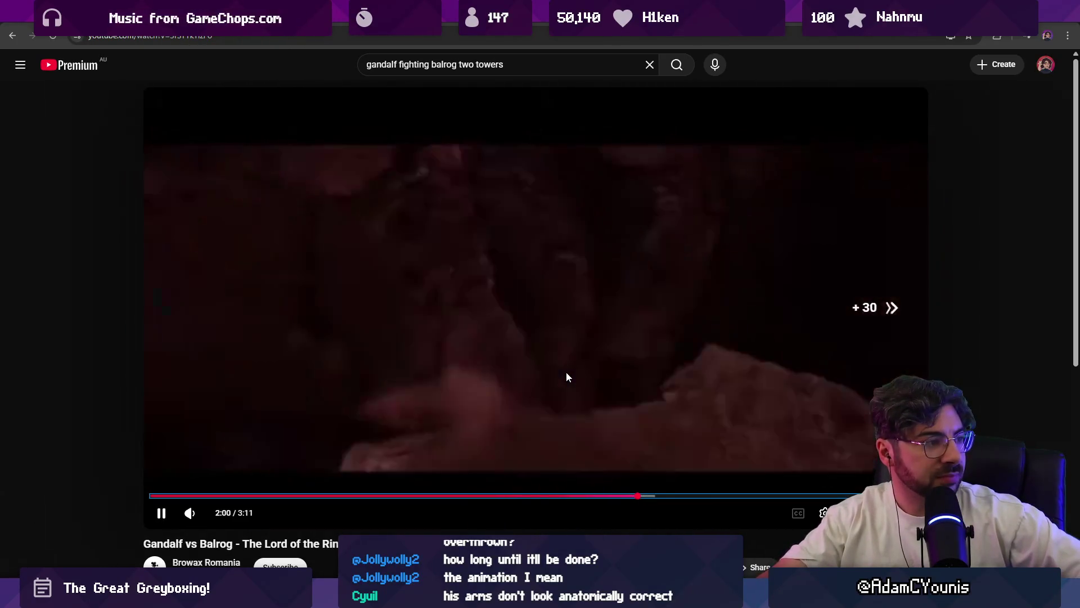
key(Right)
key(Right)
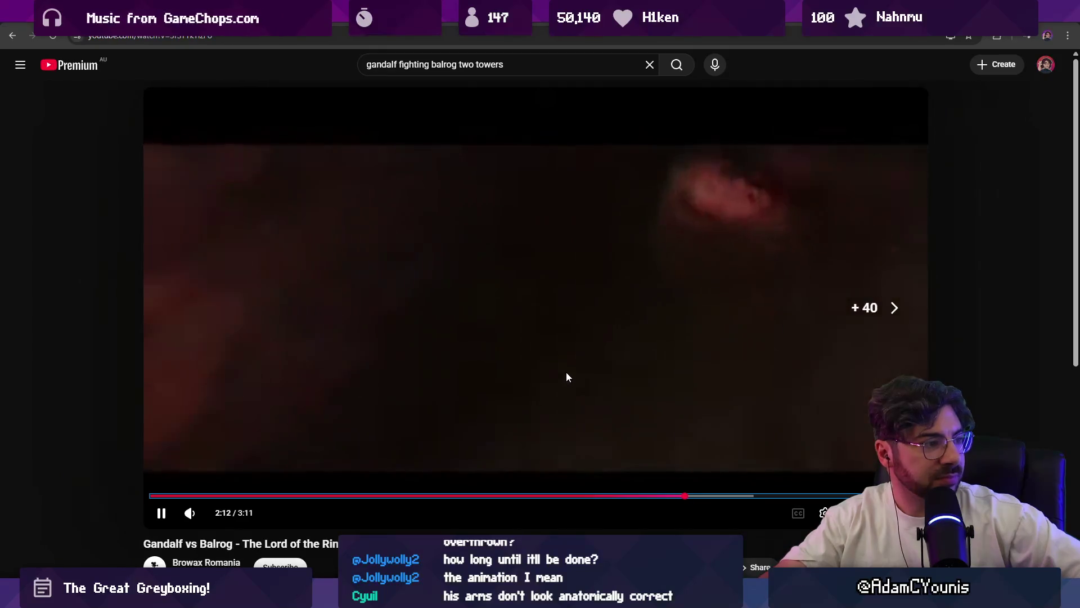
- Step back frame by frame to 2:12, pause on the fiery moment, and return to Aseprite
key(space)
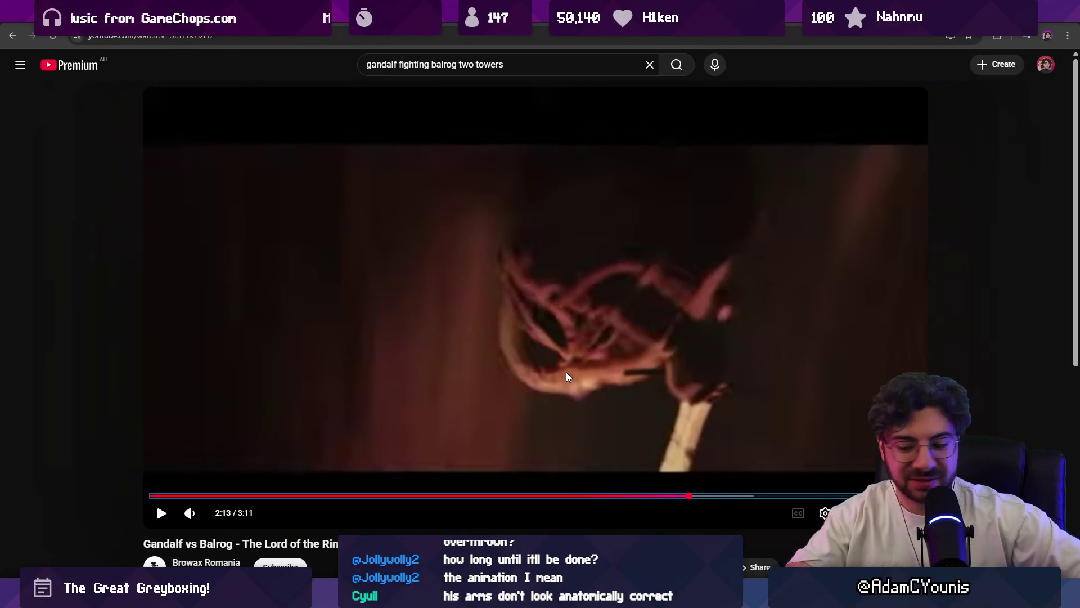
key(comma)
key(comma)
key(comma)
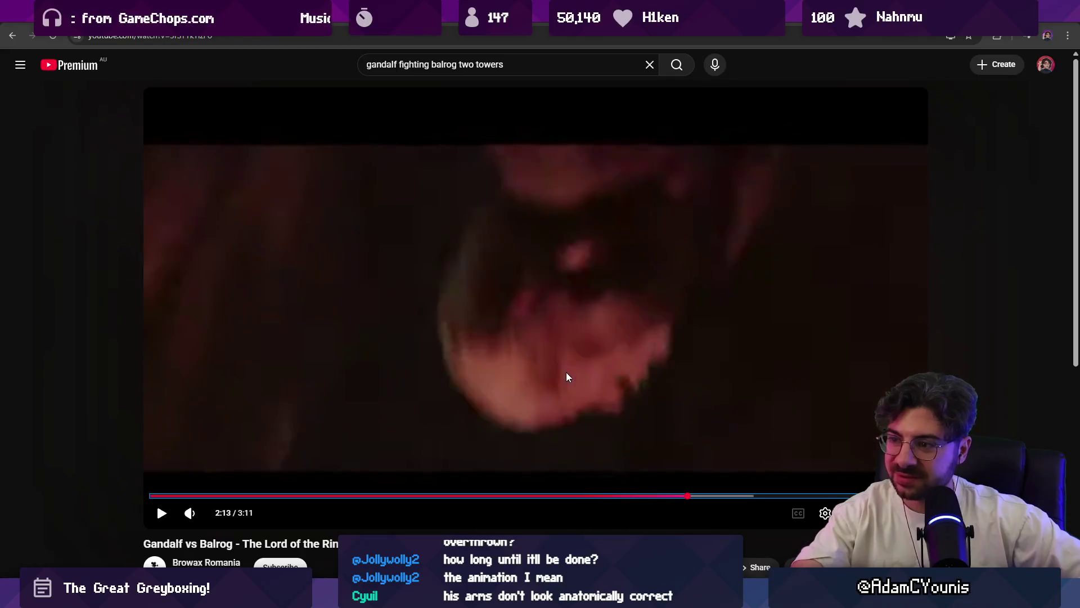
key(comma)
key(comma)
key(comma)
key(space)
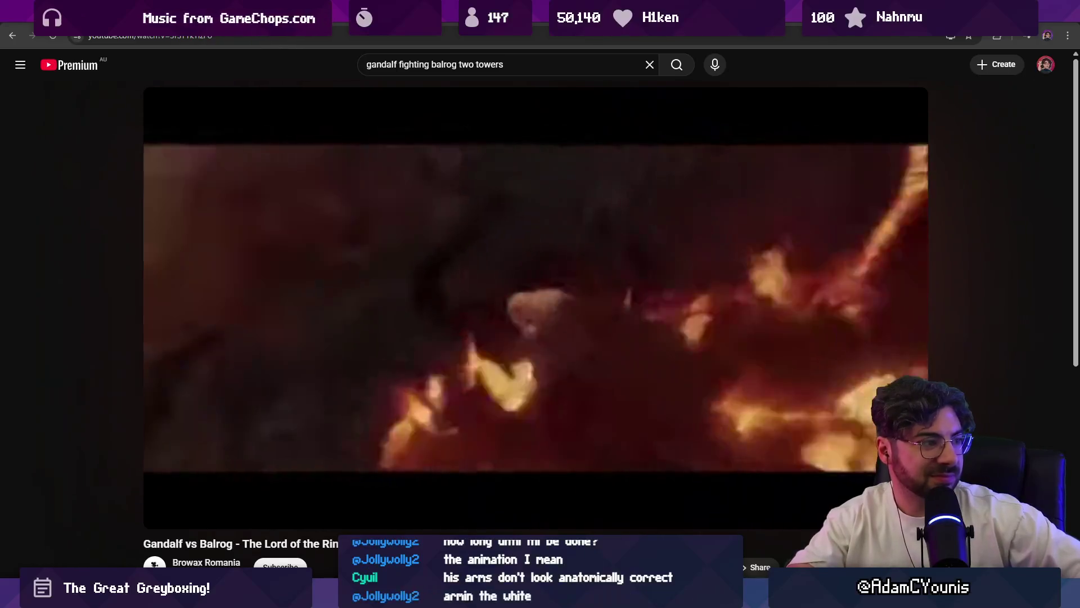
click(566, 376)
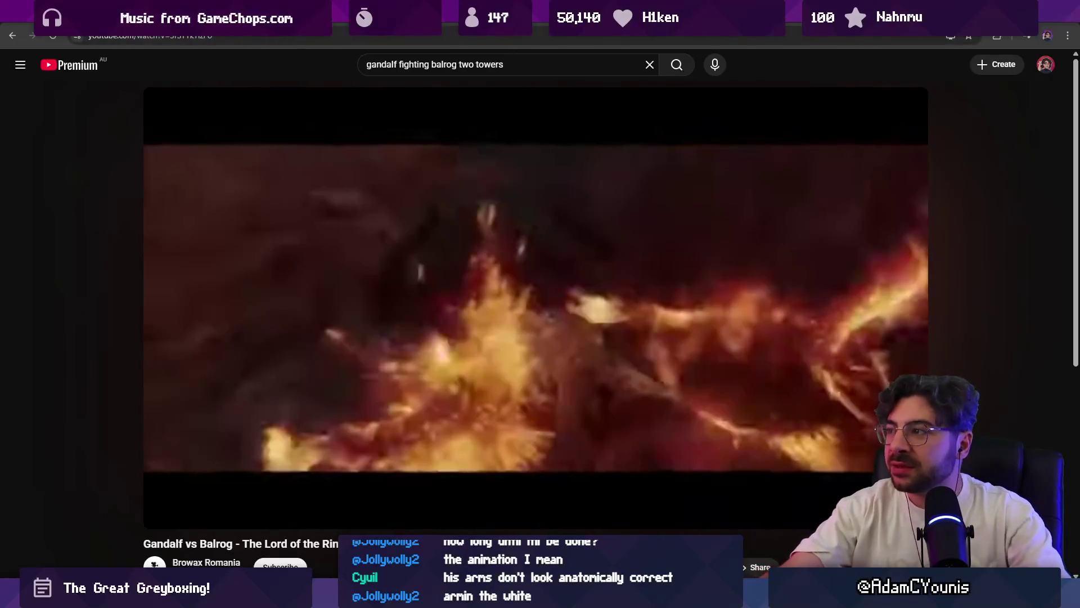
key(alt+Tab)
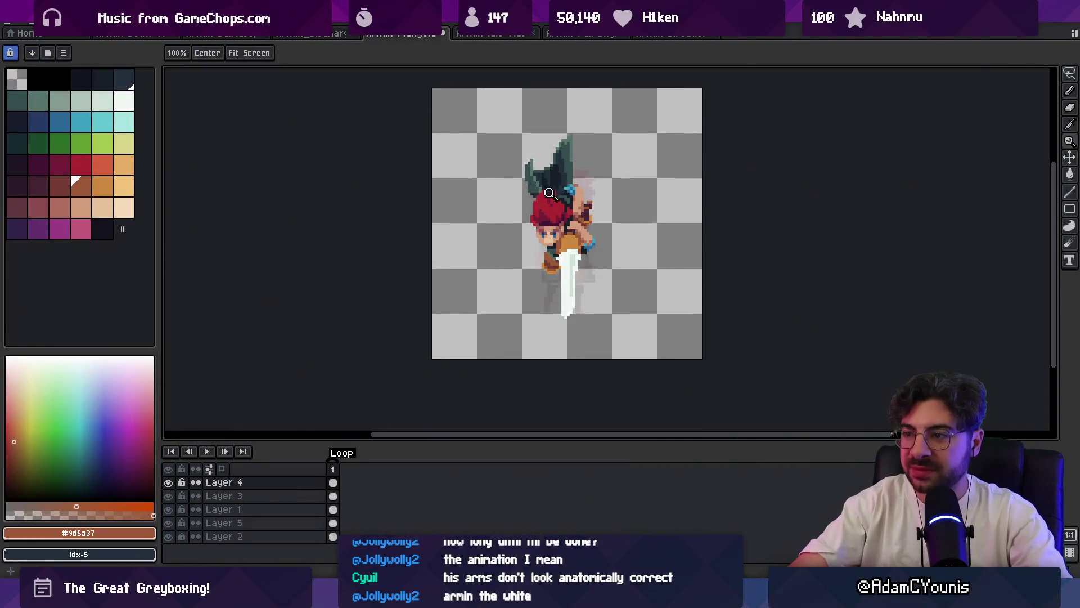
- Pan and zoom in on the swordsman, then make Layer 3 the active layer
drag(588, 219, 528, 247)
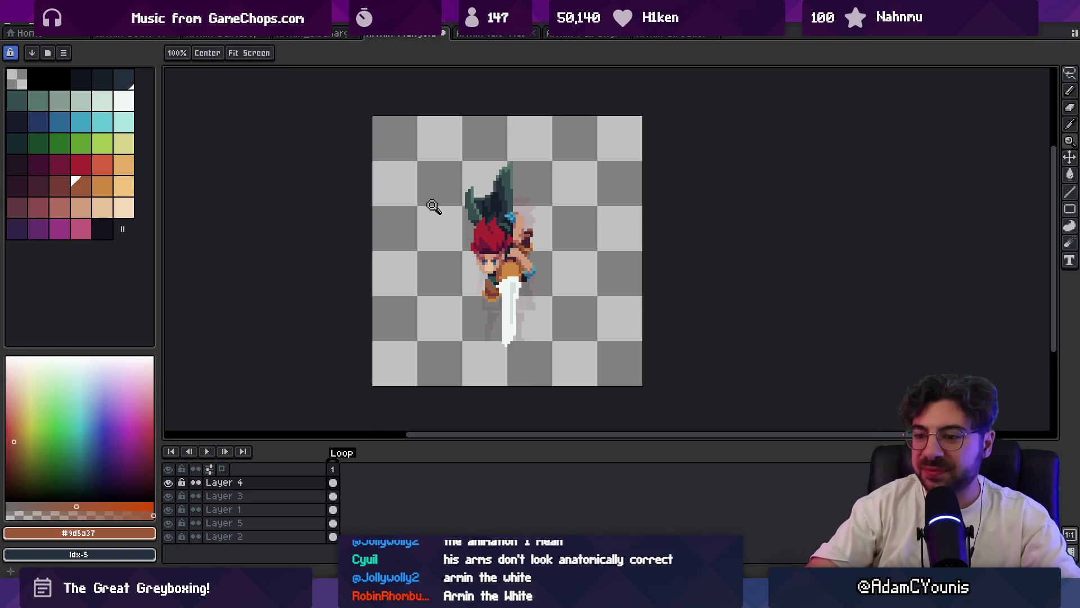
click(528, 293)
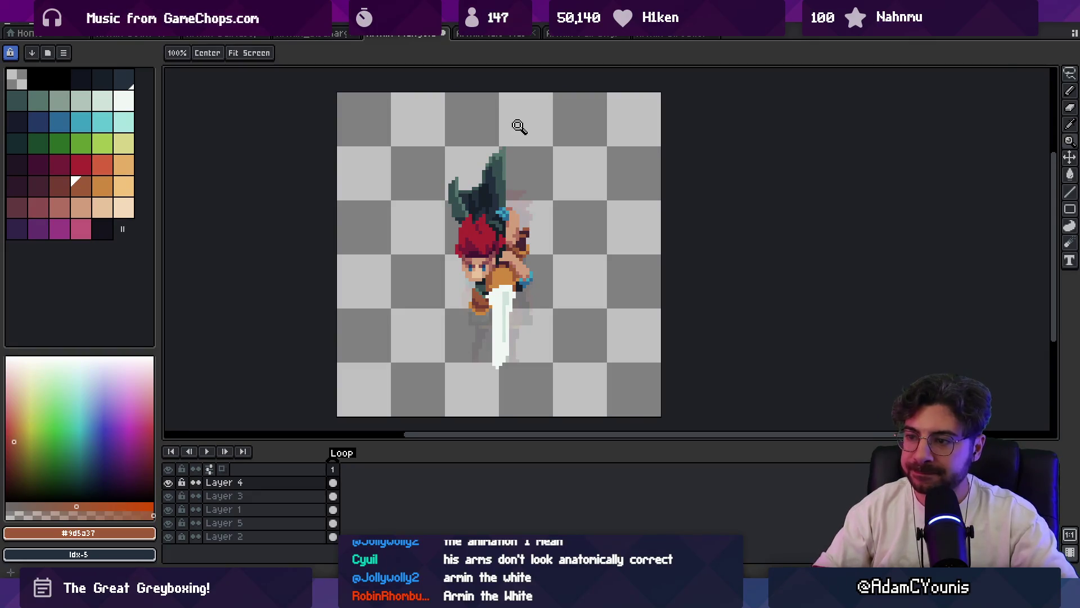
scroll(495, 279, up, 4)
key(b)
key(alt+Down)
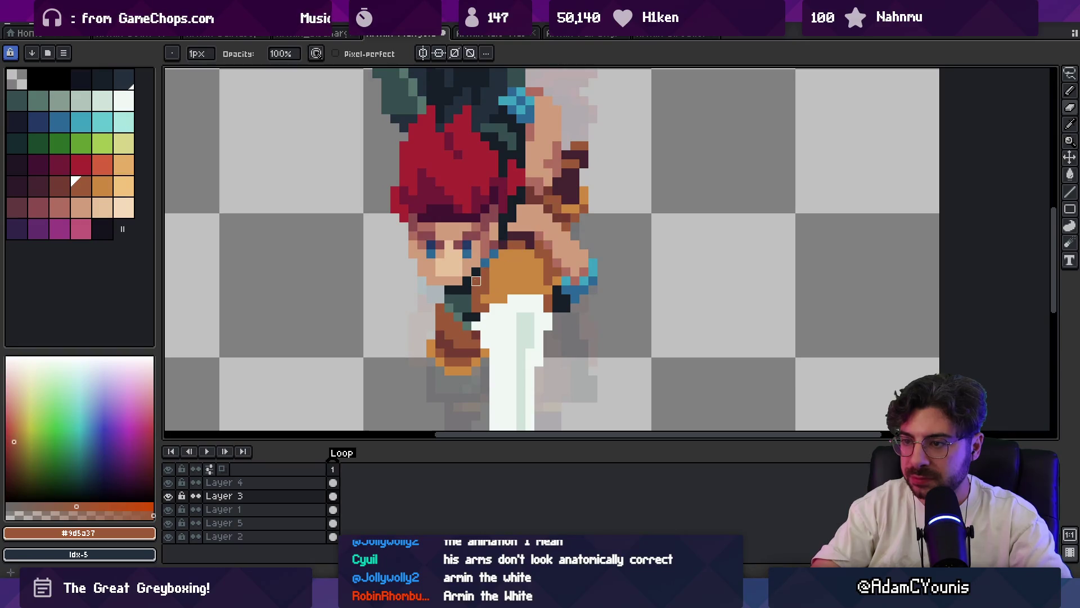
- Zoom out to review the sprite, save it, and switch to the rough pose sketch
key(z)
scroll(549, 257, down, 7)
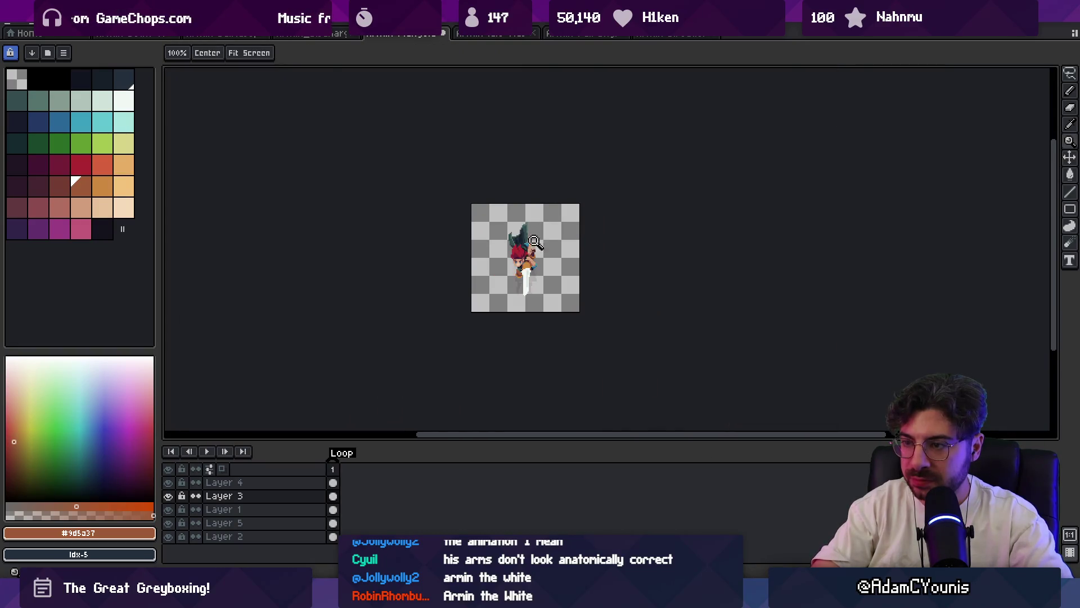
scroll(548, 257, up, 2)
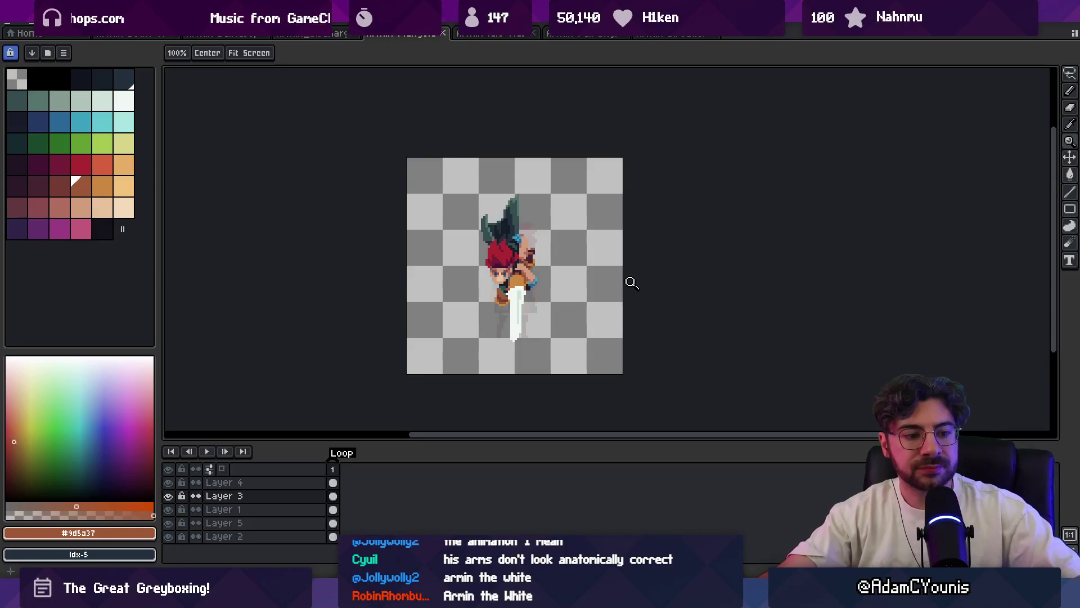
key(ctrl+s)
key(alt+Tab)
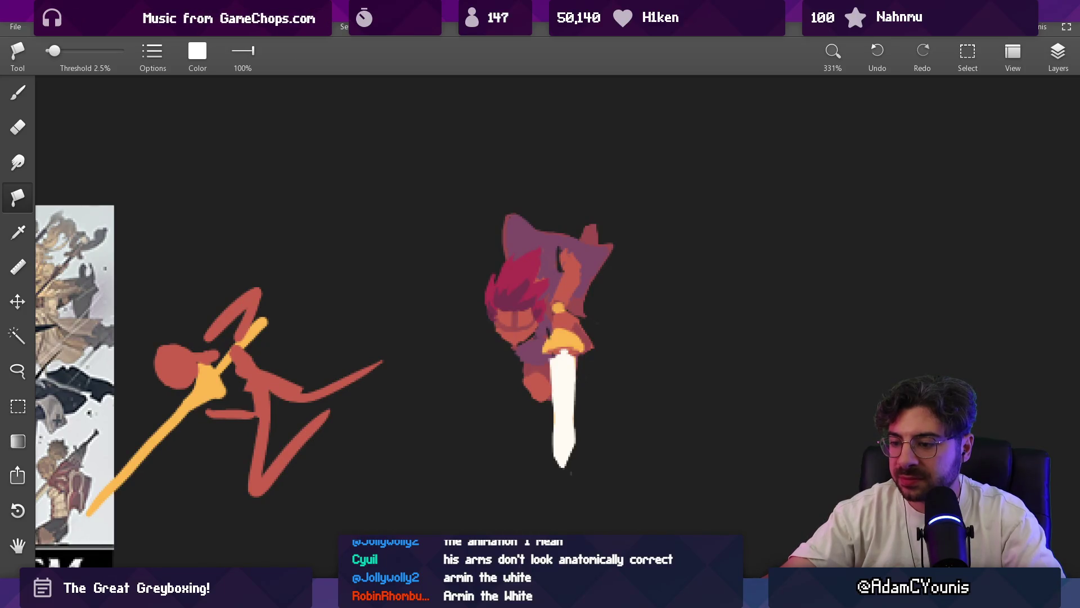
- Return to Twitch's Software and Game Development page and scroll the Live Channels grid
key(alt+Tab)
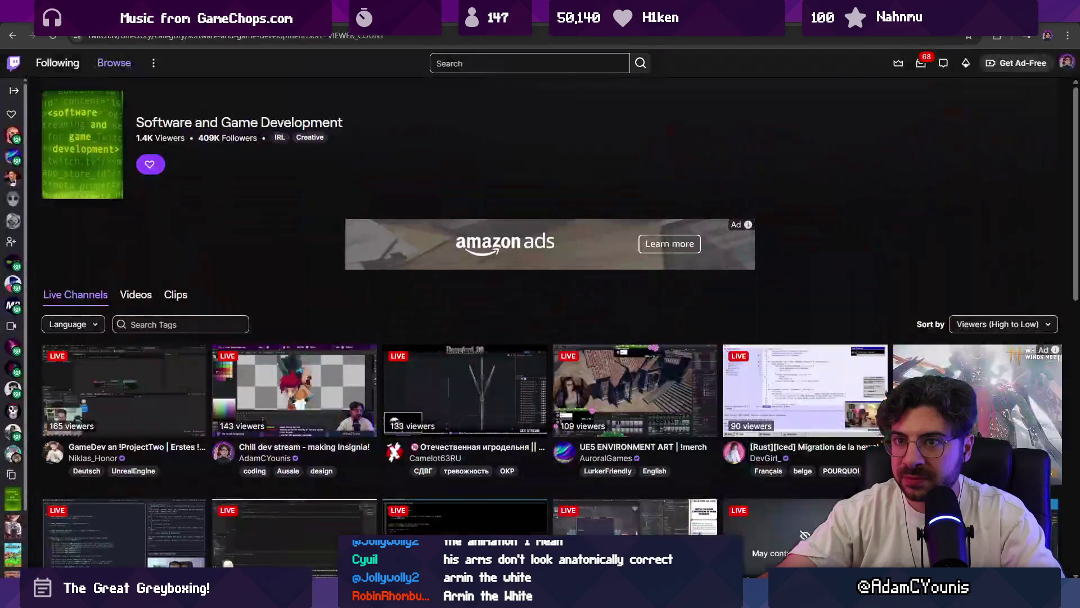
scroll(361, 286, down, 2)
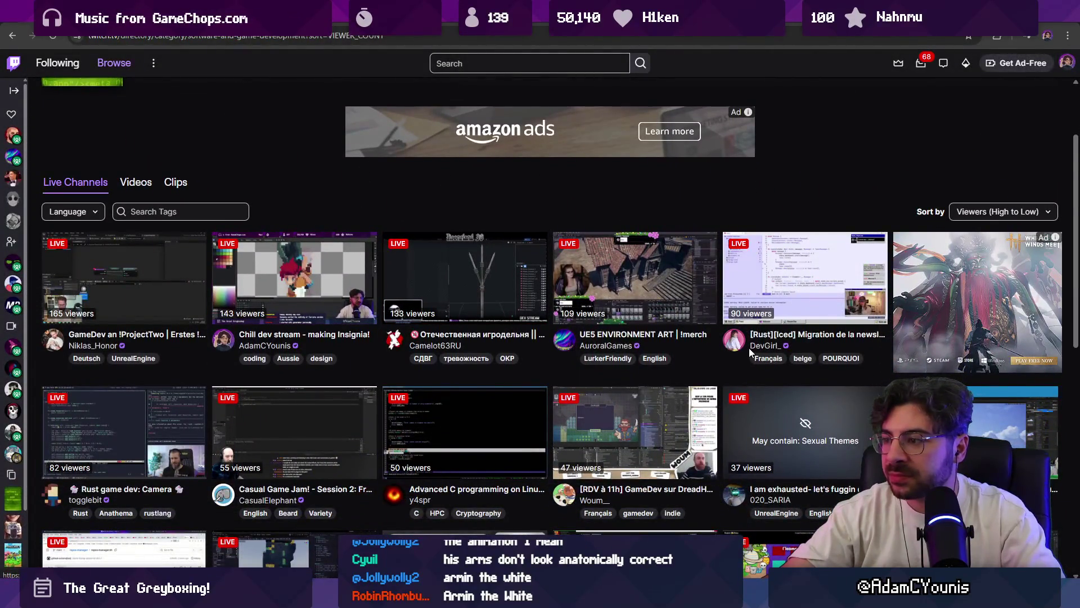
triple_click(747, 347)
click(729, 369)
scroll(394, 365, down, 2)
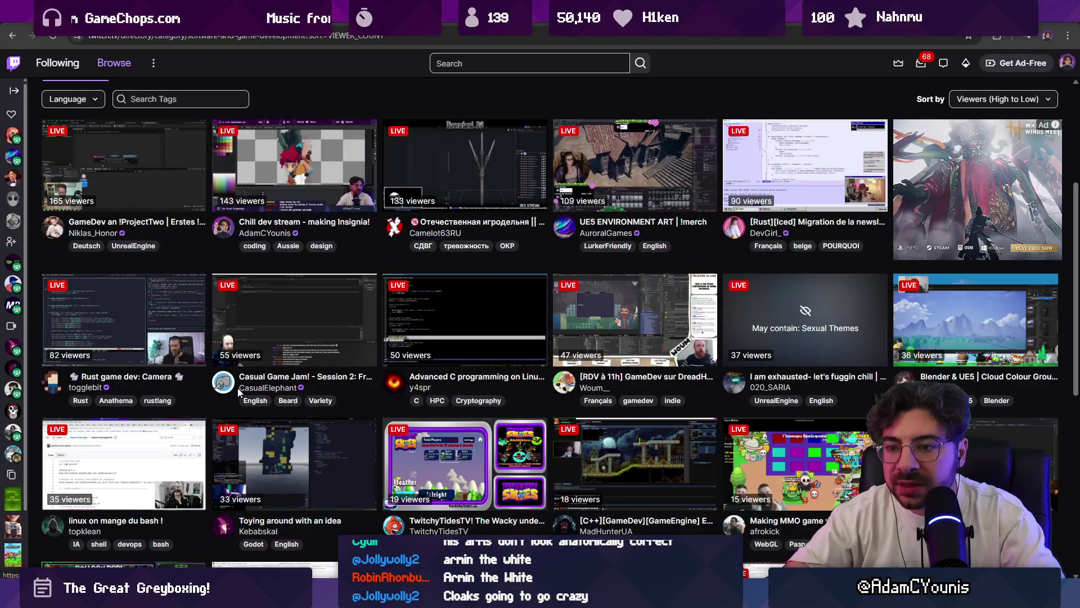
- Select another channel's name, switch away, then open a new browser tab
drag(238, 390, 296, 388)
key(alt+Tab)
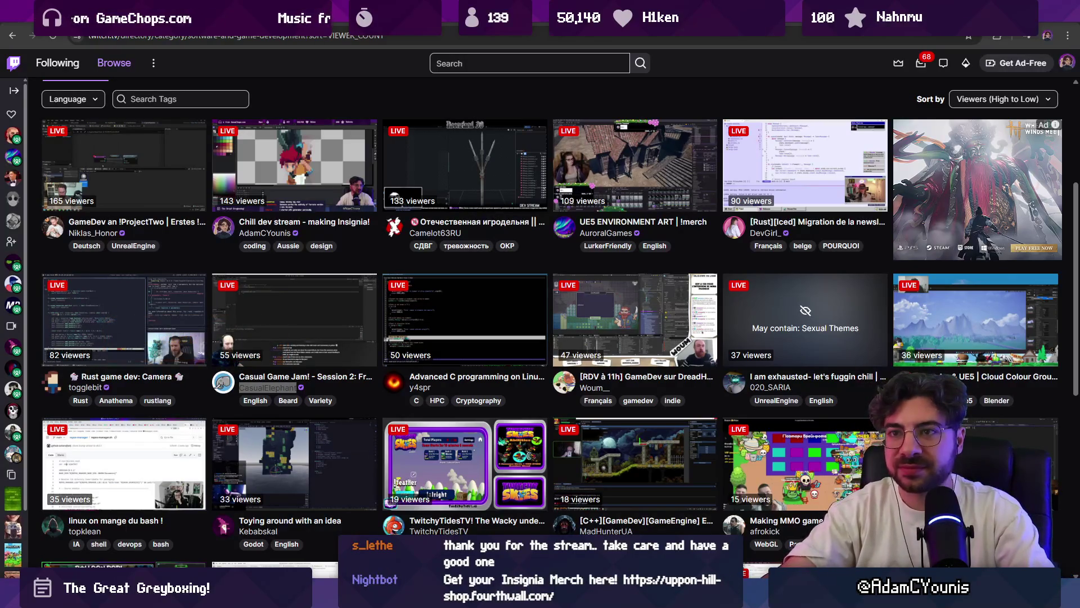
key(ctrl+t)
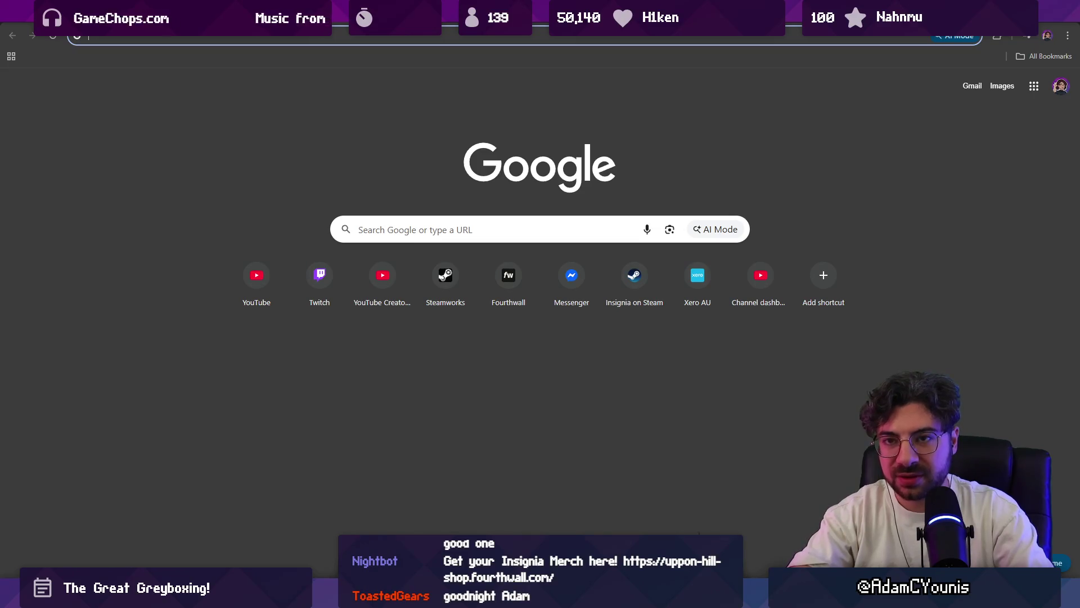
- Open the uppon-hill-shop Fourthwall storefront and browse its latest products, like the Night Fire Tee
text(fourth)
key(Down)
key(Down)
key(Down)
key(Up)
key(Up)
key(Down)
key(Down)
key(Down)
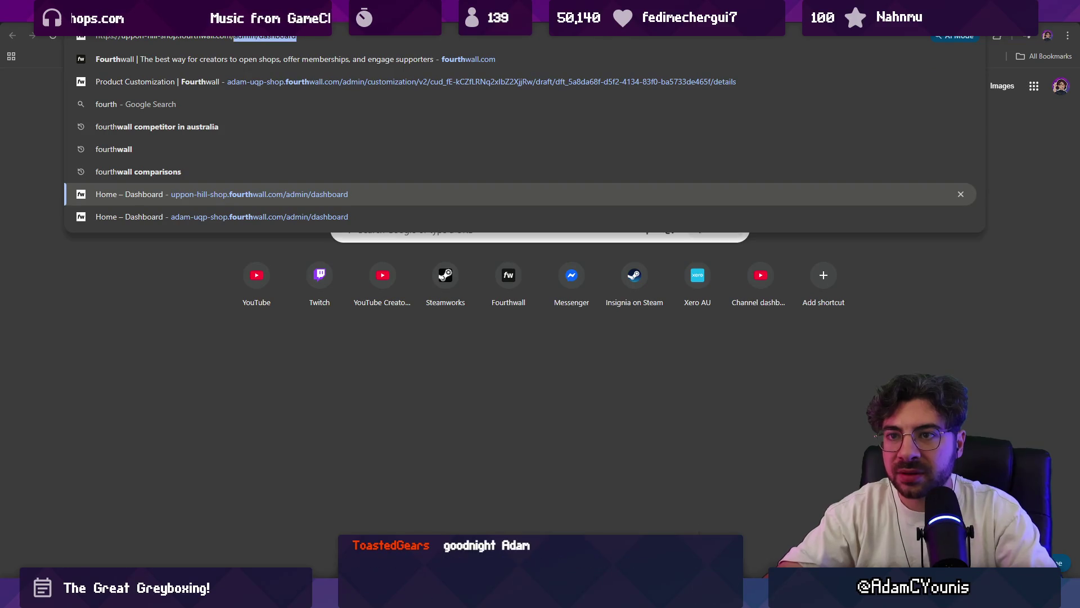
key(Return)
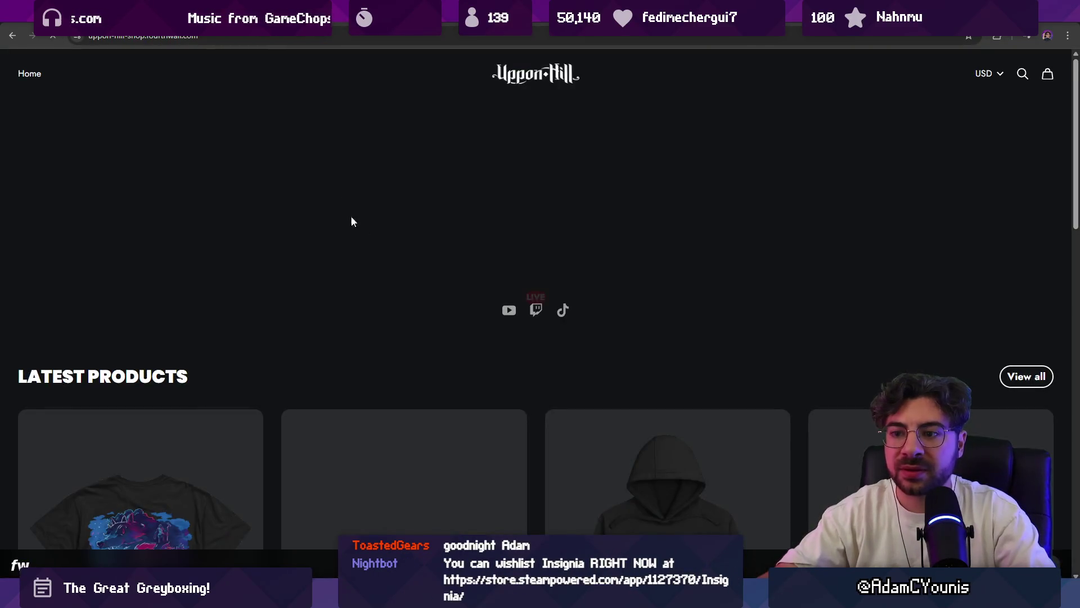
scroll(388, 229, down, 5)
scroll(395, 231, down, 3)
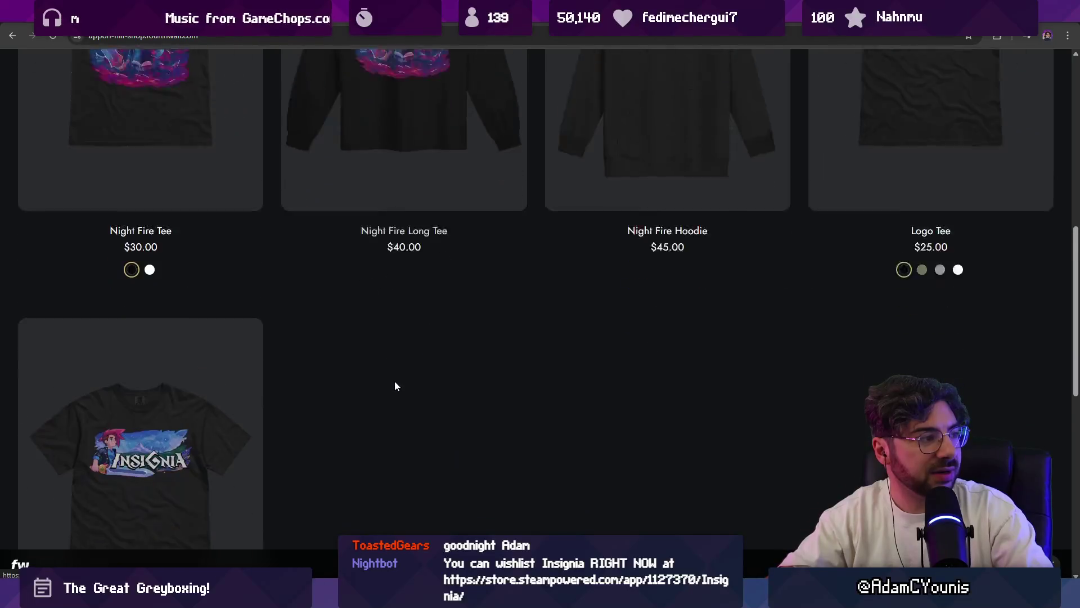
scroll(395, 386, up, 5)
- Start a new address-bar search, correcting the text to 'ins'
click(376, 35)
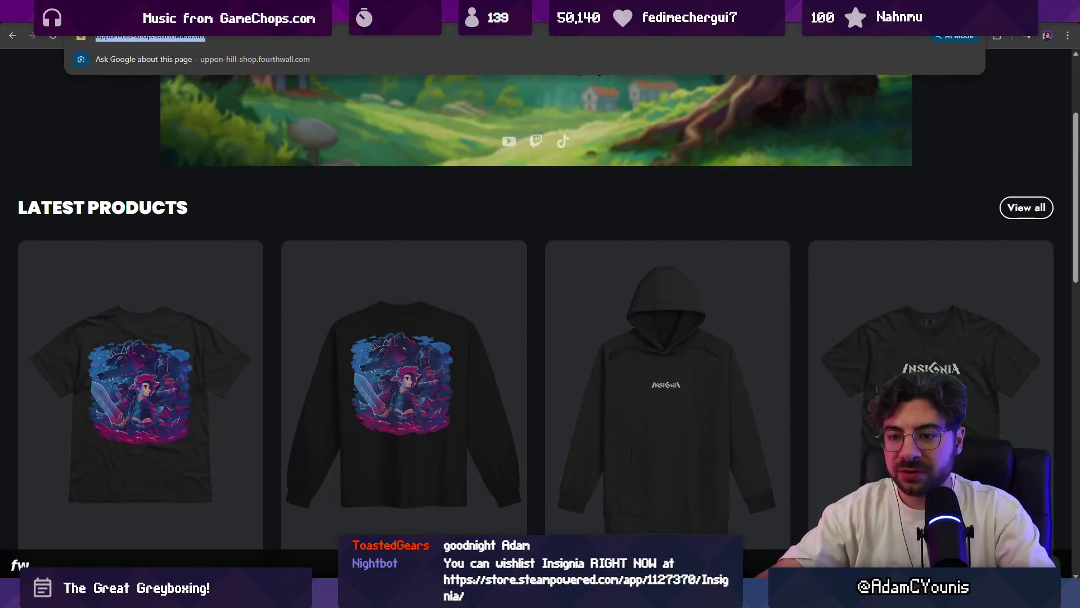
text(insing)
key(BackSpace)
key(BackSpace)
key(BackSpace)
text(g)
key(BackSpace)
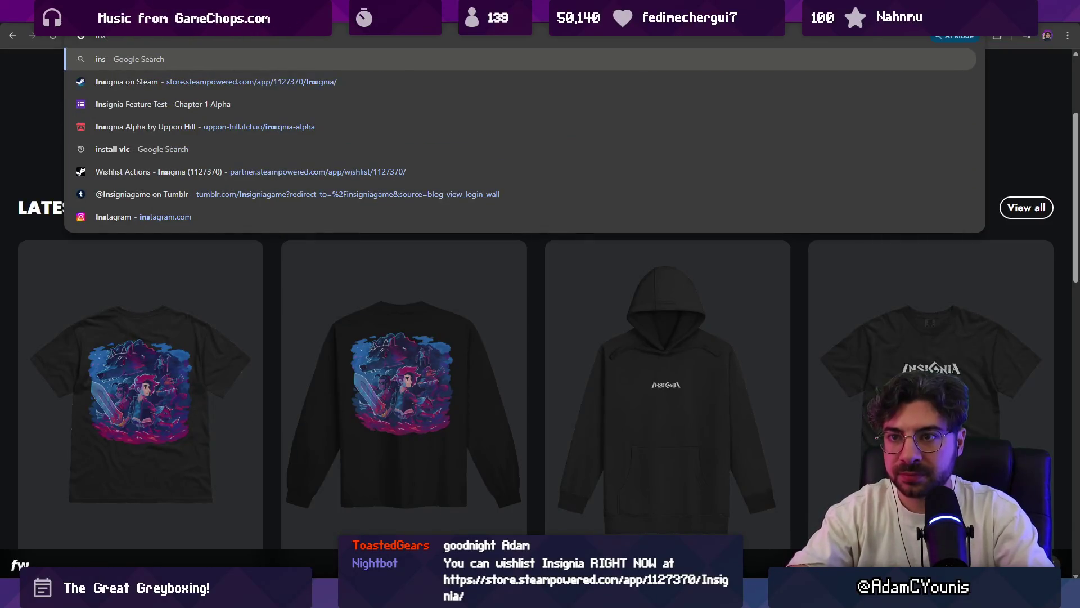
- Open Insignia's Steam store page and read down to its 4 GB RAM minimum requirements
key(Down)
key(Return)
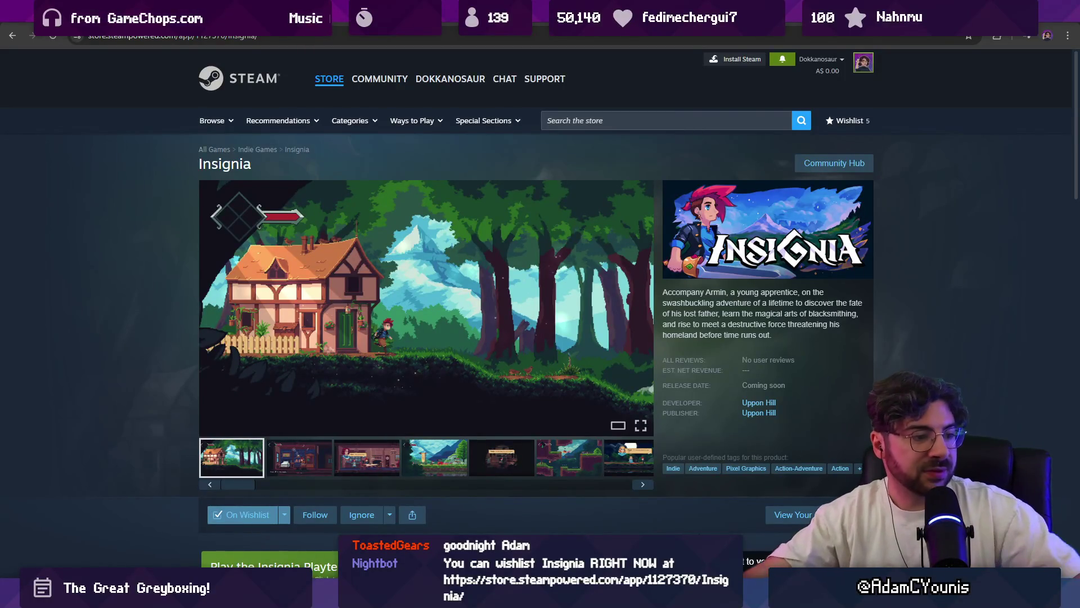
scroll(383, 243, down, 1)
scroll(382, 244, down, 3)
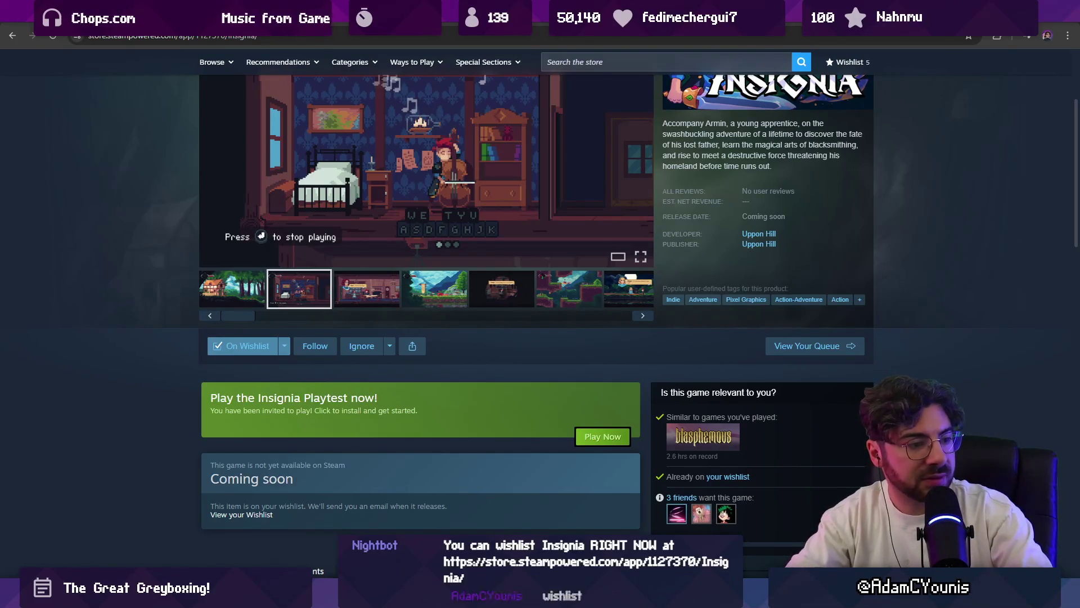
scroll(506, 308, down, 10)
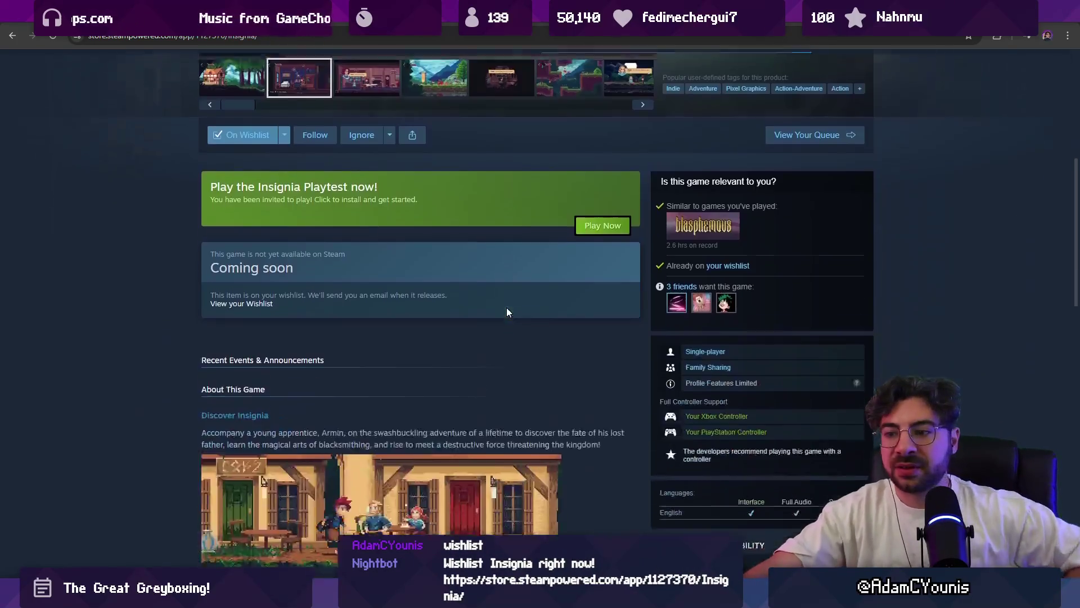
scroll(461, 360, down, 7)
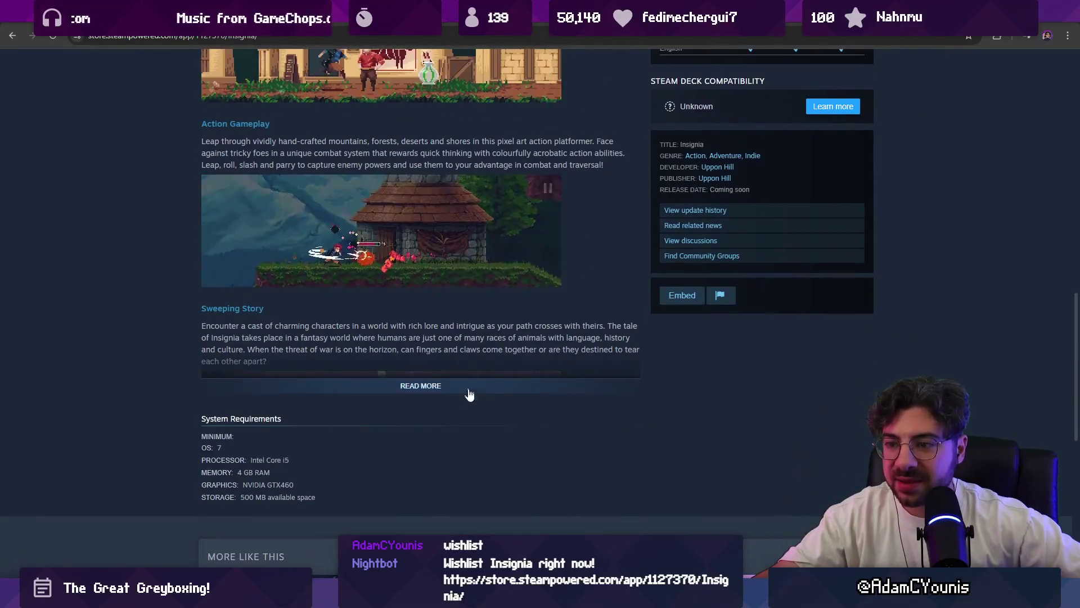